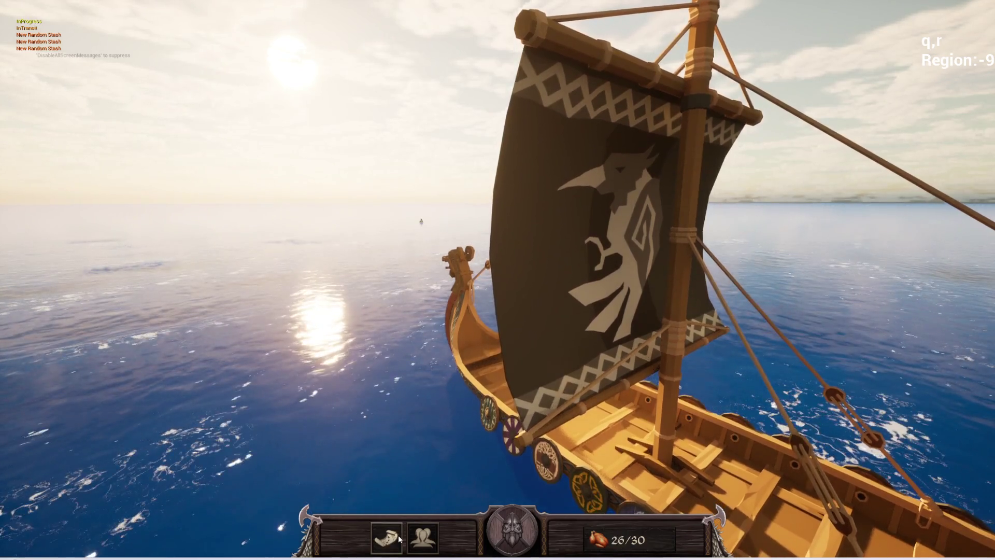
# - Toggle between the paper sea map and the raider and stash screen while the ship sails
pyautogui.click(387, 536)
pyautogui.click(422, 537)
pyautogui.click(382, 535)
pyautogui.click(421, 541)
pyautogui.click(421, 544)
pyautogui.click(421, 544)
pyautogui.click(421, 543)
pyautogui.click(389, 537)
pyautogui.click(393, 537)
pyautogui.click(393, 537)
pyautogui.click(394, 538)
pyautogui.click(393, 538)
pyautogui.click(394, 537)
pyautogui.click(394, 538)
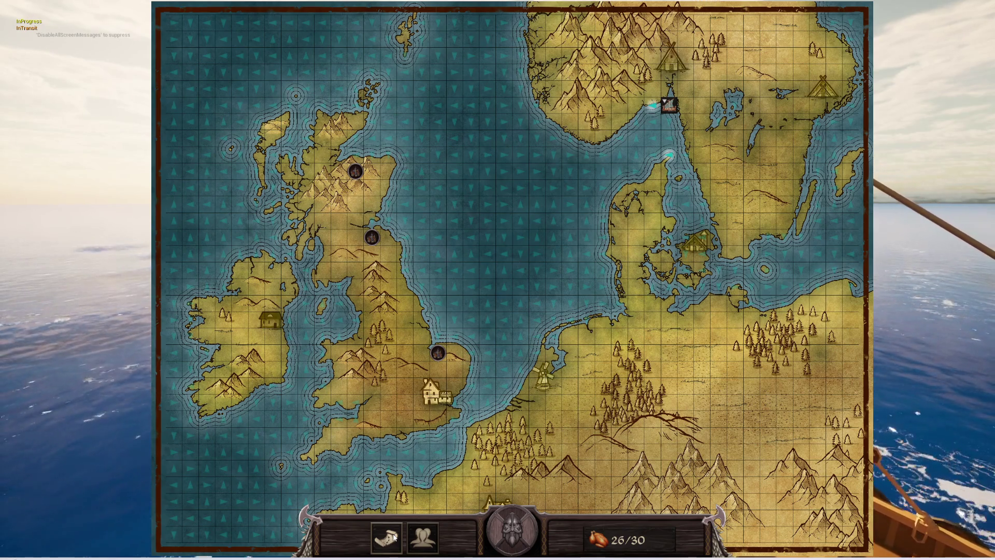
pyautogui.click(394, 538)
pyautogui.click(412, 541)
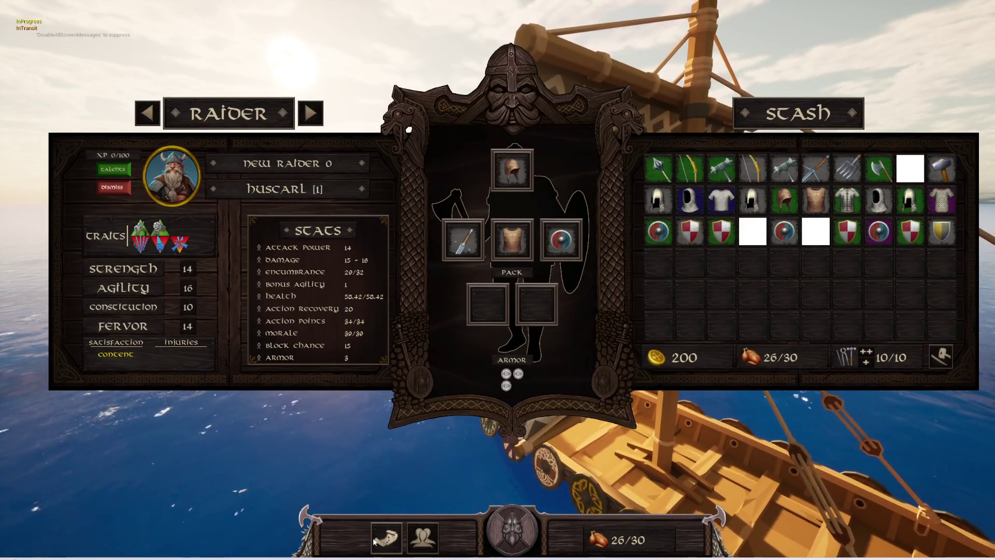
pyautogui.click(395, 543)
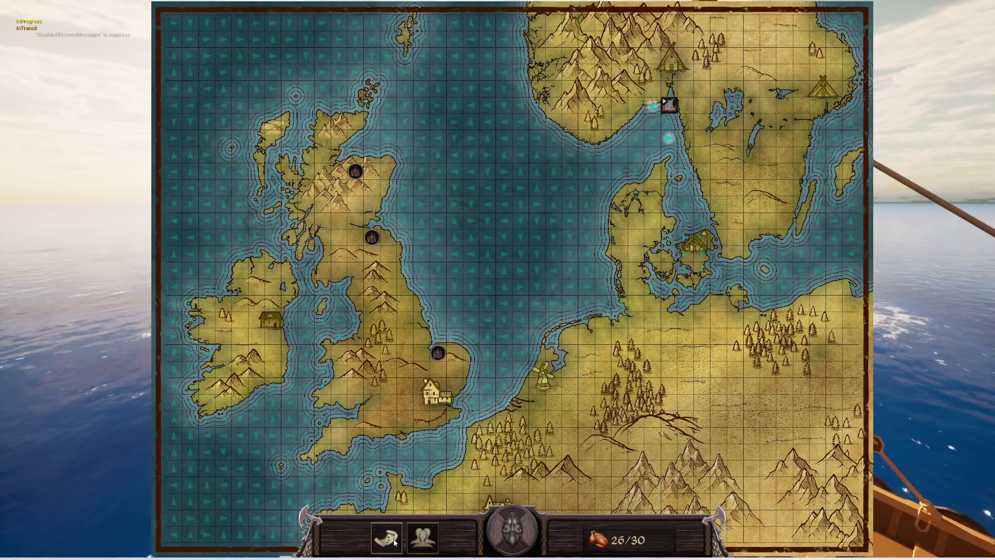
# - Switch between raider and map screens, then zoom the sea map and pan across the North Sea
pyautogui.click(394, 542)
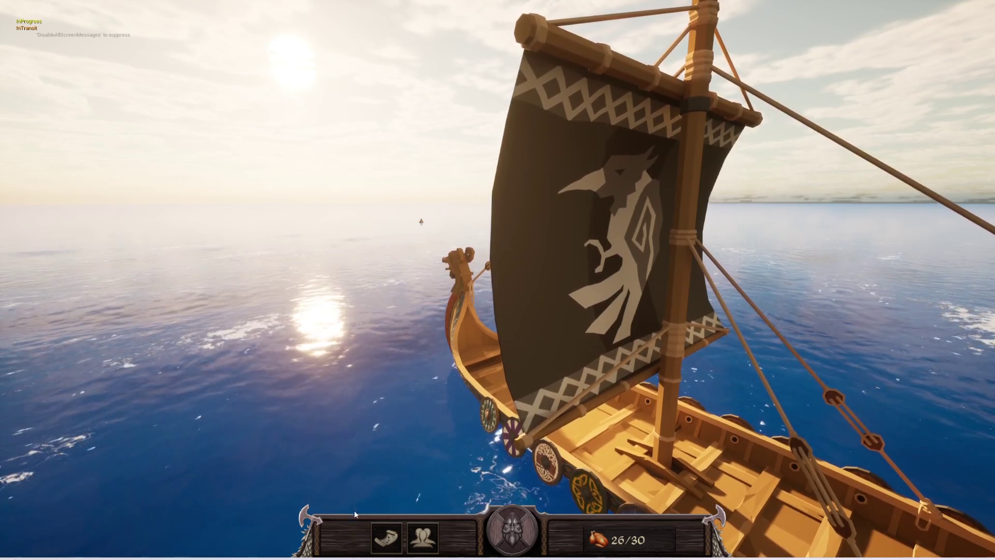
pyautogui.click(386, 537)
pyautogui.click(422, 538)
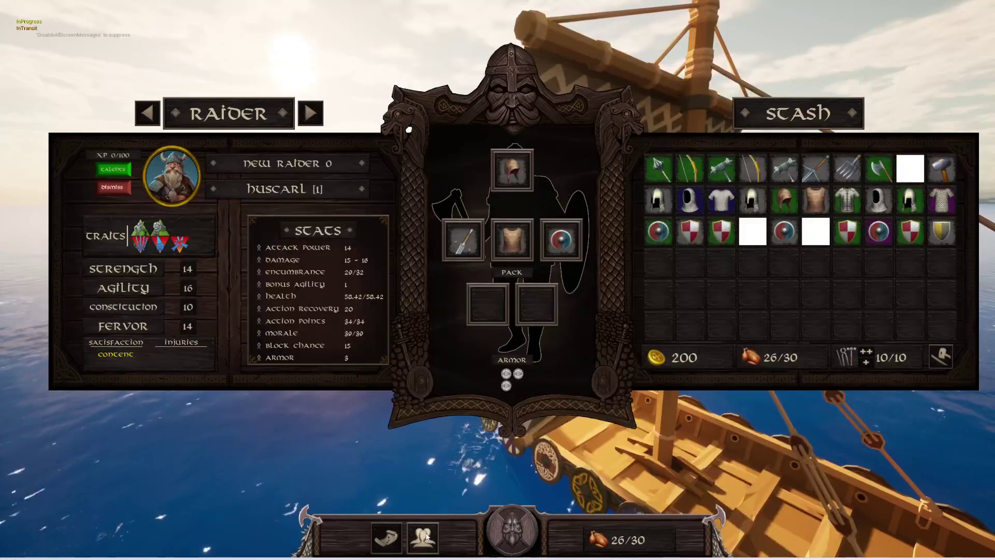
pyautogui.click(384, 538)
pyautogui.click(422, 537)
pyautogui.click(386, 537)
pyautogui.scroll(5, 519, 330)
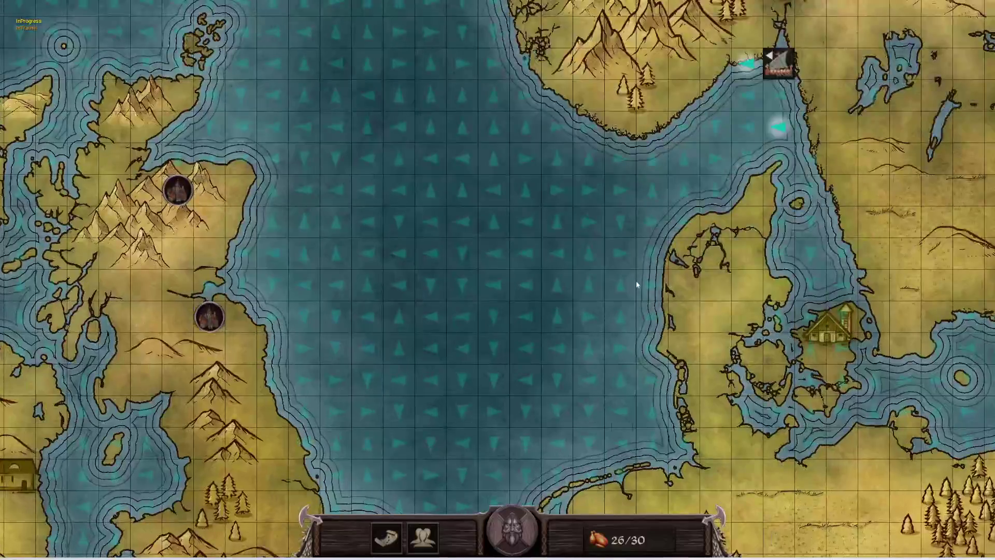
pyautogui.moveTo(637, 285); pyautogui.dragTo(411, 417)
# - Close and reopen the map repeatedly, leaving it open with supplies at 26/30 off southern Norway
pyautogui.click(386, 537)
pyautogui.click(386, 537)
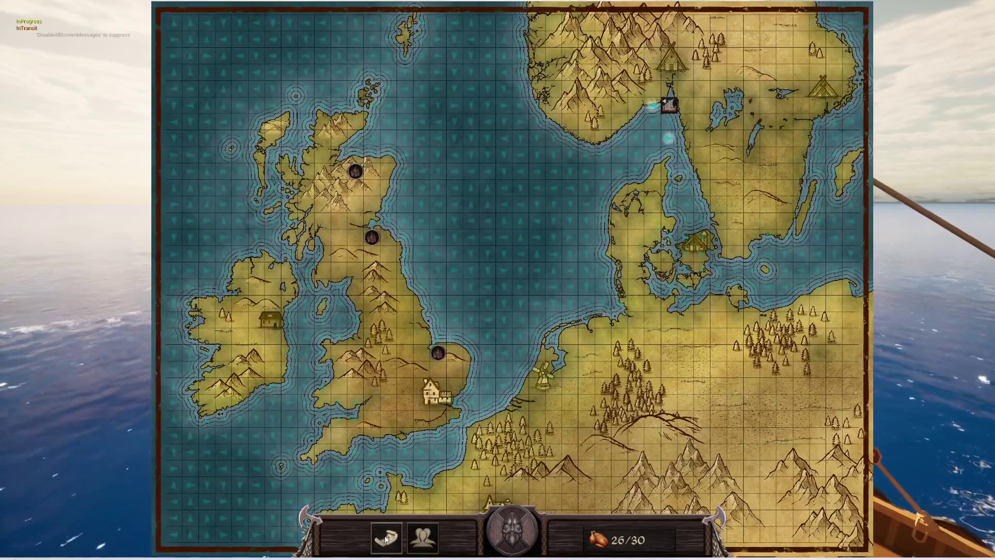
pyautogui.click(386, 538)
pyautogui.click(386, 538)
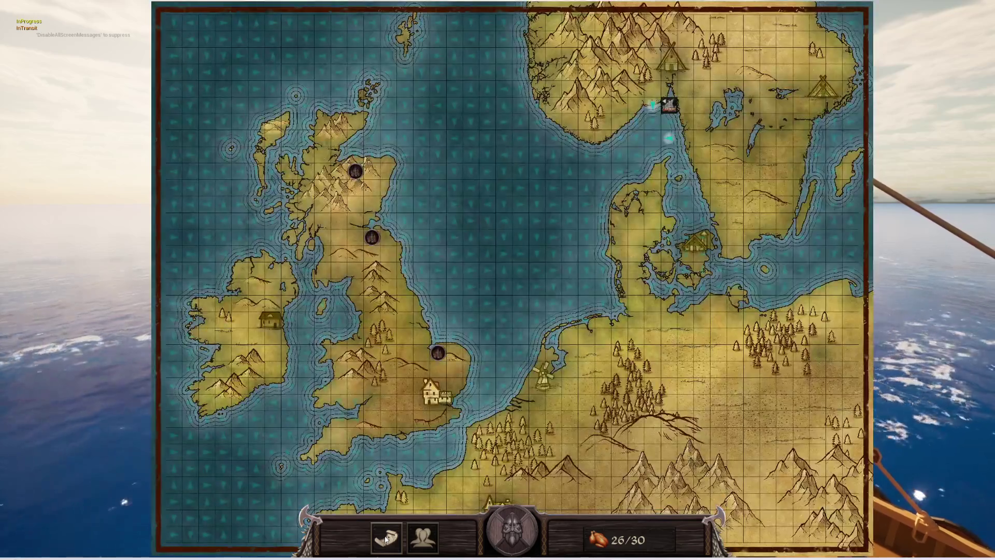
pyautogui.click(386, 538)
pyautogui.click(386, 538)
pyautogui.click(386, 539)
pyautogui.click(386, 539)
pyautogui.click(386, 539)
pyautogui.click(386, 539)
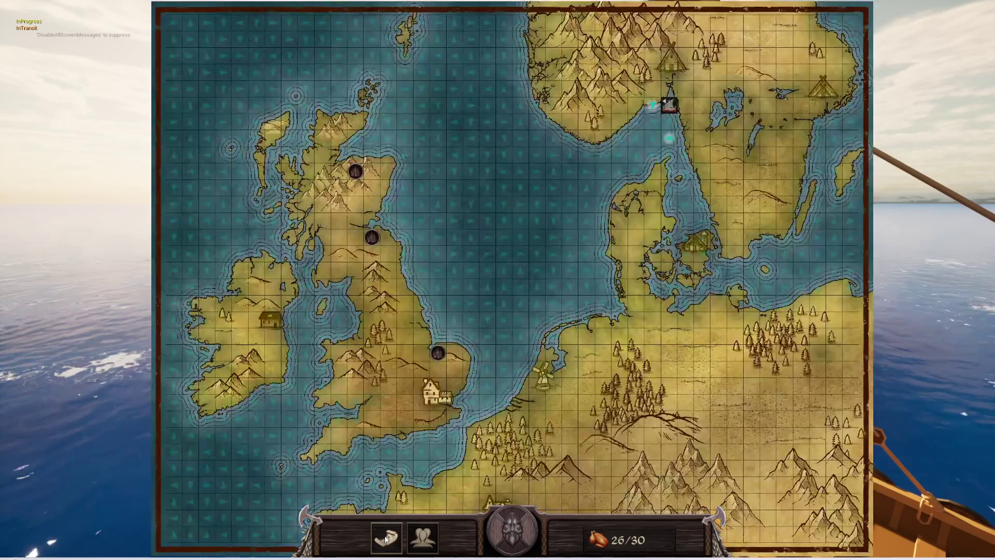
pyautogui.click(386, 539)
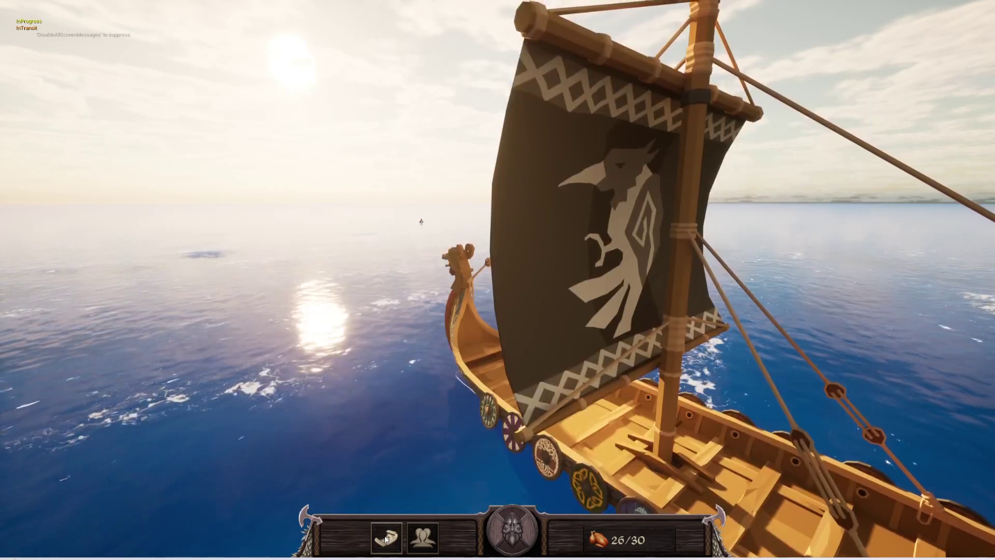
pyautogui.click(386, 539)
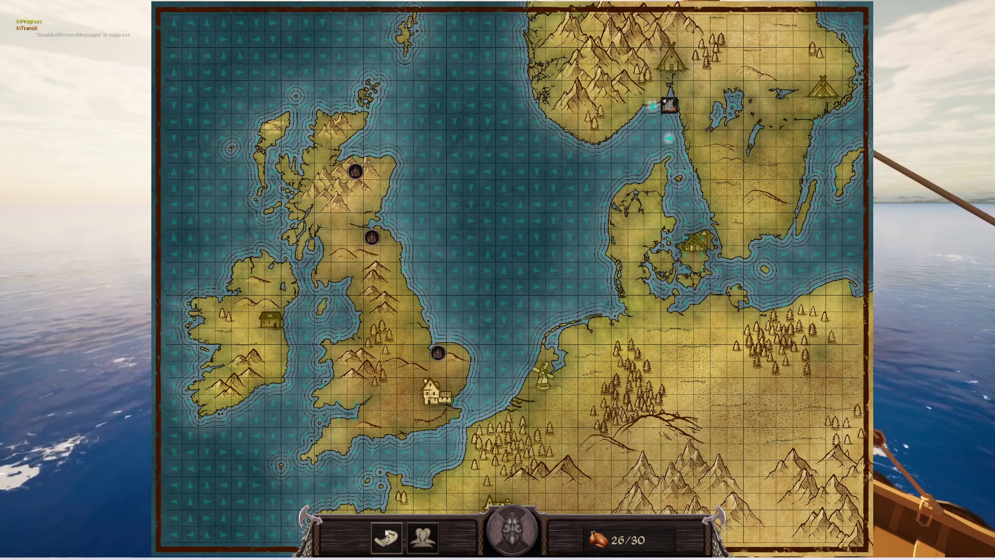
pyautogui.click(386, 533)
pyautogui.click(412, 534)
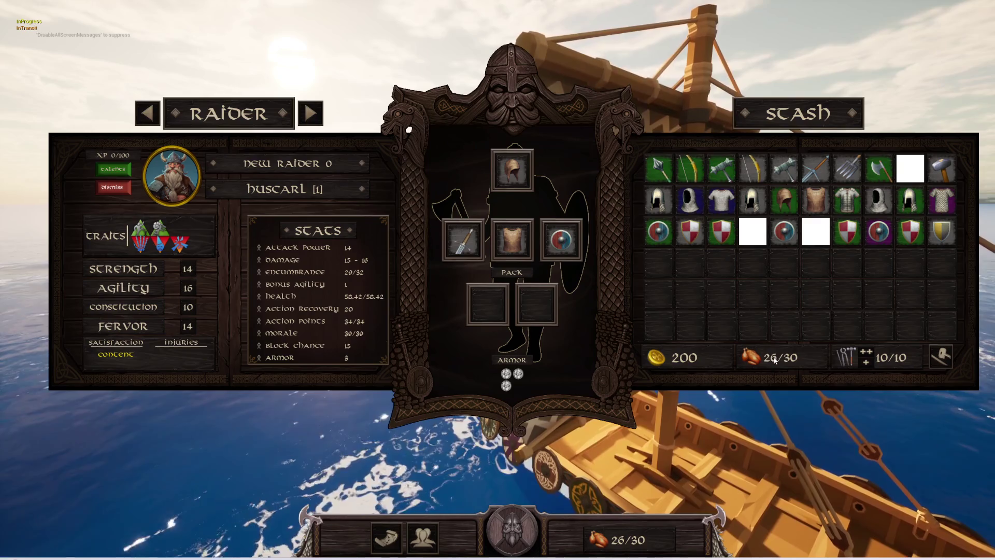
pyautogui.click(393, 542)
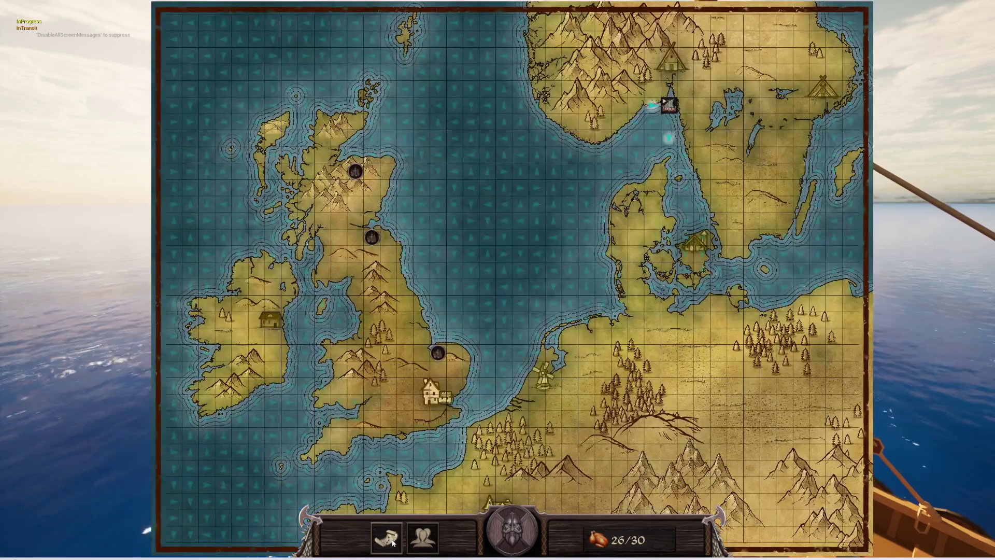
pyautogui.click(393, 542)
pyautogui.click(394, 542)
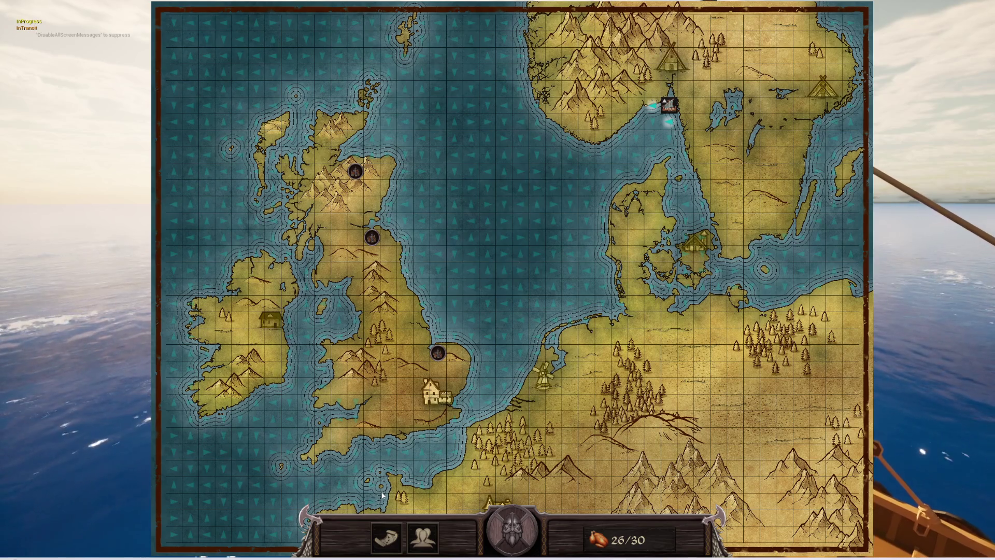
pyautogui.click(383, 539)
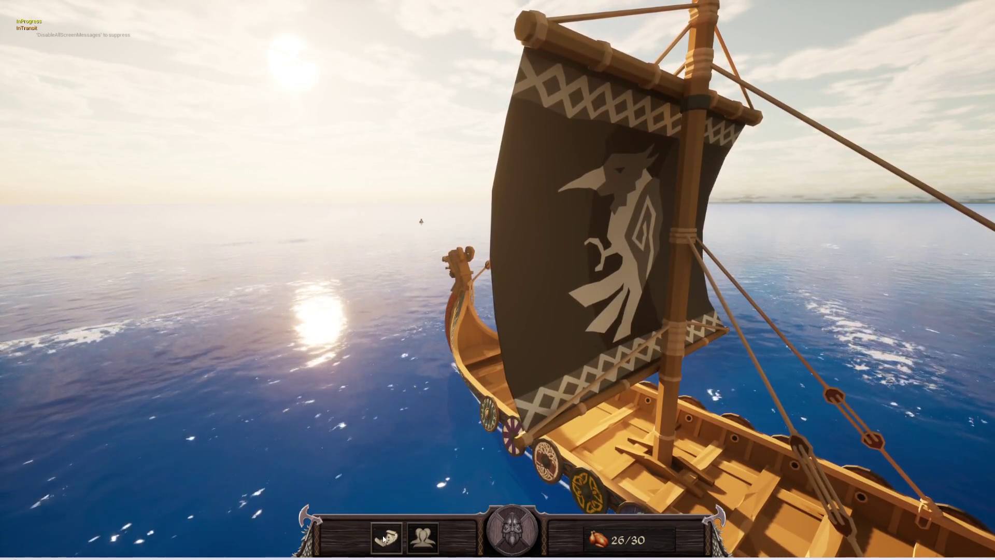
pyautogui.click(384, 539)
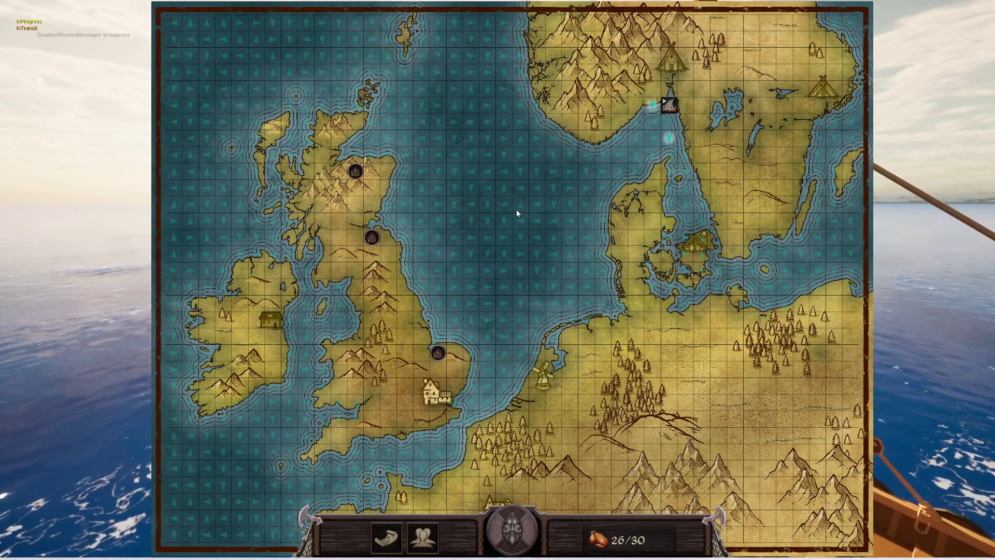
# - Refresh the sea map to show new wind arrows, zoom in and out, then end play with Esc
pyautogui.click(387, 540)
pyautogui.click(388, 541)
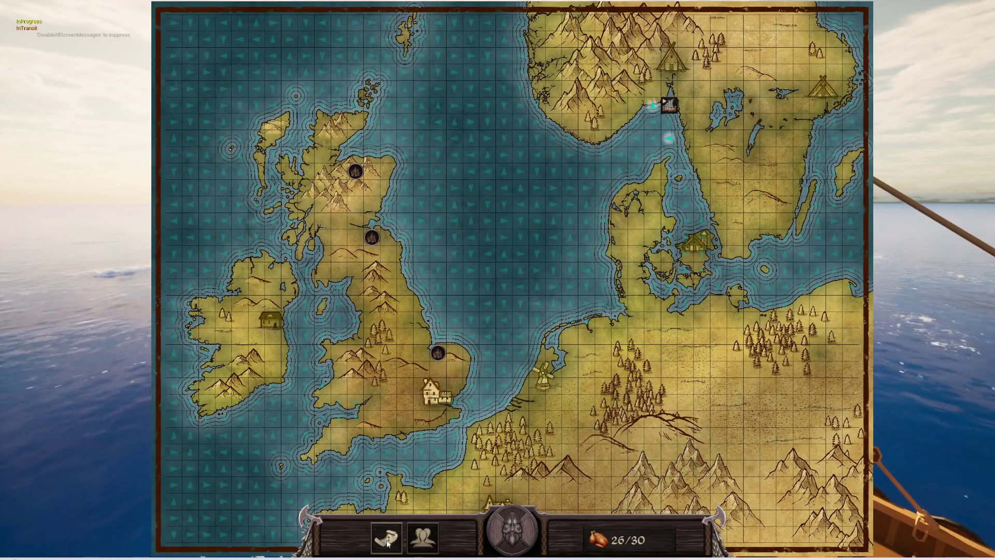
pyautogui.scroll(5, 477, 224)
pyautogui.scroll(-5, 478, 224)
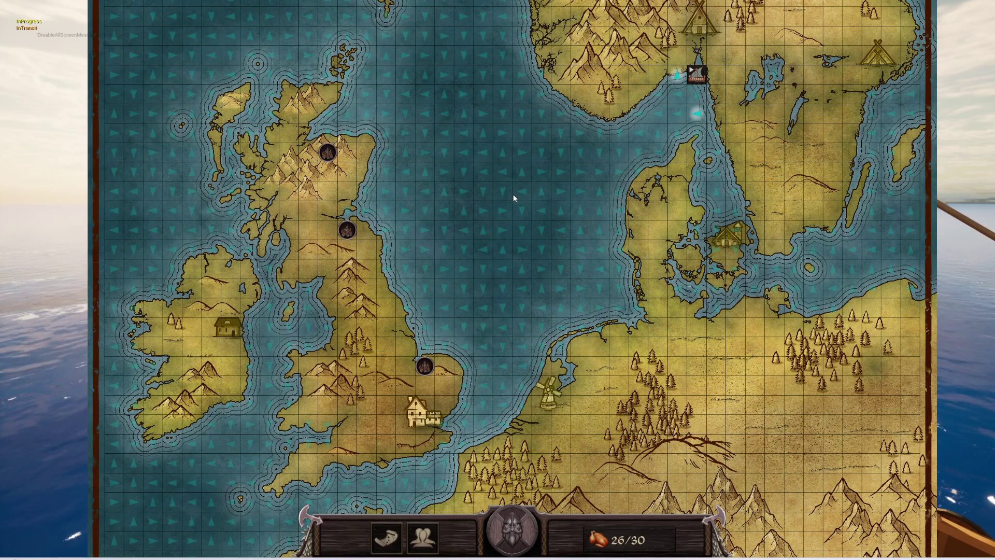
pyautogui.press('Escape')
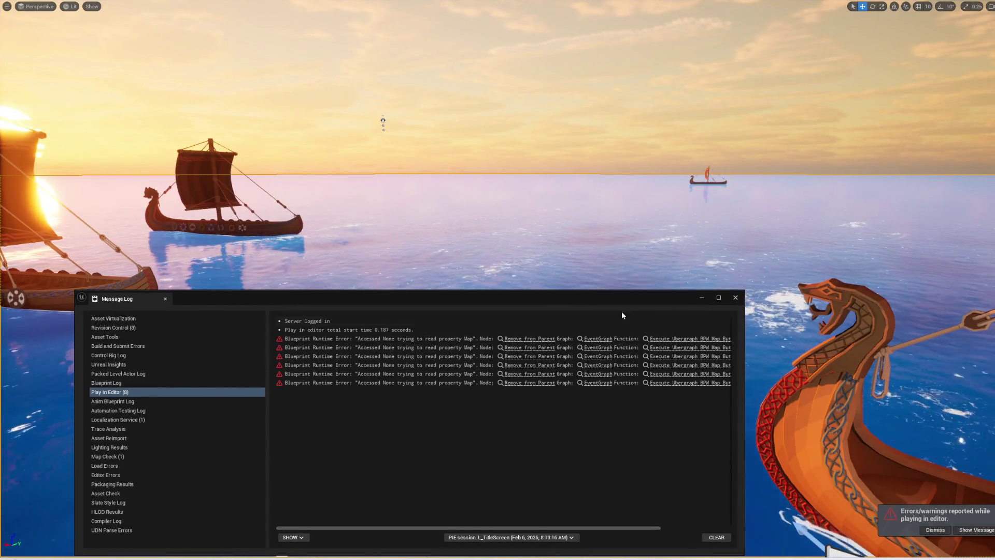
# - Dismiss the runtime-error message log and restore the full level editor layout with F11
pyautogui.click(559, 407)
pyautogui.rightClick(732, 291)
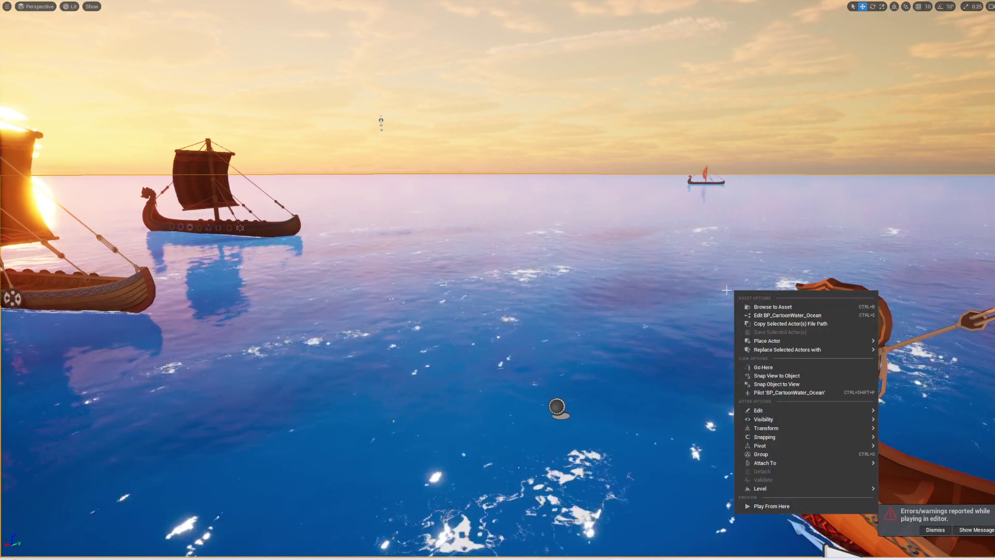
pyautogui.moveTo(733, 290); pyautogui.dragTo(837, 291)
pyautogui.press('F11')
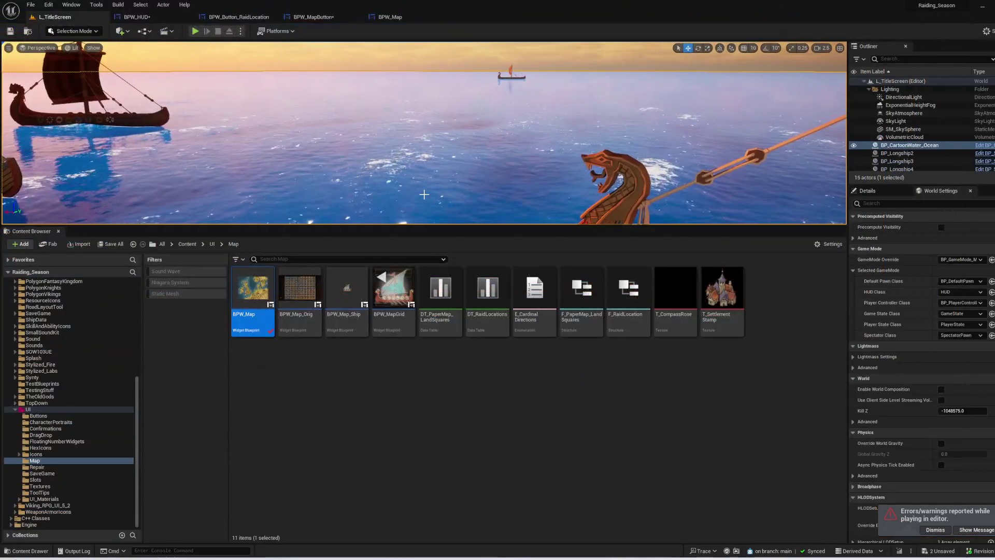
# - Bring BPW_Map forward, glance at its Designer, and pan its Event Graph to the construction logic
pyautogui.hotkey('ctrl', 'Tab')
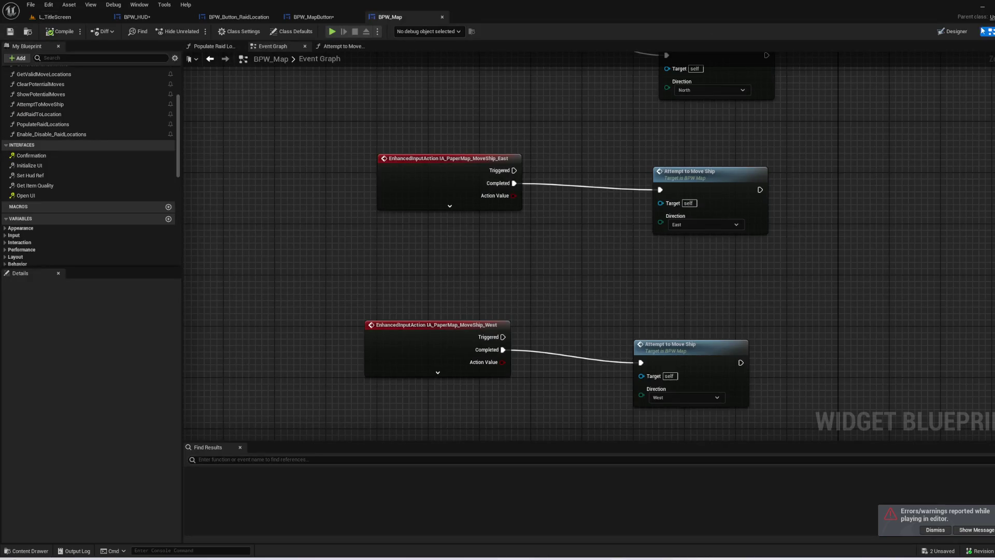
pyautogui.click(952, 31)
pyautogui.scroll(4, 458, 240)
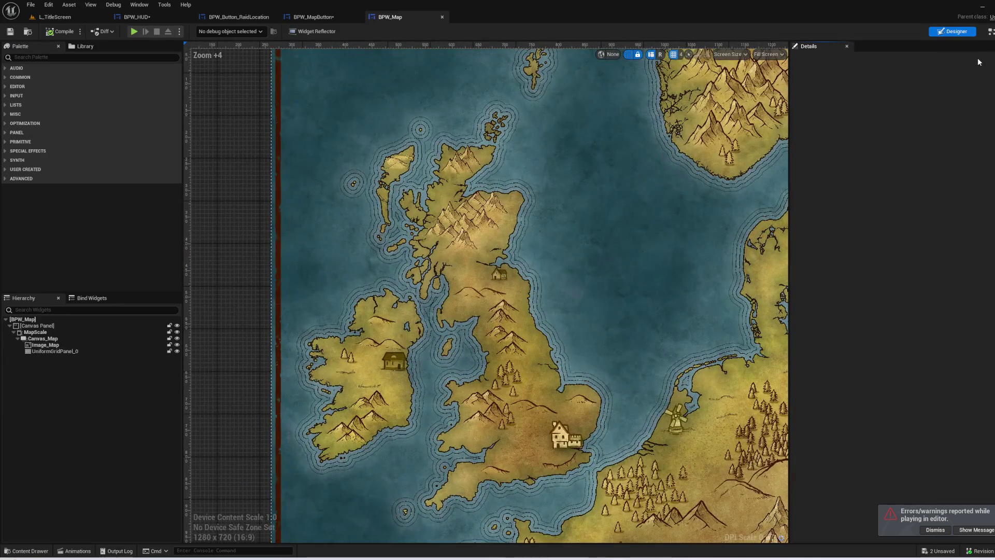
pyautogui.click(989, 31)
pyautogui.moveTo(785, 253)
pyautogui.mouseDown()
pyautogui.moveTo(800, 315)
pyautogui.moveTo(597, 366)
pyautogui.moveTo(420, 392)
pyautogui.moveTo(86, 381)
pyautogui.moveTo(2, 402)
pyautogui.mouseUp()
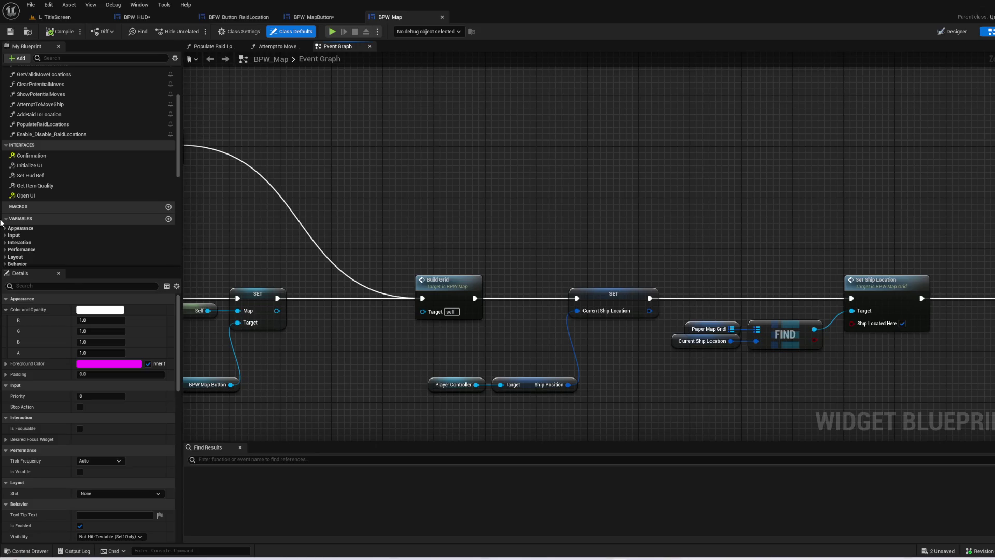
# - Select the PaperMapGrid variable in My Blueprint and open the Build Grid function
pyautogui.scroll(-10, 107, 195)
pyautogui.scroll(-1, 76, 234)
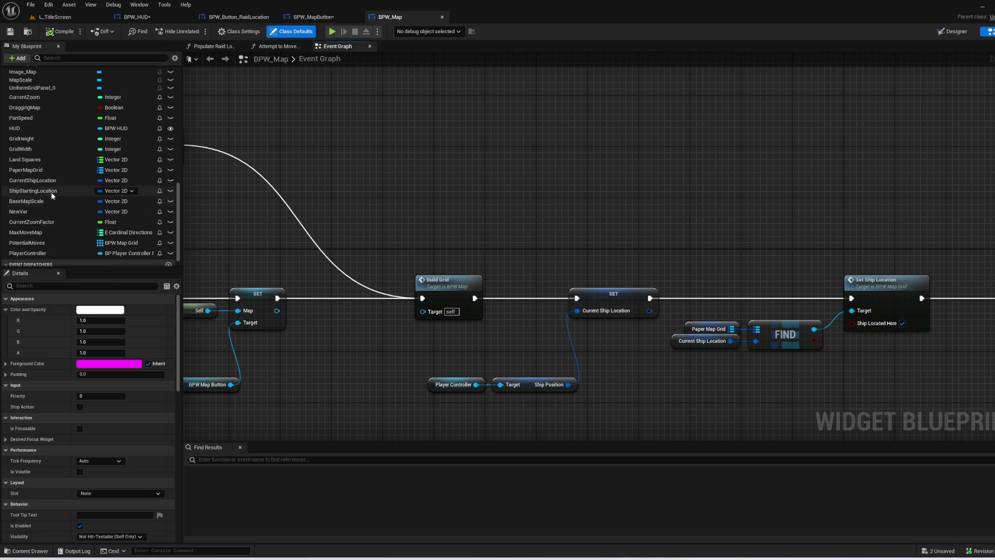
pyautogui.click(45, 175)
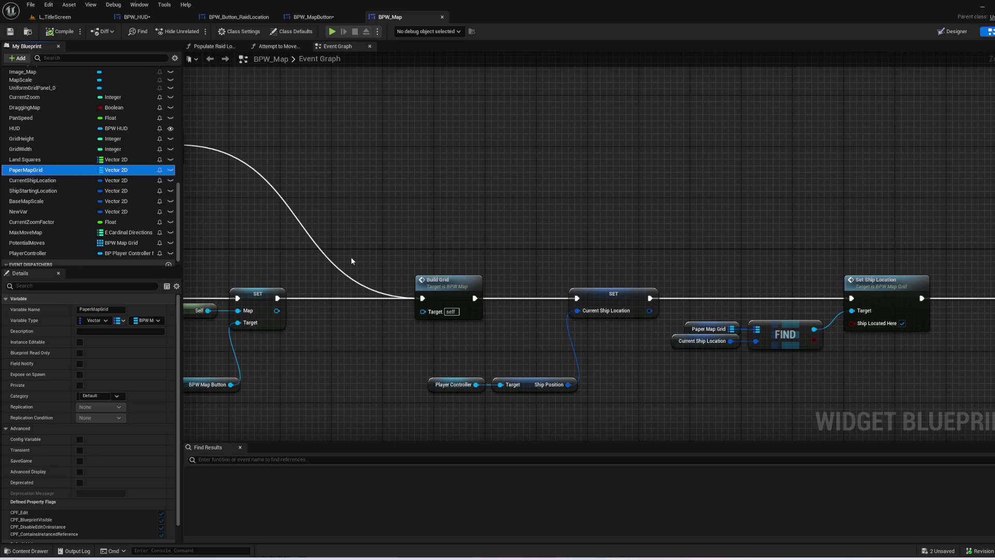
pyautogui.doubleClick(467, 287)
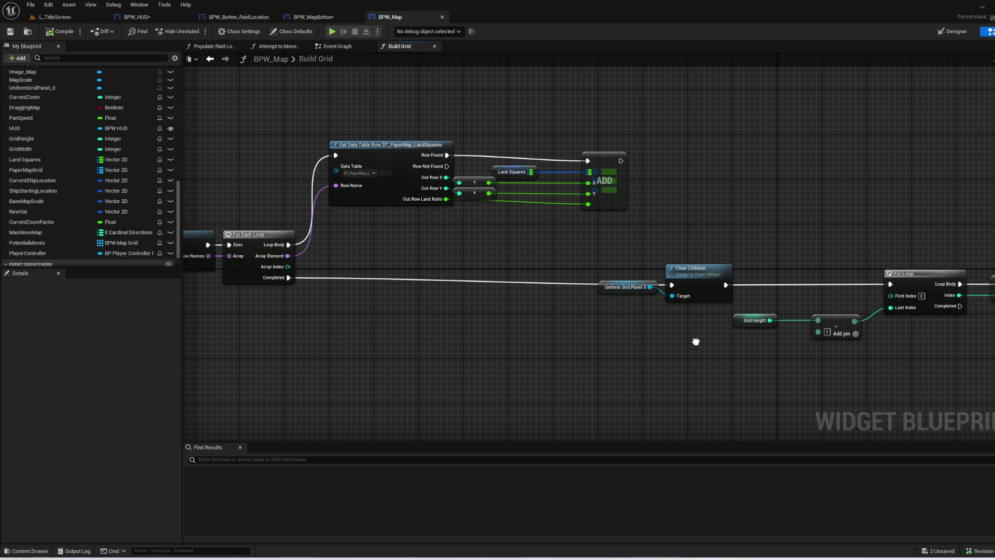
# - Pan through Build Grid's loop nodes to the Generate Random Wind call and open it
pyautogui.moveTo(697, 342); pyautogui.dragTo(854, 326)
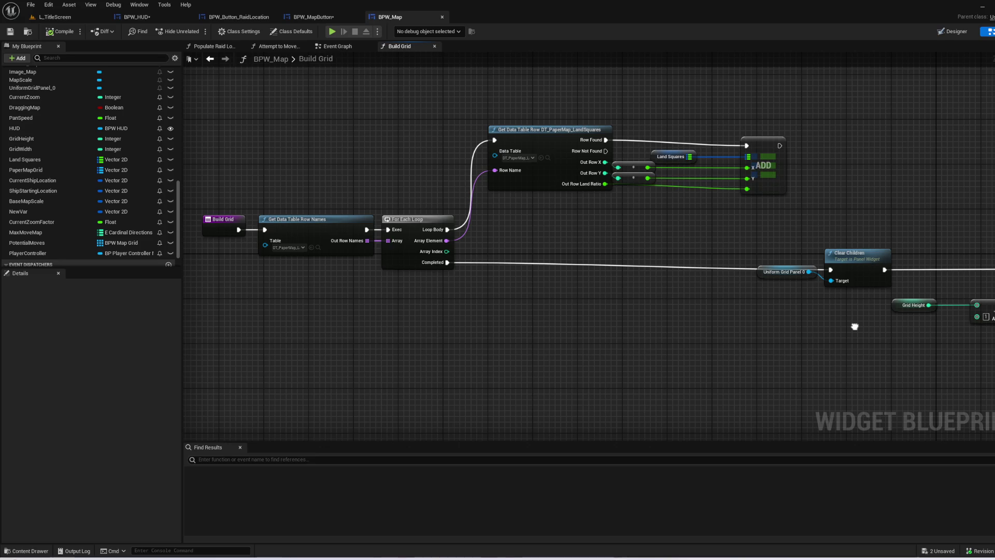
pyautogui.moveTo(855, 326)
pyautogui.mouseDown()
pyautogui.moveTo(405, 316)
pyautogui.moveTo(142, 258)
pyautogui.moveTo(3, 252)
pyautogui.mouseUp()
pyautogui.moveTo(779, 346)
pyautogui.mouseDown()
pyautogui.moveTo(371, 348)
pyautogui.moveTo(397, 335)
pyautogui.mouseUp()
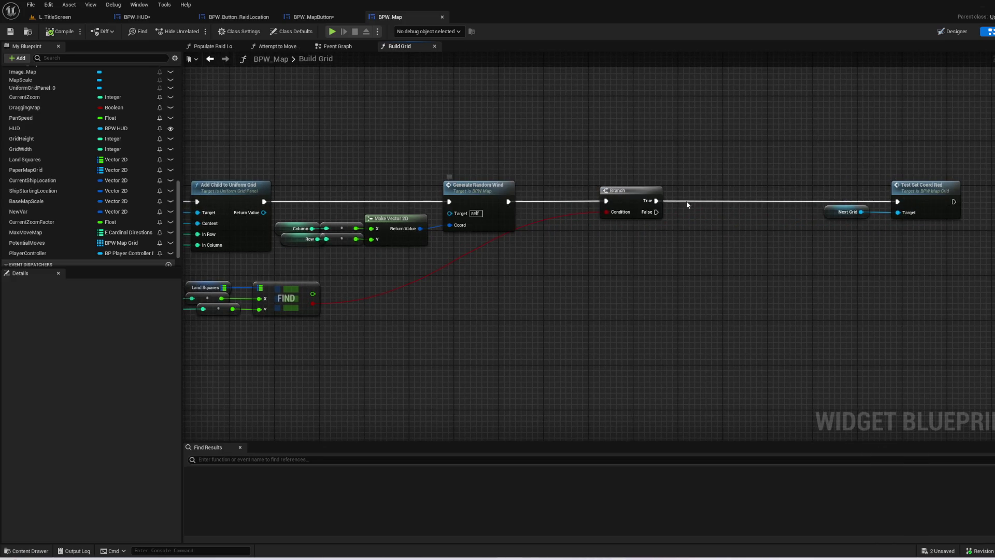
pyautogui.doubleClick(496, 200)
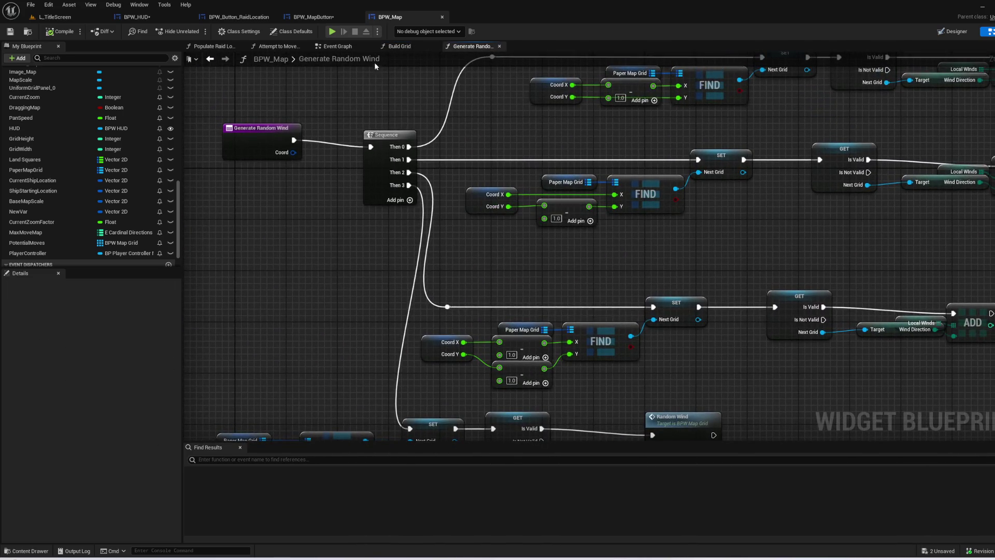
# - Open the Random Wind function in BPW_MapGrid and frame its SET, Random and Select nodes
pyautogui.moveTo(511, 147); pyautogui.dragTo(235, 211)
pyautogui.moveTo(574, 306)
pyautogui.mouseDown()
pyautogui.moveTo(839, 77)
pyautogui.moveTo(821, 75)
pyautogui.mouseUp()
pyautogui.doubleClick(686, 248)
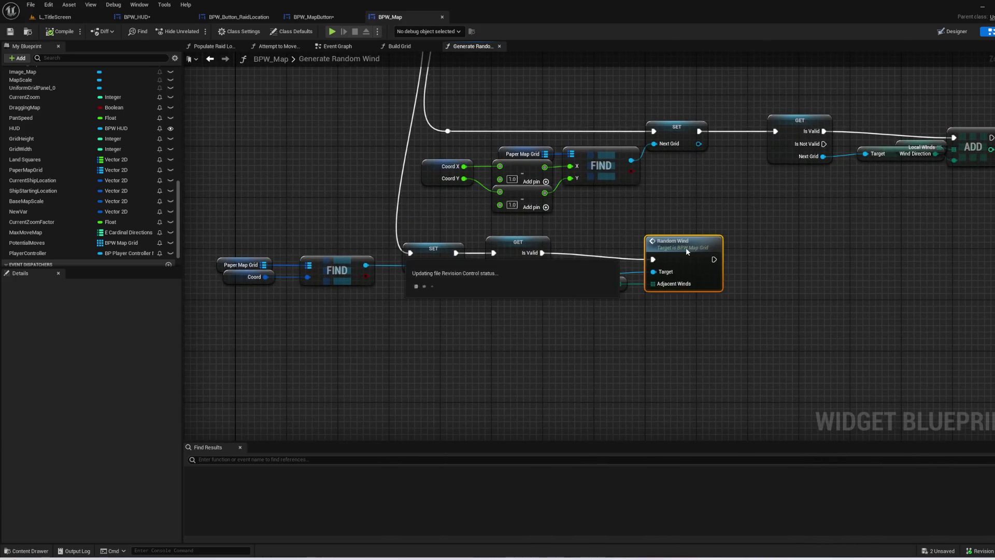
pyautogui.moveTo(681, 411)
pyautogui.mouseDown()
pyautogui.moveTo(701, 322)
pyautogui.moveTo(615, 224)
pyautogui.moveTo(604, 227)
pyautogui.moveTo(607, 119)
pyautogui.mouseUp()
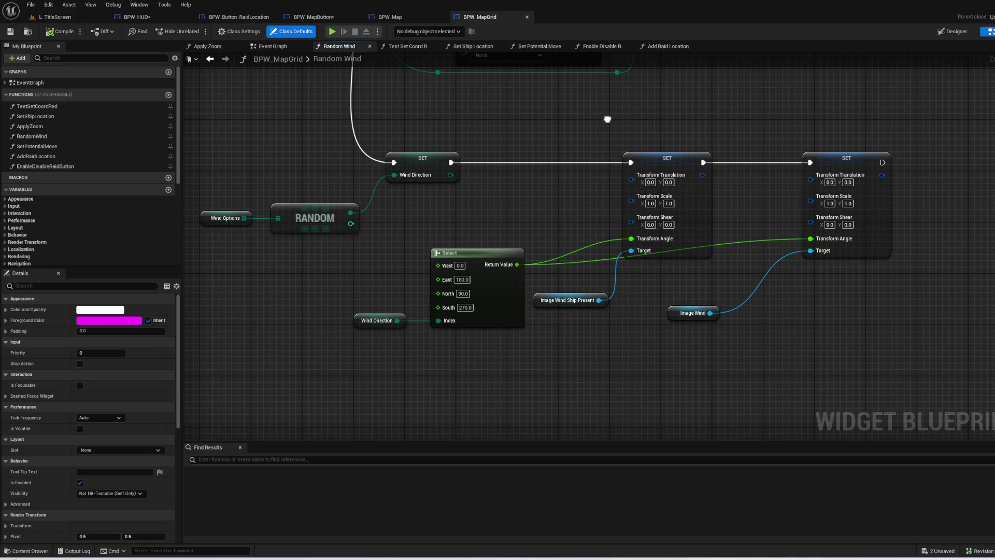
# - Review Random Wind's entry, loop, SET, Random, Select and Image Wind nodes, then show BPW_MapGrid's Event Graph
pyautogui.scroll(-1, 609, 127)
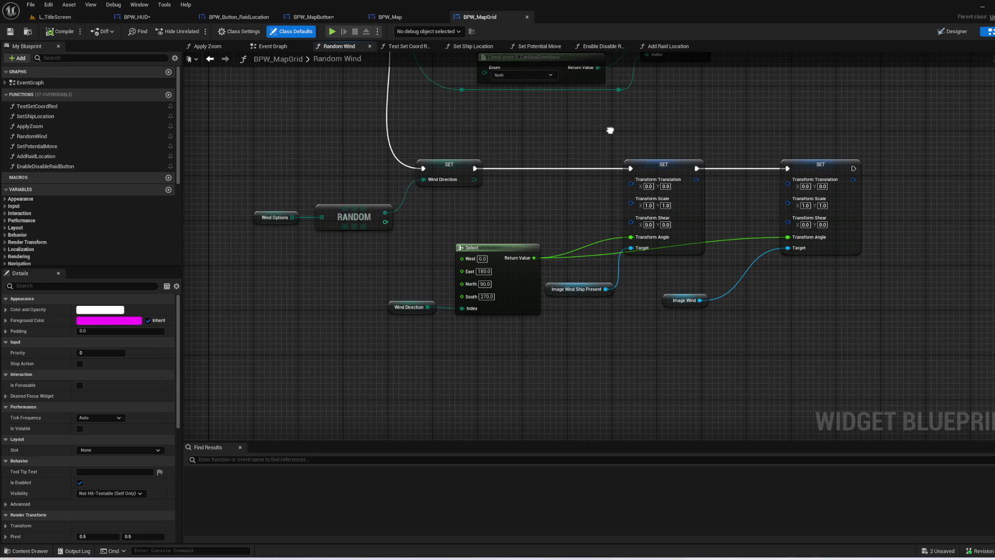
pyautogui.moveTo(610, 130); pyautogui.dragTo(607, 400)
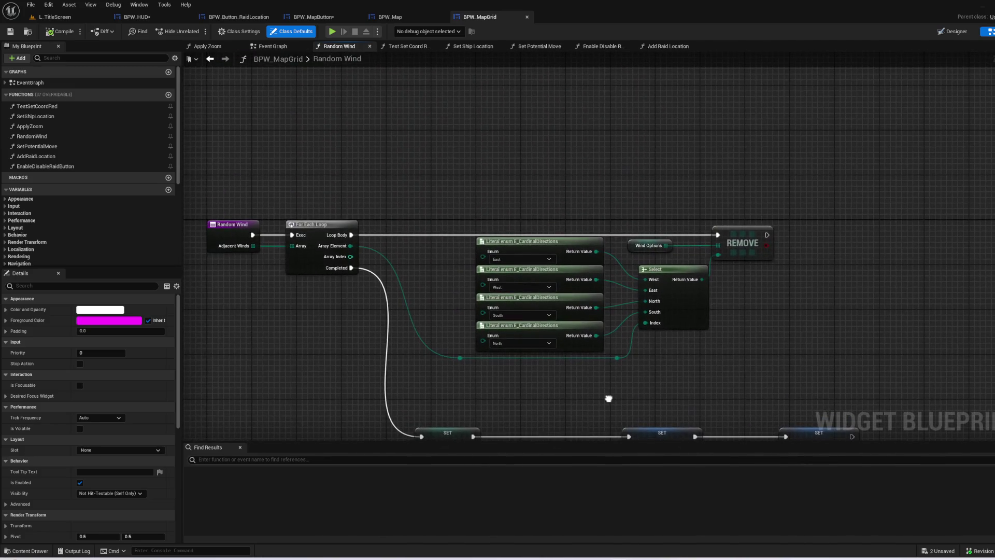
pyautogui.scroll(-6, 121, 116)
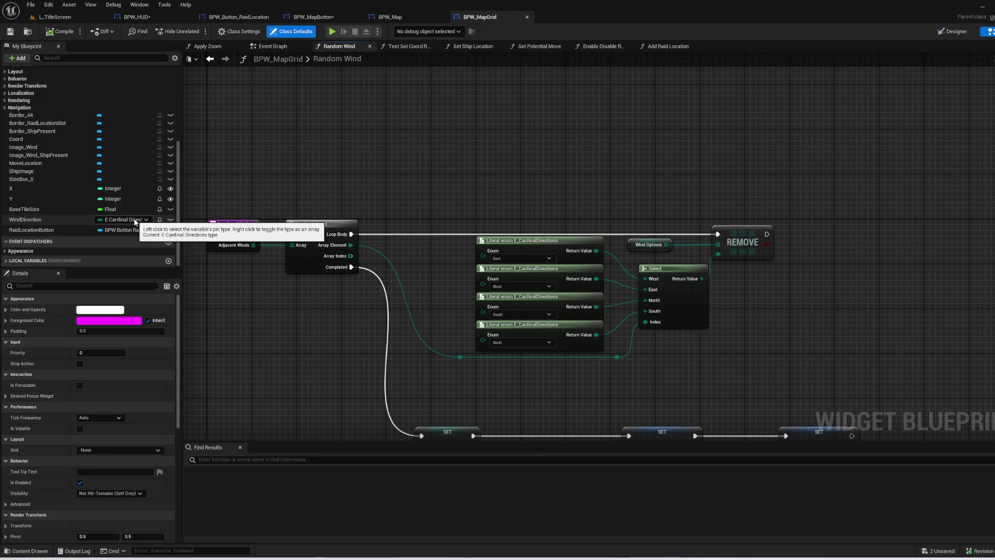
pyautogui.scroll(1, 518, 412)
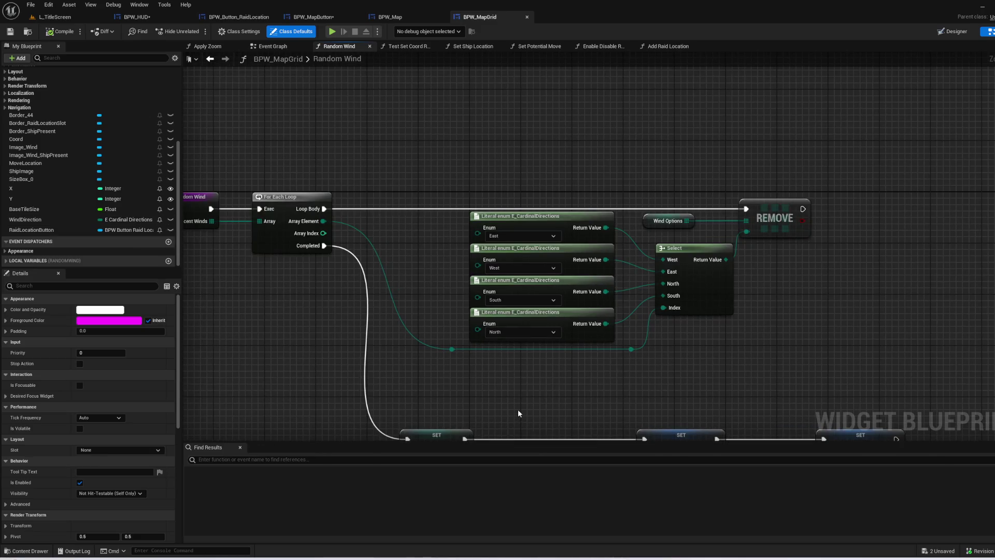
pyautogui.moveTo(518, 413); pyautogui.dragTo(561, 344)
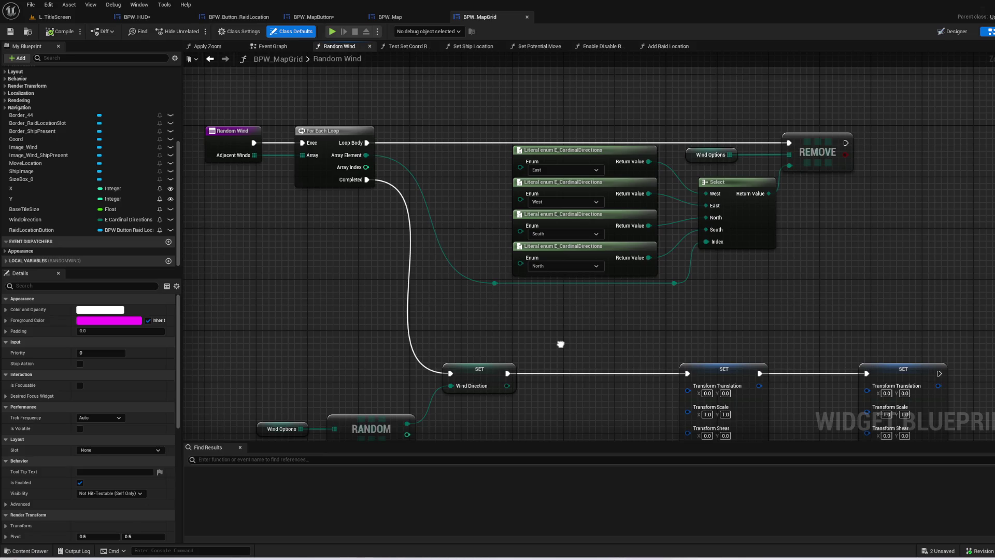
pyautogui.moveTo(560, 344); pyautogui.dragTo(479, 221)
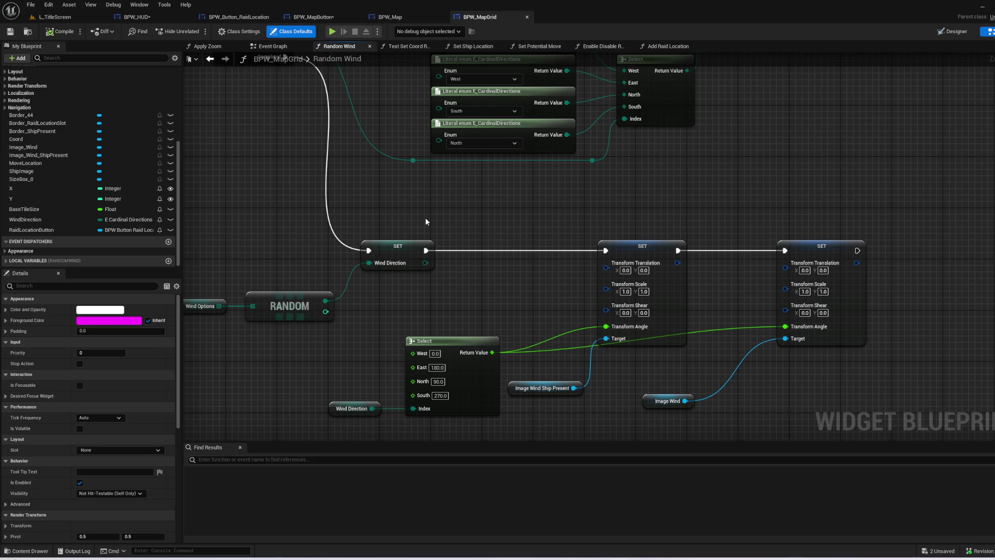
pyautogui.moveTo(459, 229)
pyautogui.mouseDown()
pyautogui.moveTo(539, 353)
pyautogui.moveTo(615, 362)
pyautogui.moveTo(502, 369)
pyautogui.moveTo(517, 306)
pyautogui.moveTo(284, 216)
pyautogui.moveTo(450, 312)
pyautogui.mouseUp()
pyautogui.click(269, 47)
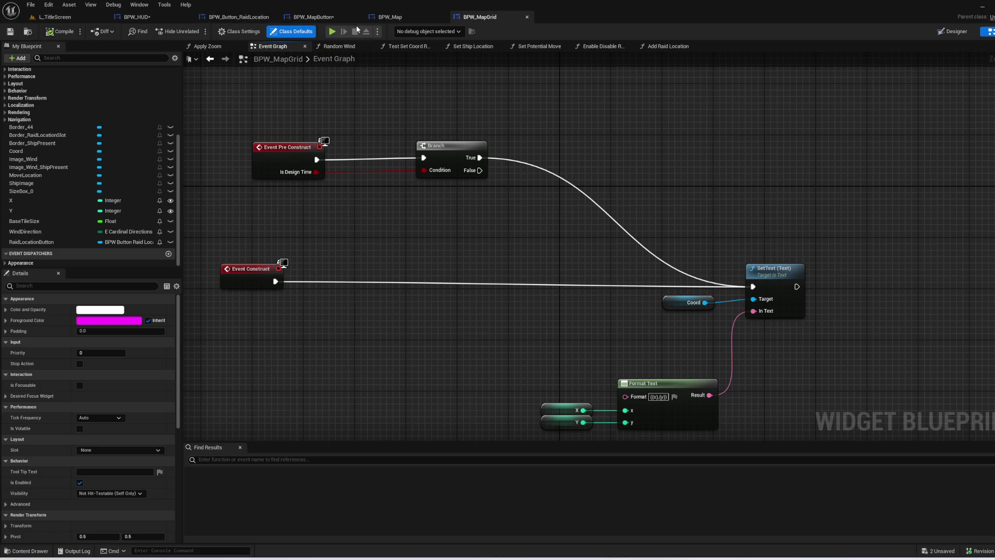
# - View the WindDirection variable's Details in BPW_MapGrid, then switch to the BPW_MapButton graph
pyautogui.click(399, 17)
pyautogui.click(477, 18)
pyautogui.moveTo(614, 258)
pyautogui.mouseDown()
pyautogui.moveTo(493, 212)
pyautogui.moveTo(641, 292)
pyautogui.mouseUp()
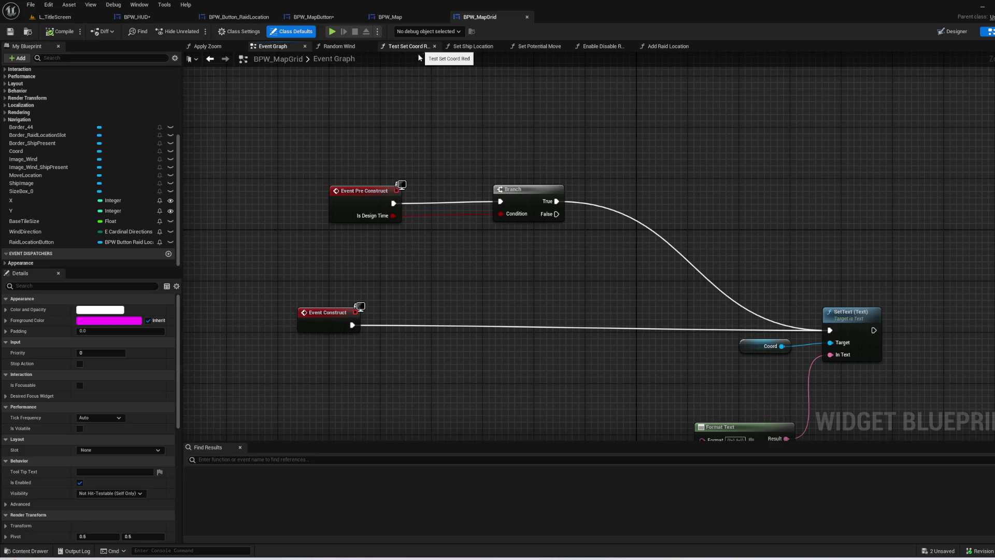
pyautogui.moveTo(670, 188); pyautogui.dragTo(608, 154)
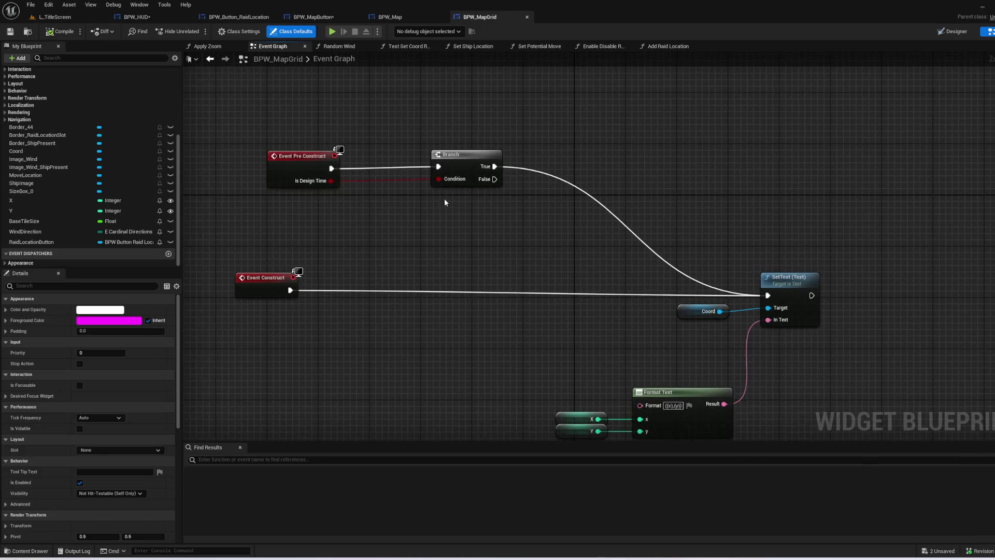
pyautogui.click(60, 231)
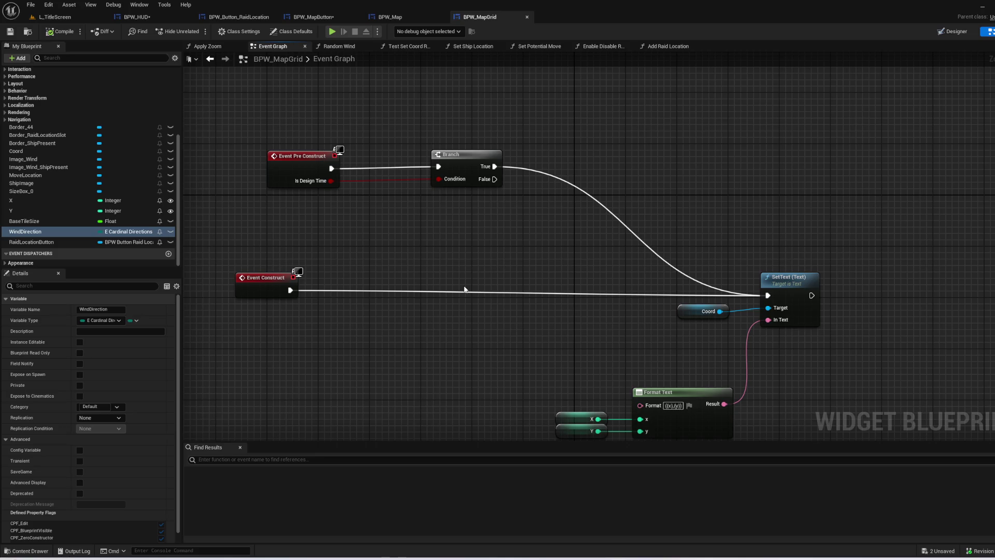
pyautogui.click(314, 17)
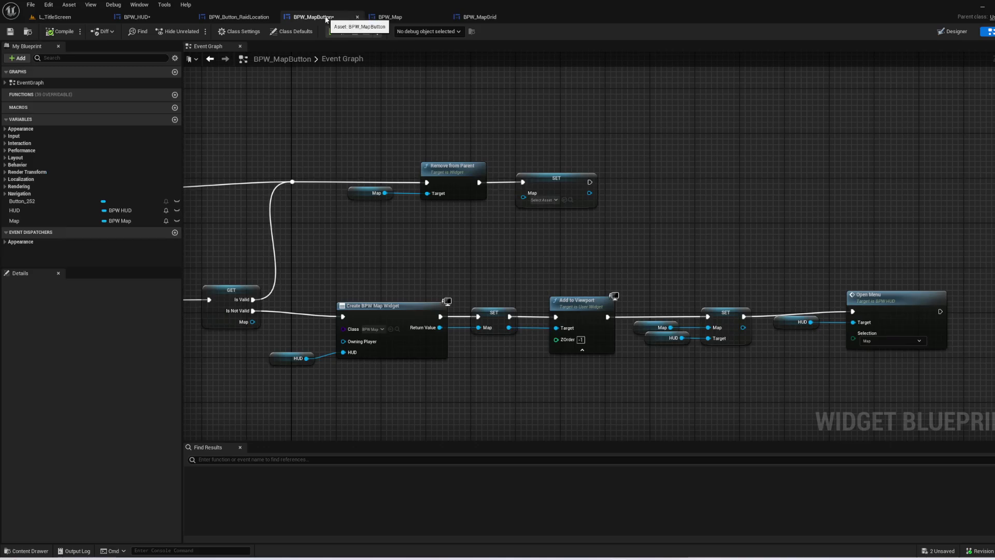
# - Box-select the Open Menu and HUD nodes, nudge them slightly down-left, and deselect
pyautogui.moveTo(443, 259); pyautogui.dragTo(745, 251)
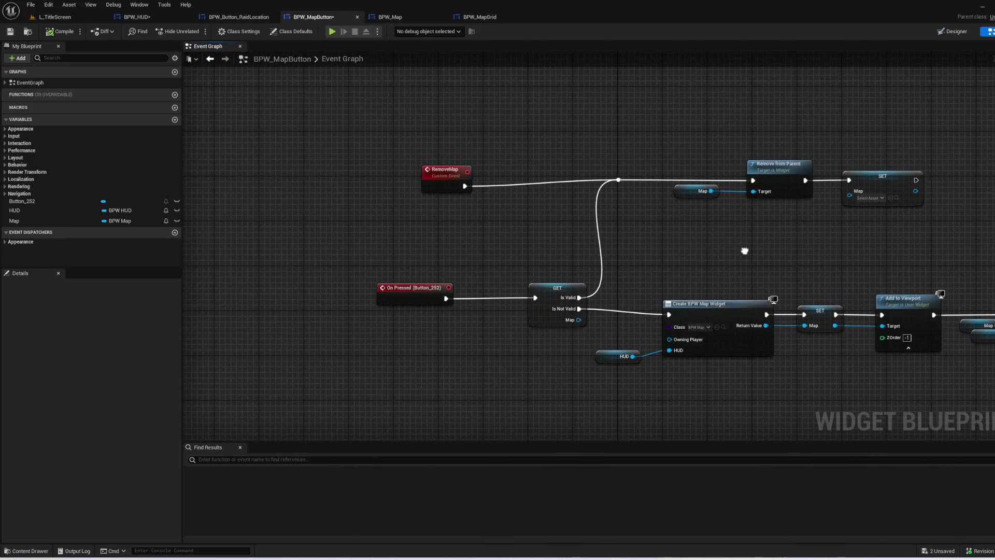
pyautogui.moveTo(745, 251); pyautogui.dragTo(392, 239)
pyautogui.moveTo(825, 403); pyautogui.dragTo(758, 375)
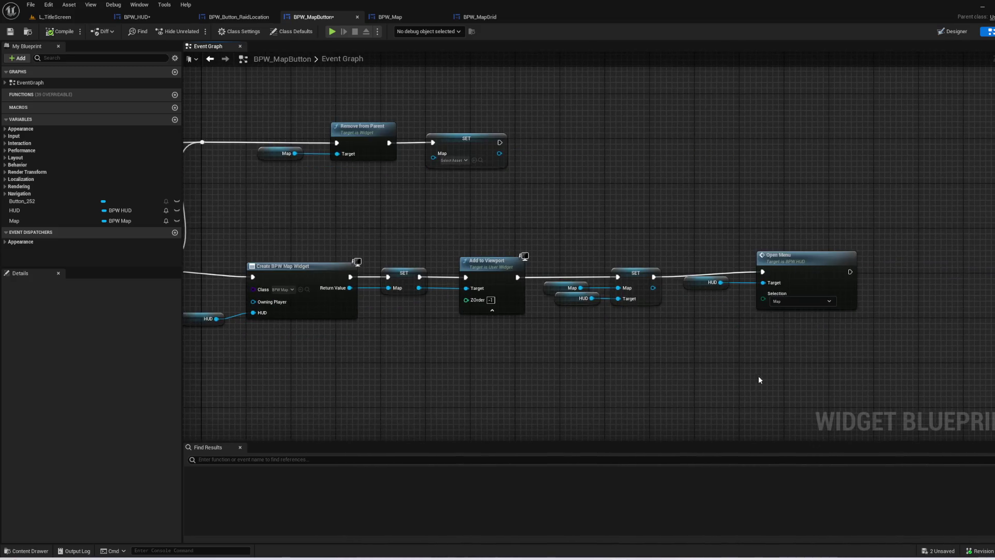
pyautogui.scroll(1, 758, 375)
pyautogui.moveTo(756, 330); pyautogui.dragTo(700, 280)
pyautogui.moveTo(758, 261); pyautogui.dragTo(751, 268)
pyautogui.click(794, 346)
# - Look over the RemoveMap event and widget creation, then return to BPW_MapGrid's Event Graph
pyautogui.moveTo(651, 402); pyautogui.dragTo(966, 469)
pyautogui.click(477, 17)
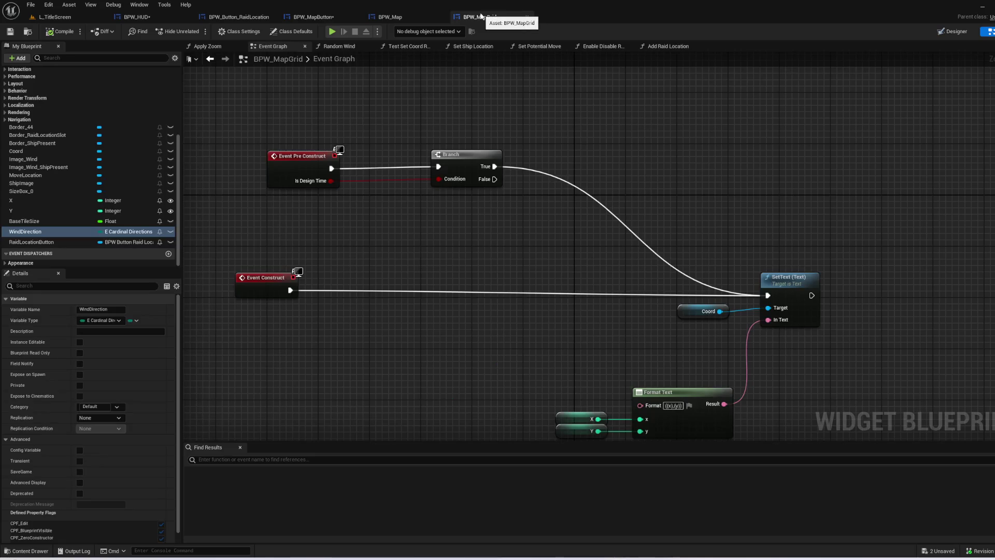
pyautogui.moveTo(693, 234)
pyautogui.mouseDown()
pyautogui.moveTo(580, 130)
pyautogui.moveTo(731, 213)
pyautogui.mouseUp()
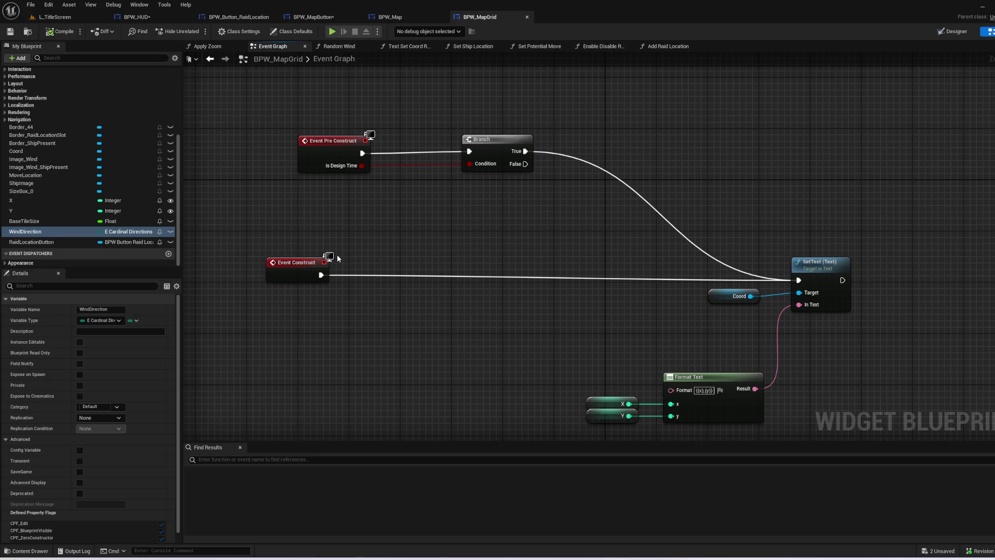
# - In BPW_Map, check the PaperMapGrid and Land Squares variable types
pyautogui.click(416, 18)
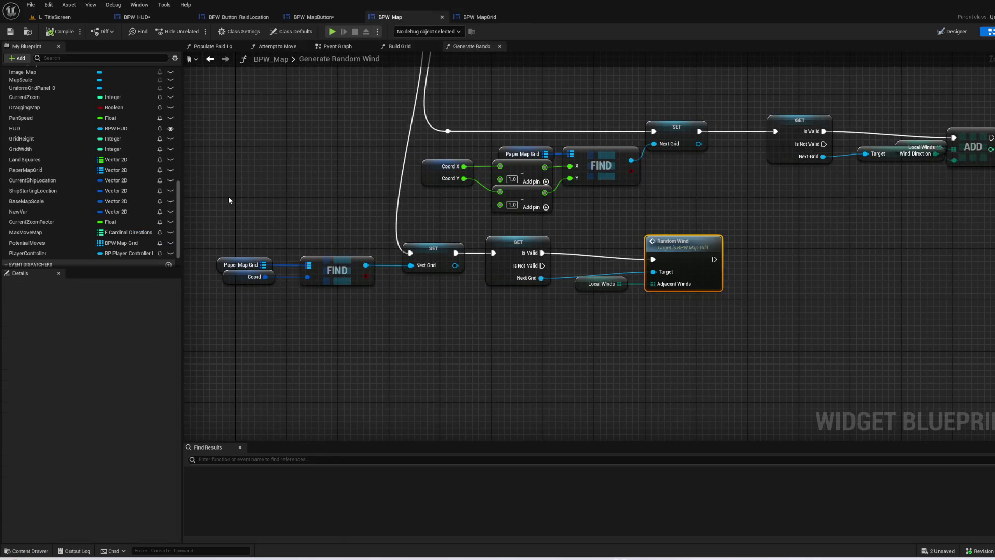
pyautogui.click(62, 170)
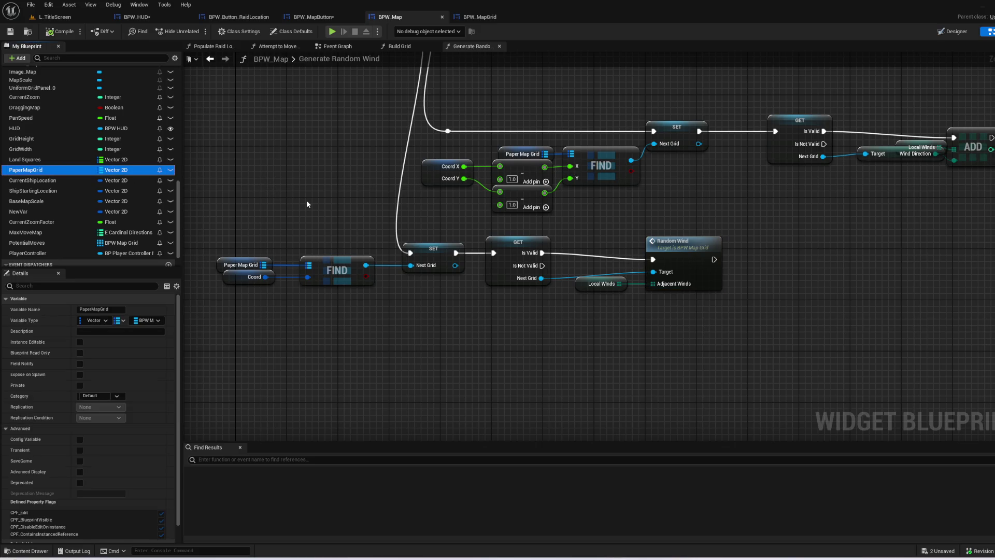
pyautogui.click(31, 159)
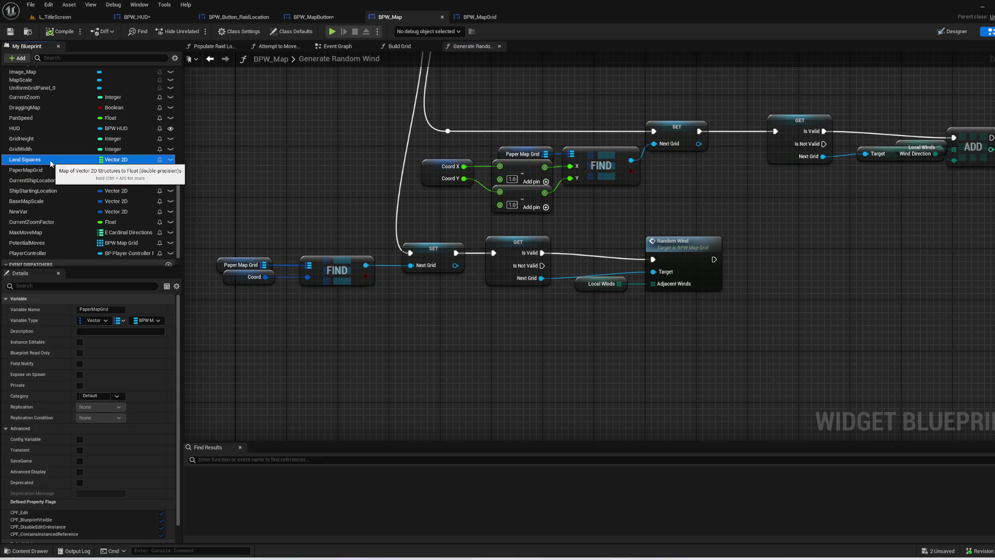
pyautogui.moveTo(390, 190)
pyautogui.mouseDown()
pyautogui.moveTo(518, 381)
pyautogui.moveTo(495, 370)
pyautogui.mouseUp()
# - Show BPW_Map's Event Graph centred on the Build Grid call and Branch node
pyautogui.click(336, 47)
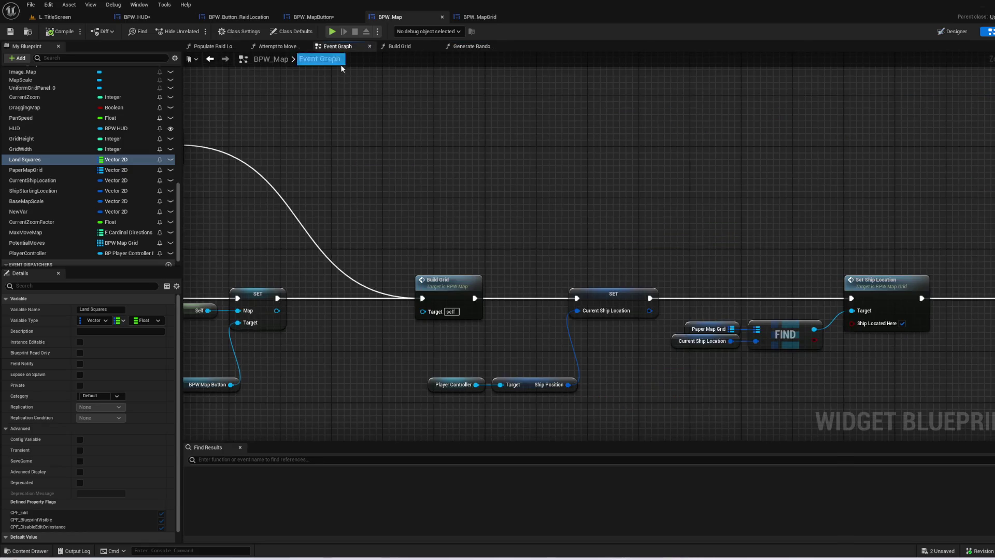
pyautogui.moveTo(386, 209); pyautogui.dragTo(827, 199)
pyautogui.moveTo(891, 176)
pyautogui.mouseDown()
pyautogui.moveTo(984, 150)
pyautogui.moveTo(961, 104)
pyautogui.moveTo(486, 111)
pyautogui.mouseUp()
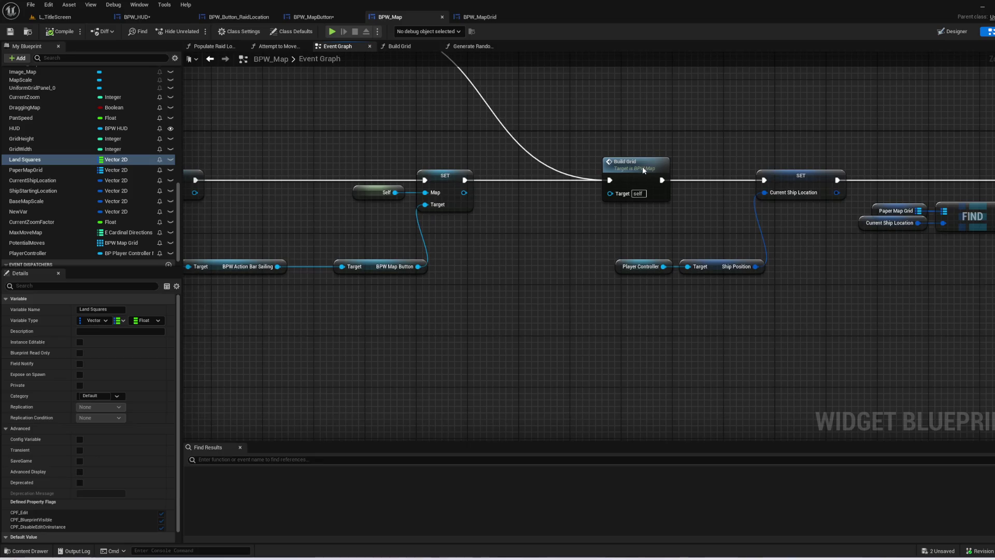
# - Open Build Grid and pan past its grid loops and Add Child nodes to Generate Random Wind
pyautogui.doubleClick(642, 166)
pyautogui.moveTo(658, 153)
pyautogui.mouseDown()
pyautogui.moveTo(993, 149)
pyautogui.moveTo(975, 202)
pyautogui.moveTo(749, 150)
pyautogui.mouseUp()
pyautogui.moveTo(916, 145); pyautogui.dragTo(476, 144)
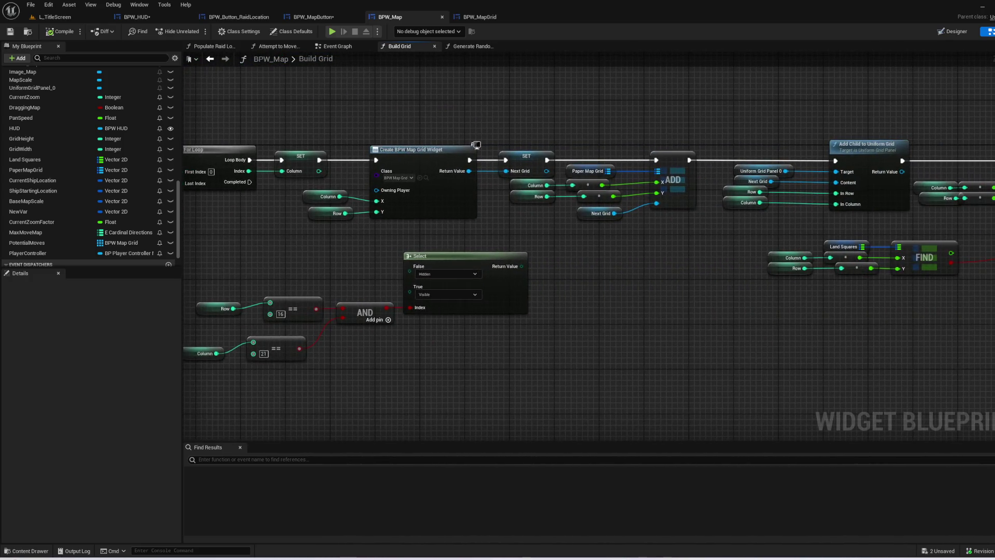
pyautogui.scroll(1, 607, 114)
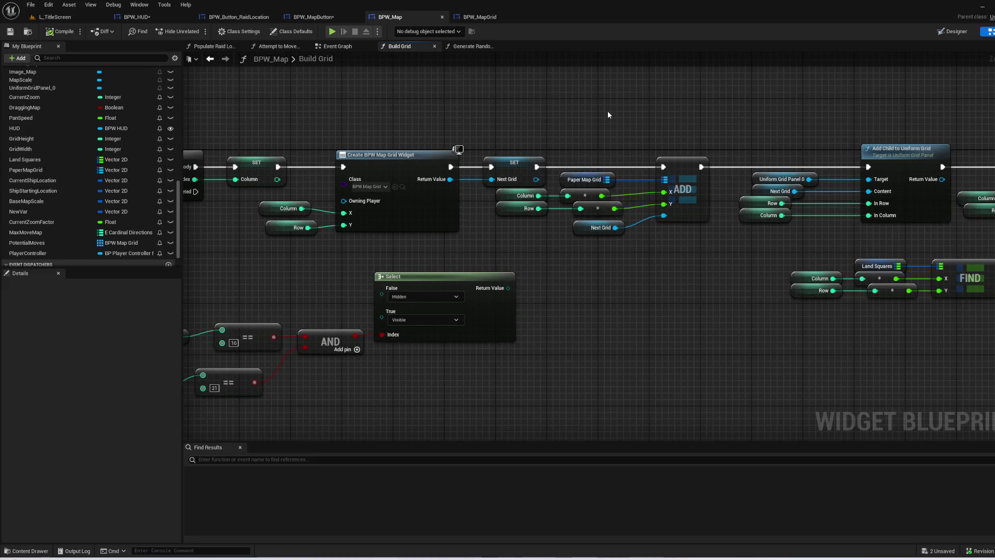
pyautogui.moveTo(622, 113)
pyautogui.mouseDown()
pyautogui.moveTo(549, 151)
pyautogui.moveTo(361, 154)
pyautogui.mouseUp()
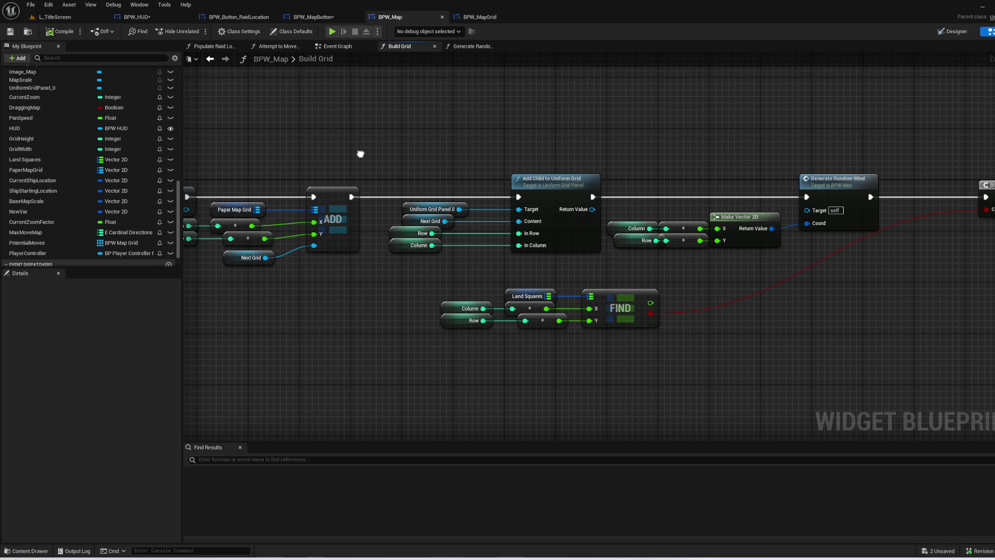
# - Review the SET, Branch and Test Set Coord Red nodes, inspect Paper Map Grid, then return to L_TitleScreen
pyautogui.moveTo(357, 156); pyautogui.dragTo(473, 153)
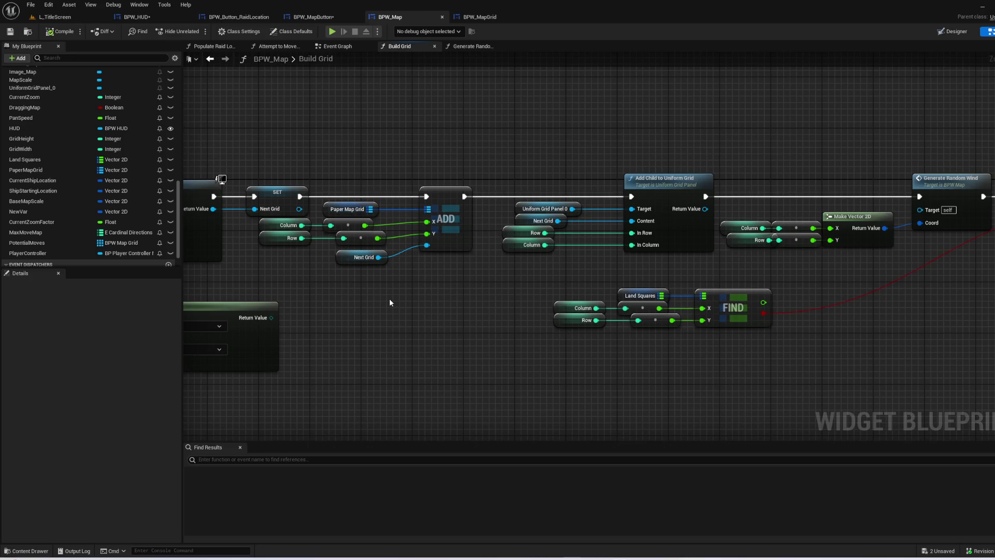
pyautogui.moveTo(490, 306)
pyautogui.mouseDown()
pyautogui.moveTo(342, 291)
pyautogui.moveTo(235, 305)
pyautogui.mouseUp()
pyautogui.moveTo(713, 335)
pyautogui.mouseDown()
pyautogui.moveTo(295, 358)
pyautogui.moveTo(822, 349)
pyautogui.mouseUp()
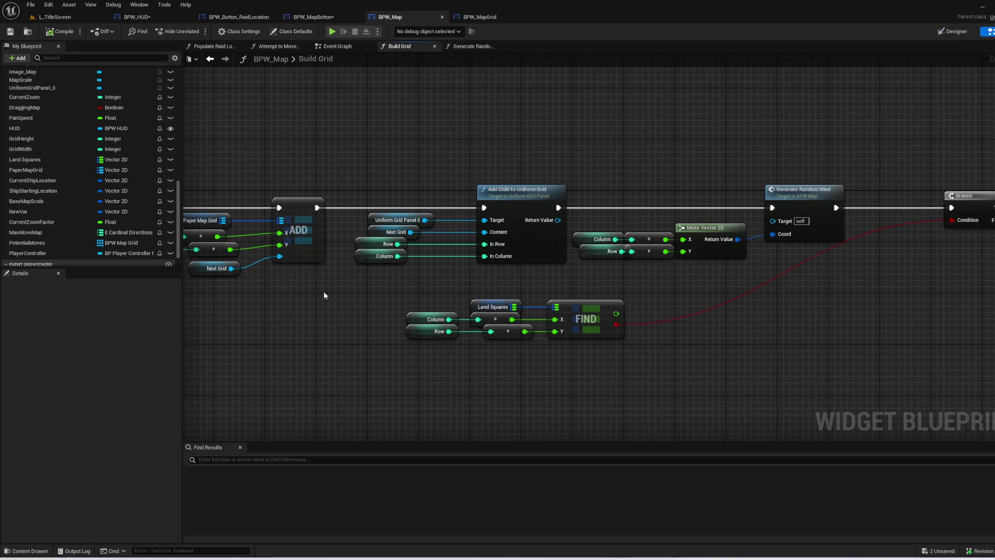
pyautogui.moveTo(324, 288); pyautogui.dragTo(410, 243)
pyautogui.click(378, 203)
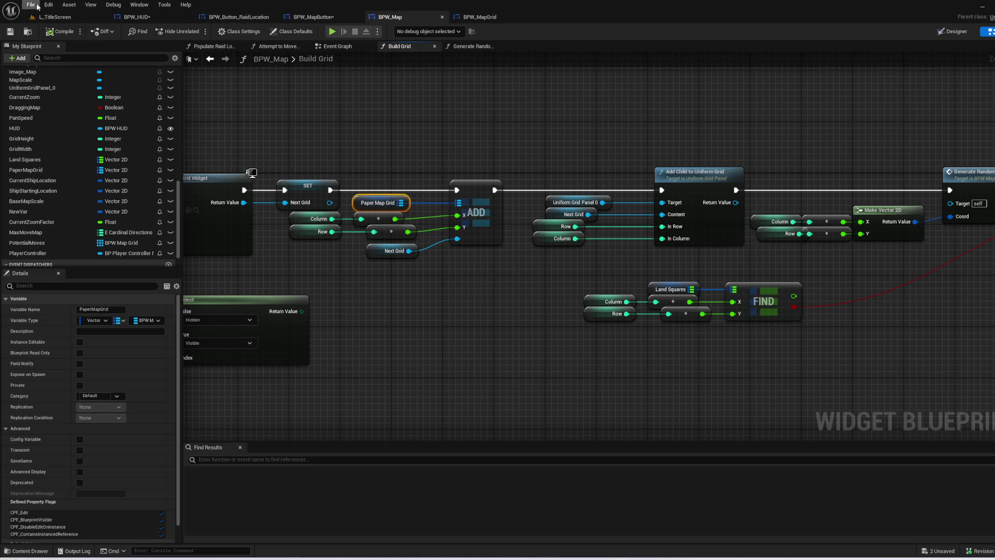
pyautogui.click(77, 18)
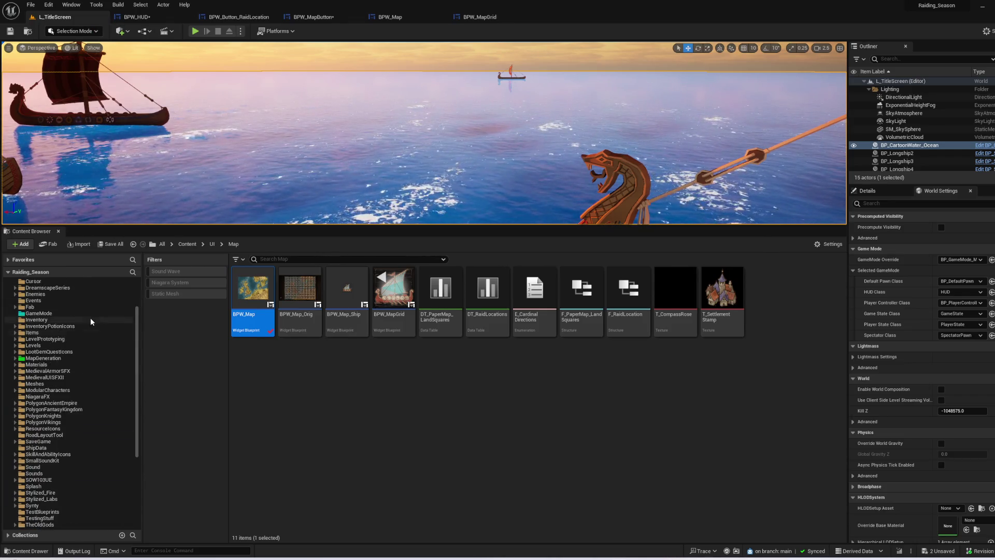
# - Open the BP_SeasonTracker Blueprint from the Content > GameMode folder
pyautogui.scroll(10, 92, 317)
pyautogui.click(98, 288)
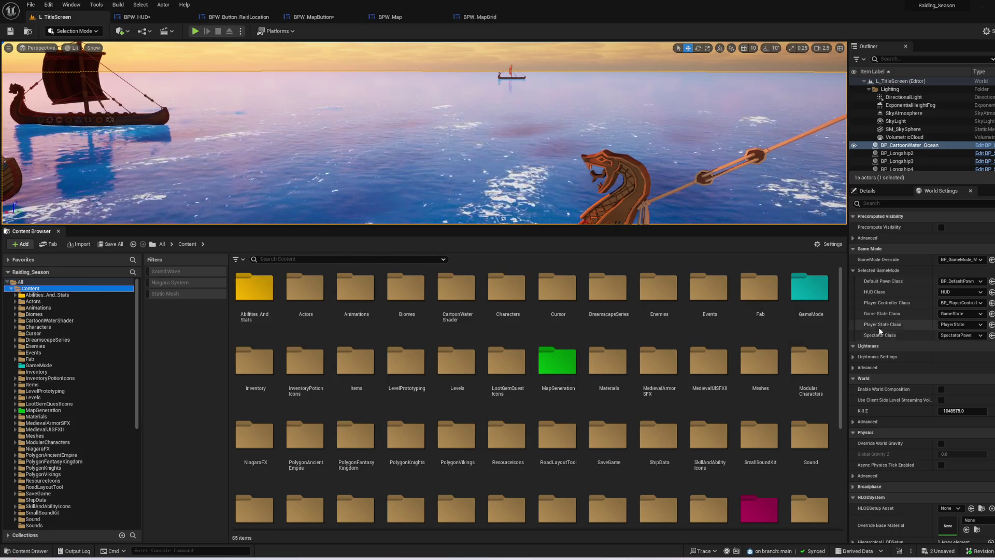
pyautogui.doubleClick(809, 290)
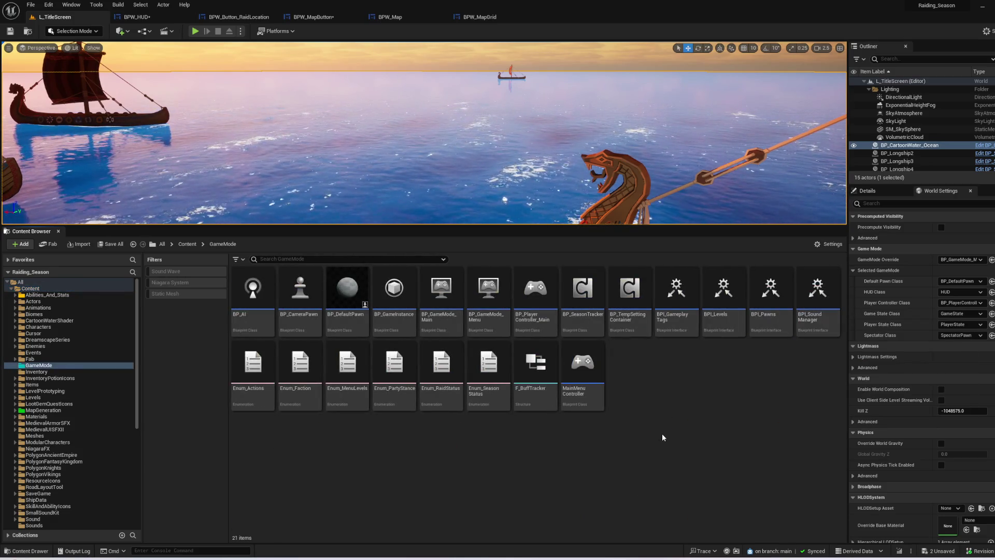
pyautogui.doubleClick(571, 297)
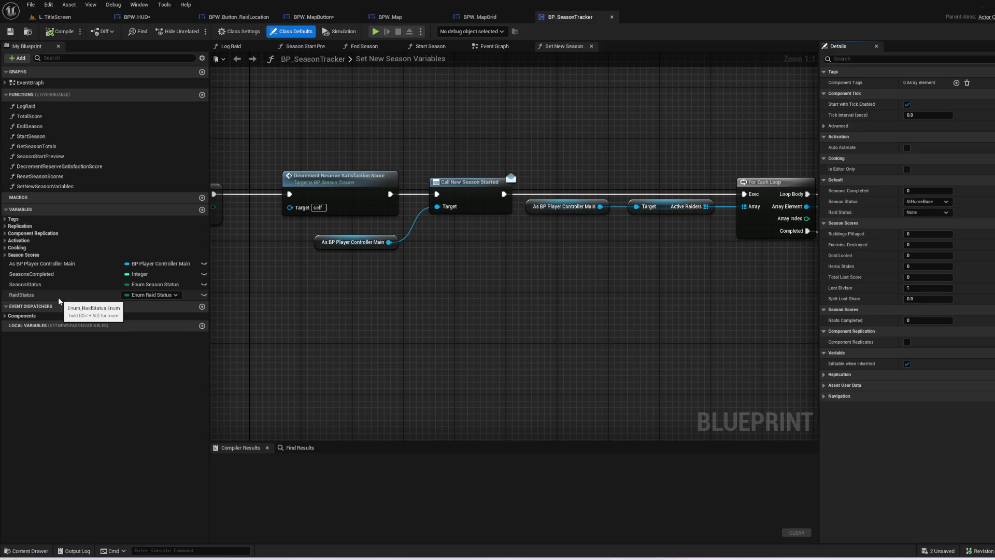
# - Review the Set New Season Variables graph's For Each Loop and SET Raid Status, then switch to BPW_MapGrid
pyautogui.moveTo(378, 318)
pyautogui.mouseDown()
pyautogui.moveTo(833, 331)
pyautogui.moveTo(344, 305)
pyautogui.mouseUp()
pyautogui.moveTo(700, 311); pyautogui.dragTo(290, 311)
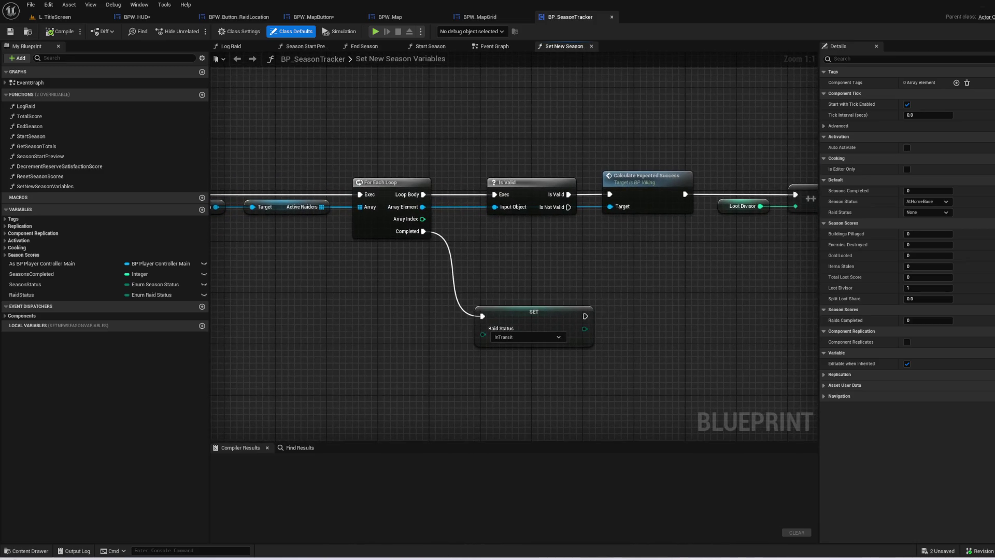
pyautogui.moveTo(439, 293)
pyautogui.mouseDown()
pyautogui.moveTo(665, 372)
pyautogui.moveTo(373, 368)
pyautogui.moveTo(398, 355)
pyautogui.moveTo(509, 344)
pyautogui.moveTo(703, 350)
pyautogui.moveTo(415, 243)
pyautogui.moveTo(422, 250)
pyautogui.mouseUp()
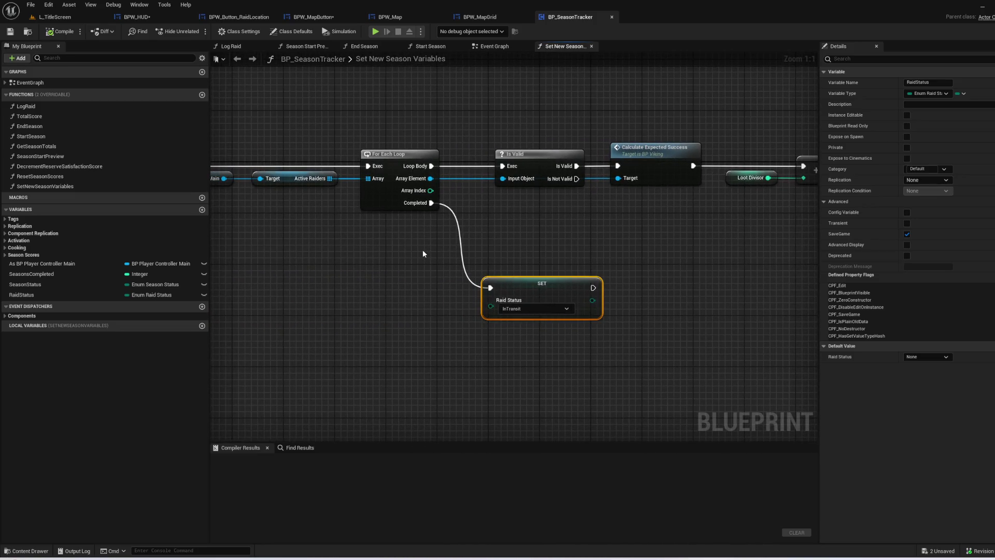
pyautogui.click(363, 256)
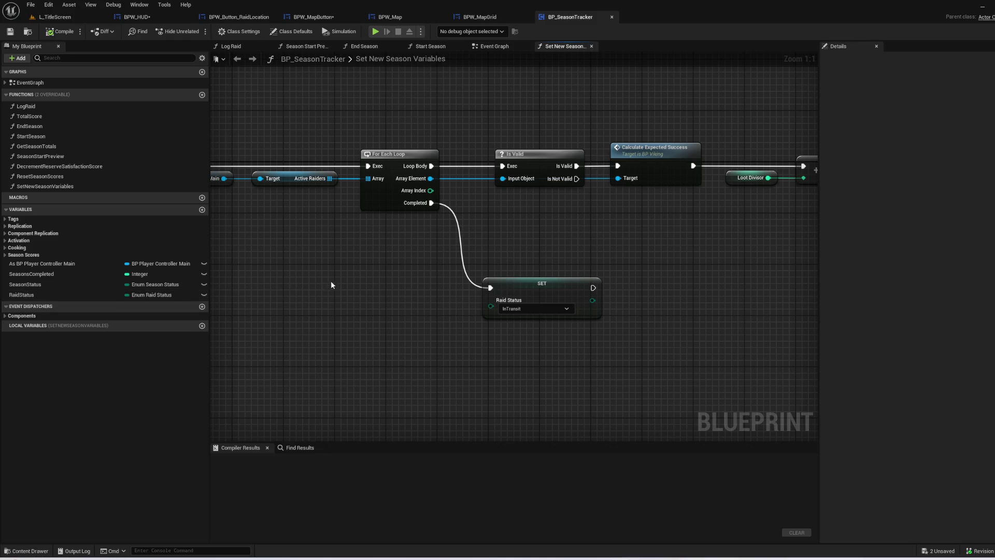
pyautogui.click(496, 17)
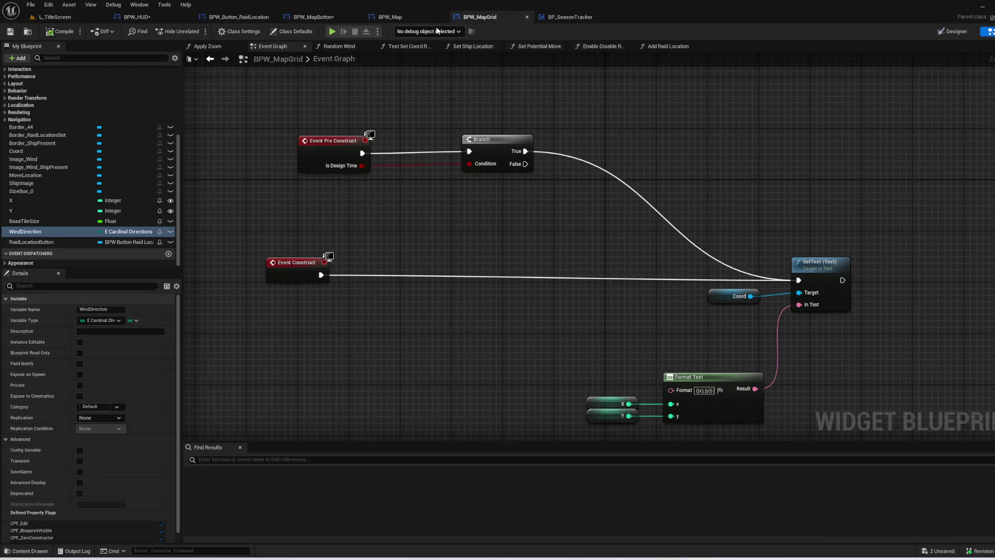
# - Look over BPW_Map's Build Grid graph: For Loops, Create BPW Map Grid Widget, ADD and FIND nodes
pyautogui.click(390, 17)
pyautogui.moveTo(405, 121)
pyautogui.mouseDown()
pyautogui.moveTo(606, 111)
pyautogui.moveTo(820, 135)
pyautogui.moveTo(600, 133)
pyautogui.mouseUp()
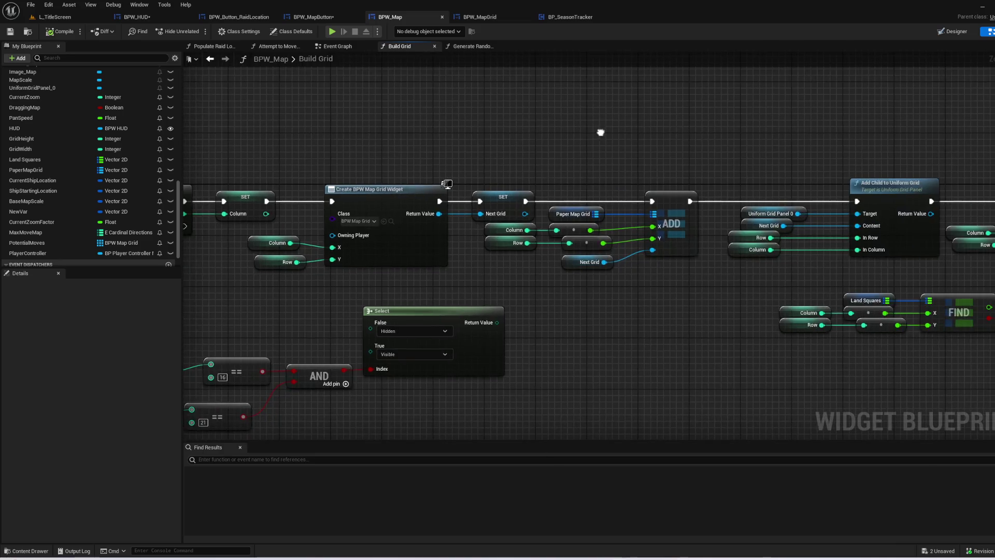
pyautogui.moveTo(362, 154)
pyautogui.mouseDown()
pyautogui.moveTo(891, 163)
pyautogui.moveTo(990, 141)
pyautogui.moveTo(399, 174)
pyautogui.mouseUp()
pyautogui.moveTo(959, 179); pyautogui.dragTo(451, 188)
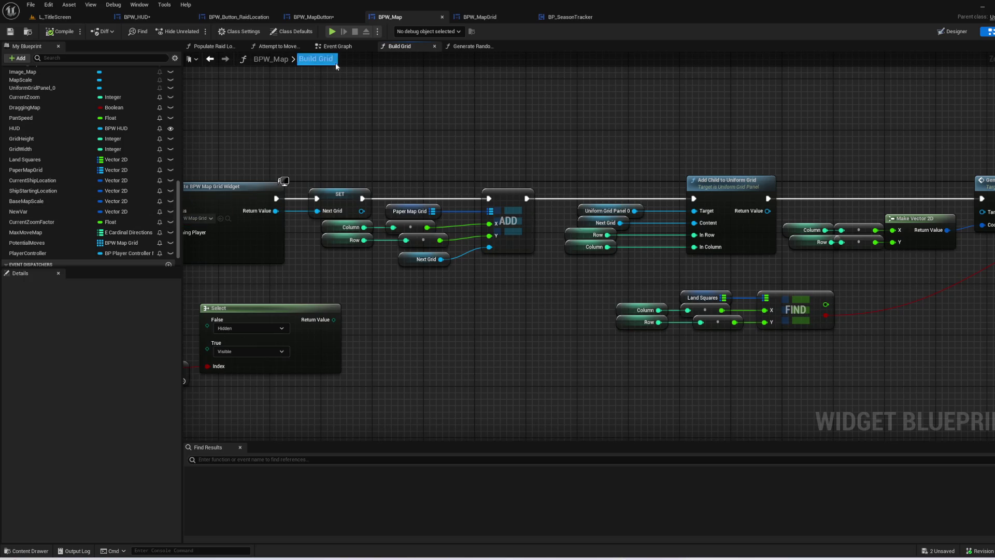
# - Find the Build Grid call in BPW_Map's Event Graph and open that function
pyautogui.click(338, 46)
pyautogui.moveTo(892, 177)
pyautogui.mouseDown()
pyautogui.moveTo(814, 197)
pyautogui.moveTo(398, 157)
pyautogui.moveTo(249, 162)
pyautogui.moveTo(657, 240)
pyautogui.moveTo(237, 160)
pyautogui.moveTo(395, 293)
pyautogui.moveTo(142, 200)
pyautogui.mouseUp()
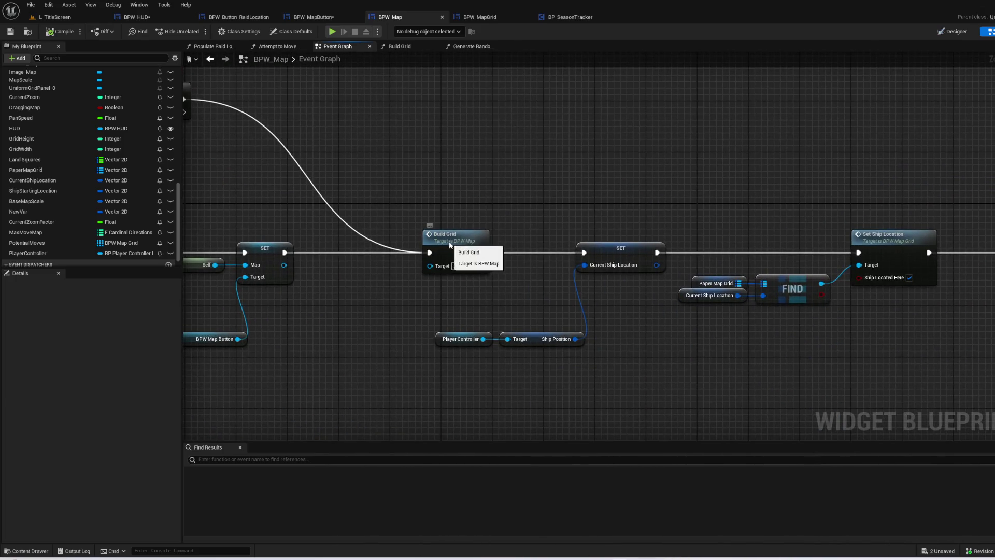
pyautogui.doubleClick(450, 237)
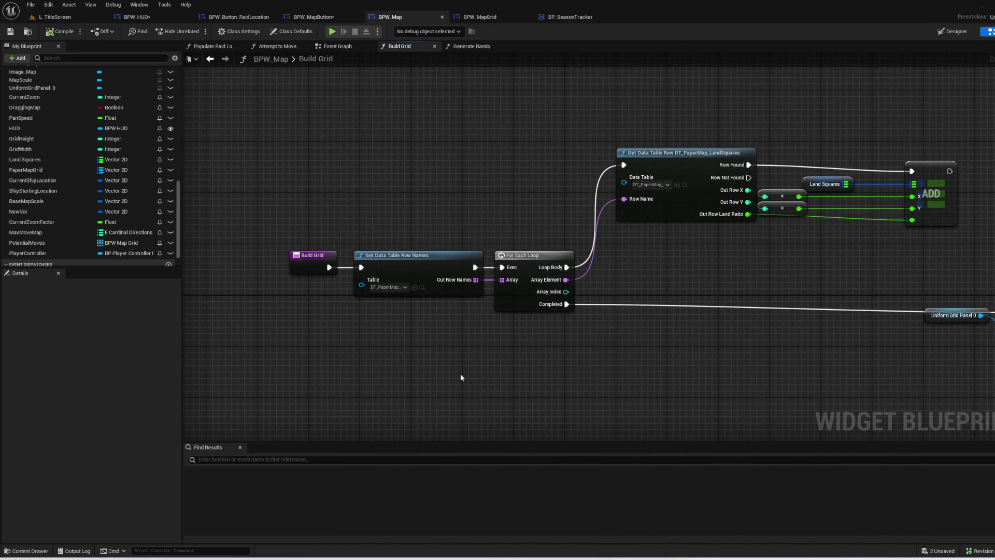
# - Nudge the Land Squares, reroute and ADD nodes slightly right in Build Grid
pyautogui.moveTo(439, 366); pyautogui.dragTo(336, 352)
pyautogui.moveTo(880, 240); pyautogui.dragTo(660, 126)
pyautogui.moveTo(804, 156); pyautogui.dragTo(829, 149)
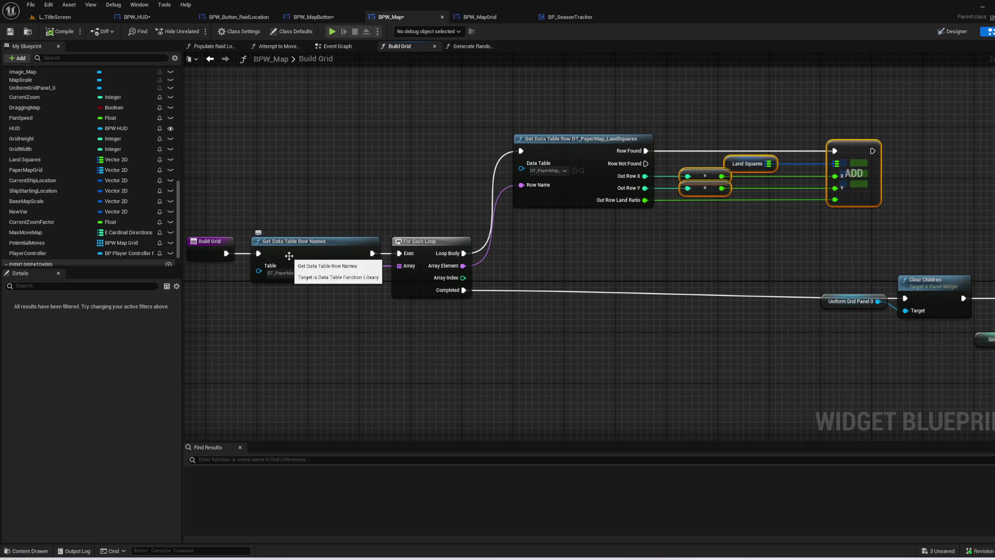
pyautogui.click(568, 275)
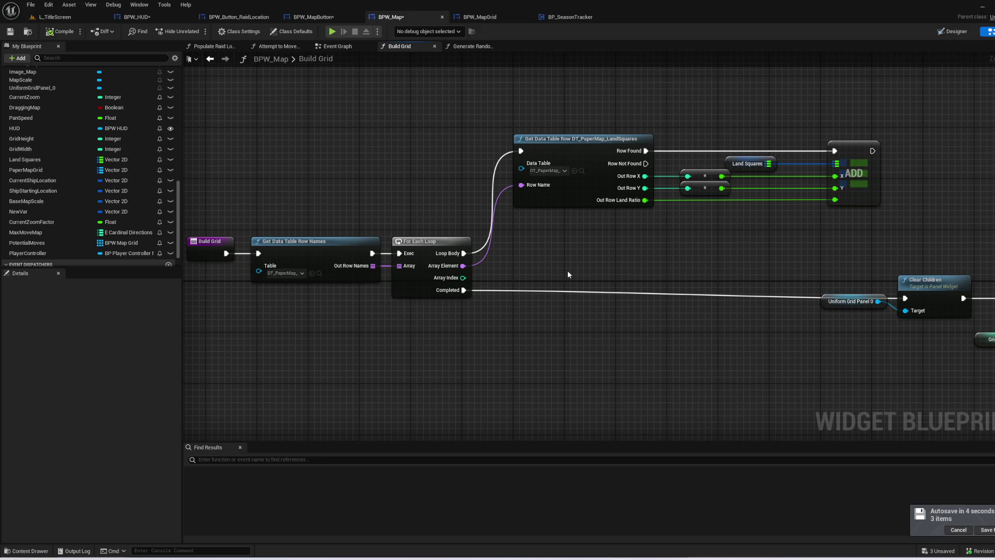
pyautogui.moveTo(568, 274)
pyautogui.mouseDown()
pyautogui.moveTo(445, 262)
pyautogui.moveTo(354, 294)
pyautogui.moveTo(362, 309)
pyautogui.moveTo(311, 318)
pyautogui.moveTo(524, 342)
pyautogui.moveTo(722, 325)
pyautogui.moveTo(487, 327)
pyautogui.mouseUp()
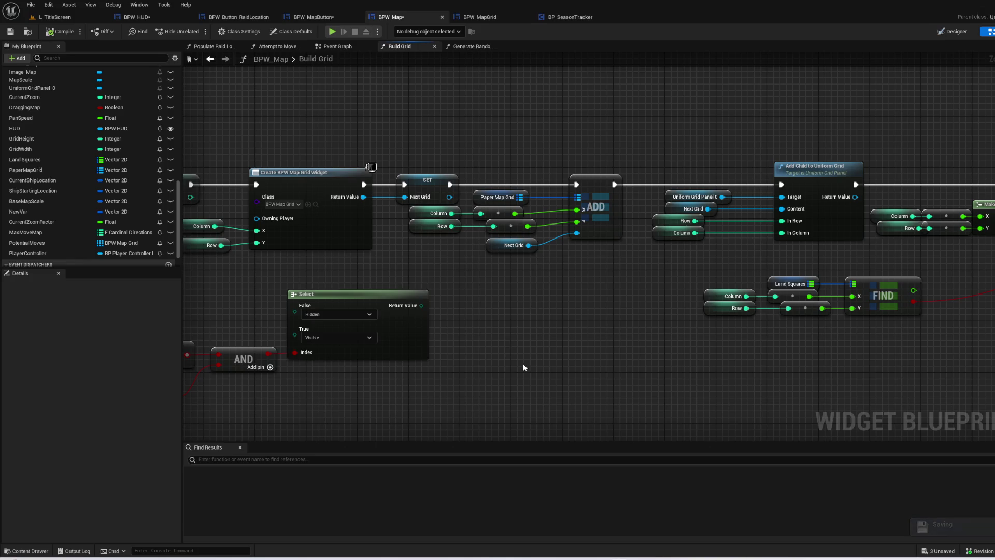
# - Survey Build Grid's For Loop, comparison, Branch, Test Set Coord, Select and AND nodes
pyautogui.scroll(-2, 564, 347)
pyautogui.moveTo(280, 309)
pyautogui.mouseDown()
pyautogui.moveTo(715, 356)
pyautogui.moveTo(853, 272)
pyautogui.mouseUp()
pyautogui.scroll(2, 718, 238)
pyautogui.moveTo(717, 238)
pyautogui.mouseDown()
pyautogui.moveTo(520, 236)
pyautogui.moveTo(601, 213)
pyautogui.moveTo(669, 212)
pyautogui.moveTo(385, 175)
pyautogui.mouseUp()
pyautogui.click(385, 176)
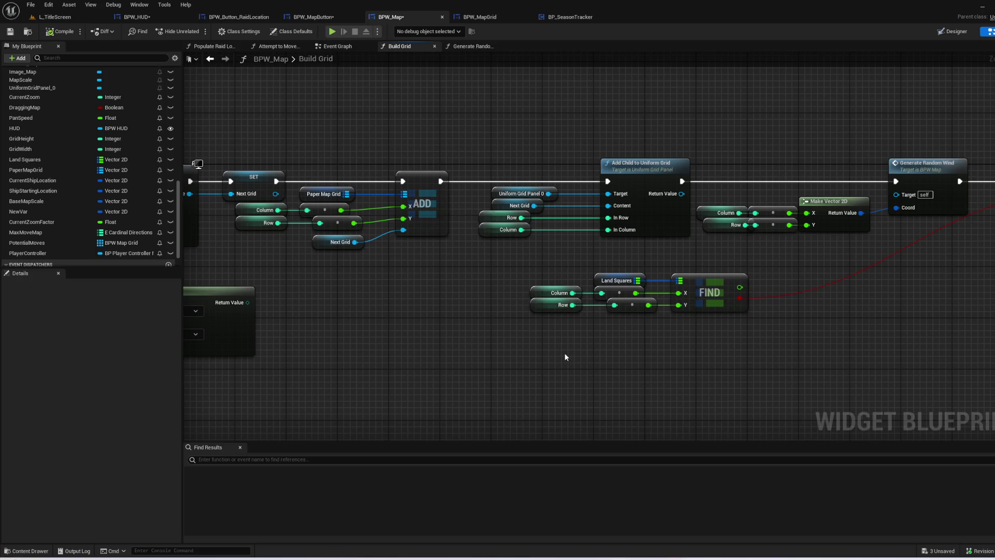
pyautogui.moveTo(327, 254)
pyautogui.mouseDown()
pyautogui.moveTo(229, 297)
pyautogui.moveTo(136, 291)
pyautogui.mouseUp()
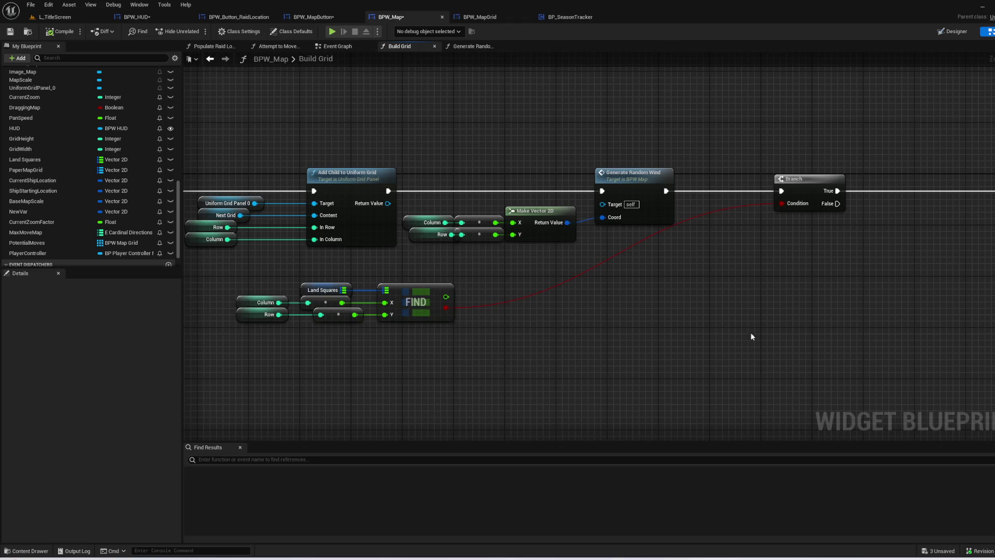
pyautogui.moveTo(753, 336); pyautogui.dragTo(337, 320)
pyautogui.moveTo(337, 321)
pyautogui.mouseDown()
pyautogui.moveTo(651, 348)
pyautogui.moveTo(844, 299)
pyautogui.moveTo(813, 304)
pyautogui.mouseUp()
# - Delete the Row == 16 and Column == 21 checks, their AND and Select node, then compile BPW_Map
pyautogui.moveTo(769, 354); pyautogui.dragTo(395, 239)
pyautogui.moveTo(732, 352)
pyautogui.mouseDown()
pyautogui.moveTo(662, 337)
pyautogui.moveTo(371, 212)
pyautogui.mouseUp()
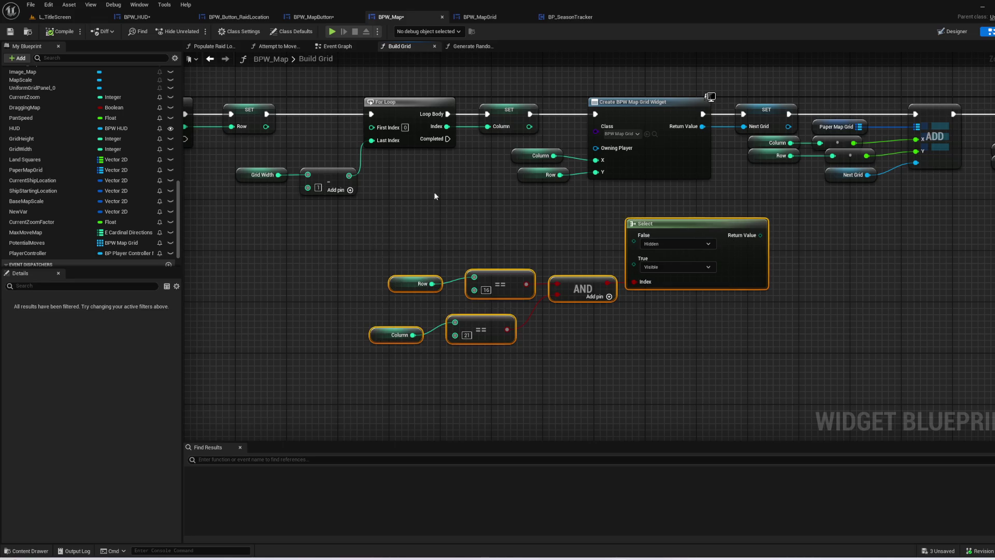
pyautogui.press('Delete')
pyautogui.moveTo(440, 169)
pyautogui.mouseDown()
pyautogui.moveTo(456, 199)
pyautogui.moveTo(822, 244)
pyautogui.moveTo(726, 267)
pyautogui.moveTo(859, 285)
pyautogui.moveTo(682, 259)
pyautogui.moveTo(670, 264)
pyautogui.moveTo(804, 296)
pyautogui.moveTo(259, 288)
pyautogui.mouseUp()
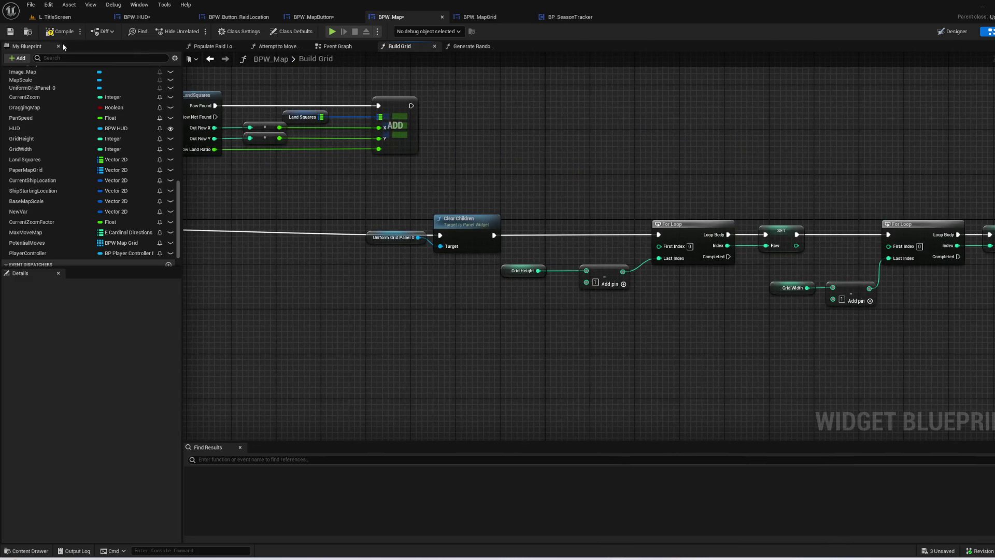
pyautogui.click(57, 32)
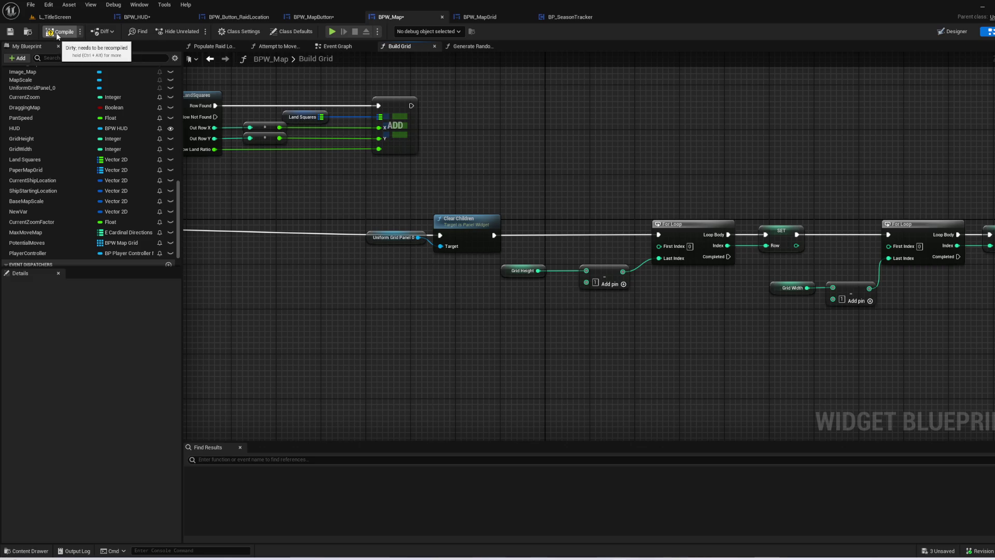
# - Pan through Build Grid to the Generate Random Wind call and open that function
pyautogui.moveTo(475, 145)
pyautogui.mouseDown()
pyautogui.moveTo(944, 154)
pyautogui.moveTo(704, 171)
pyautogui.moveTo(178, 156)
pyautogui.mouseUp()
pyautogui.moveTo(434, 344)
pyautogui.mouseDown()
pyautogui.moveTo(911, 340)
pyautogui.moveTo(994, 313)
pyautogui.mouseUp()
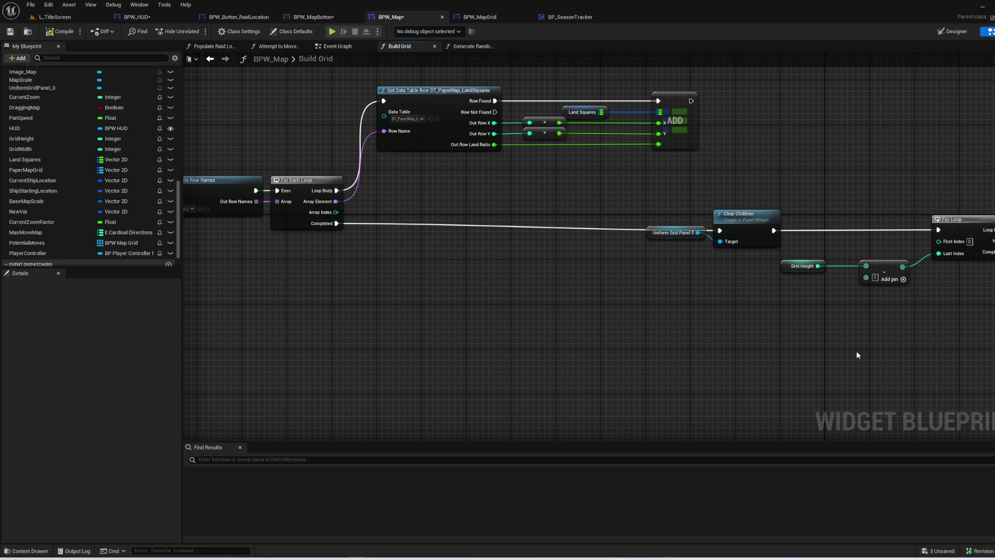
pyautogui.moveTo(924, 349); pyautogui.dragTo(570, 342)
pyautogui.moveTo(877, 392); pyautogui.dragTo(468, 365)
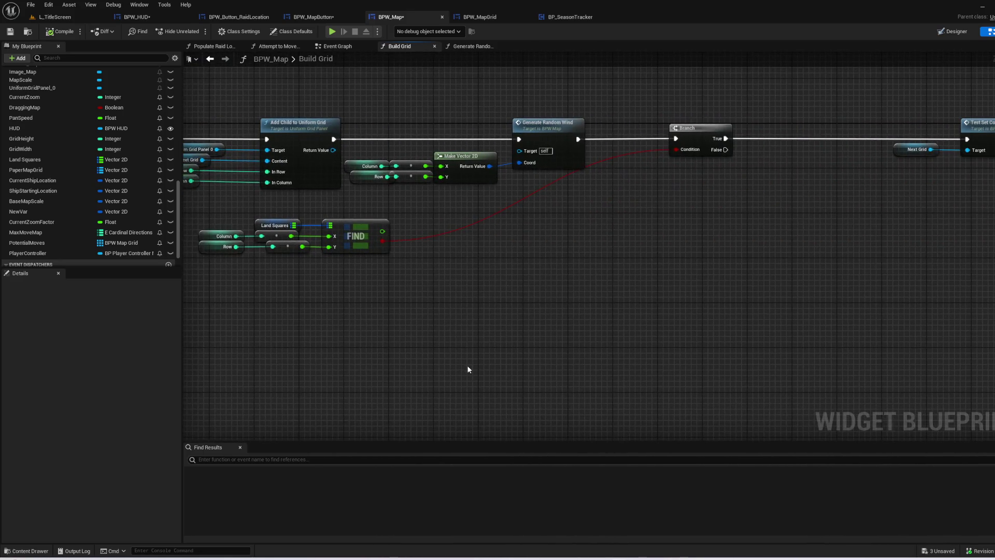
pyautogui.doubleClick(561, 150)
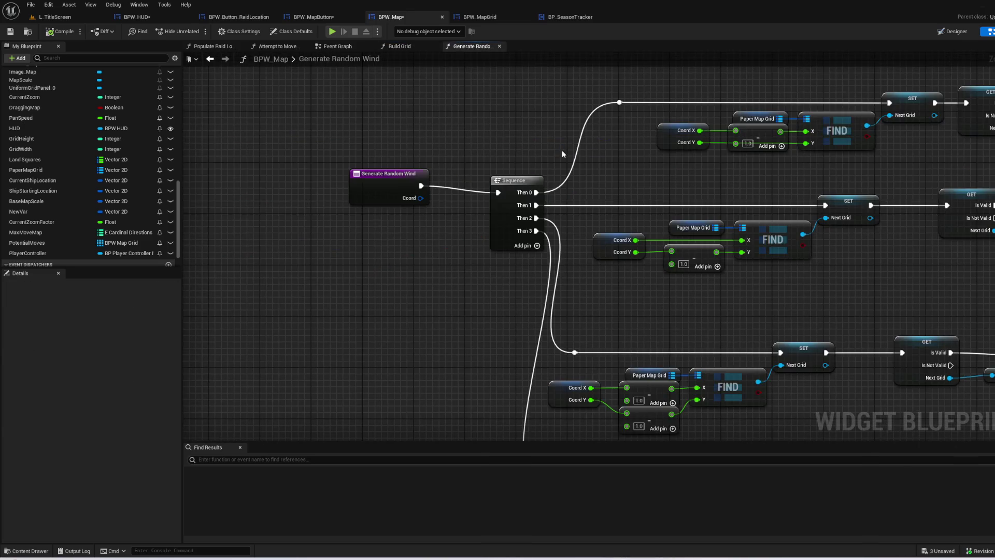
# - Align the Wind Direction getter, Local Winds nodes and ADD node with Is Valid in Generate Random Wind
pyautogui.moveTo(562, 154); pyautogui.dragTo(480, 253)
pyautogui.scroll(-2, 471, 246)
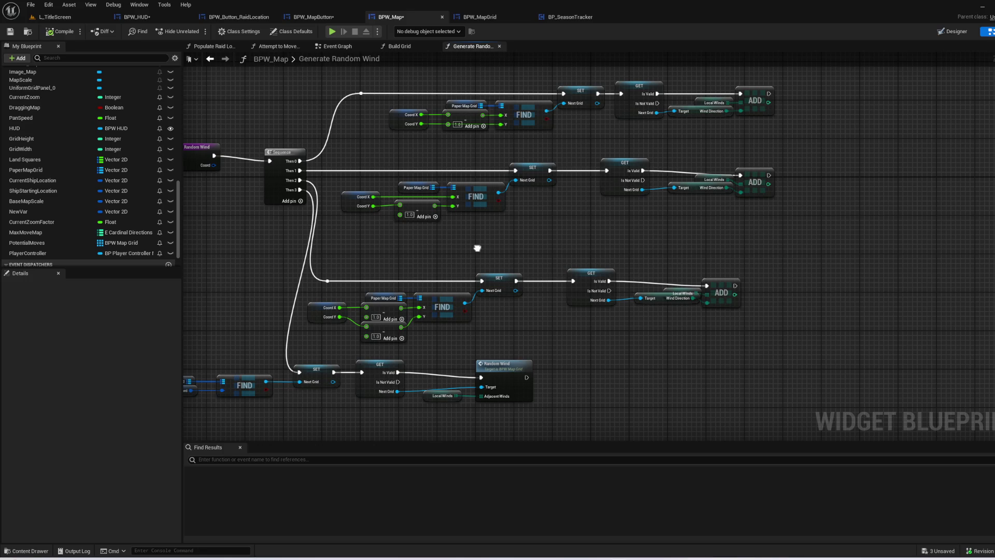
pyautogui.scroll(2, 550, 153)
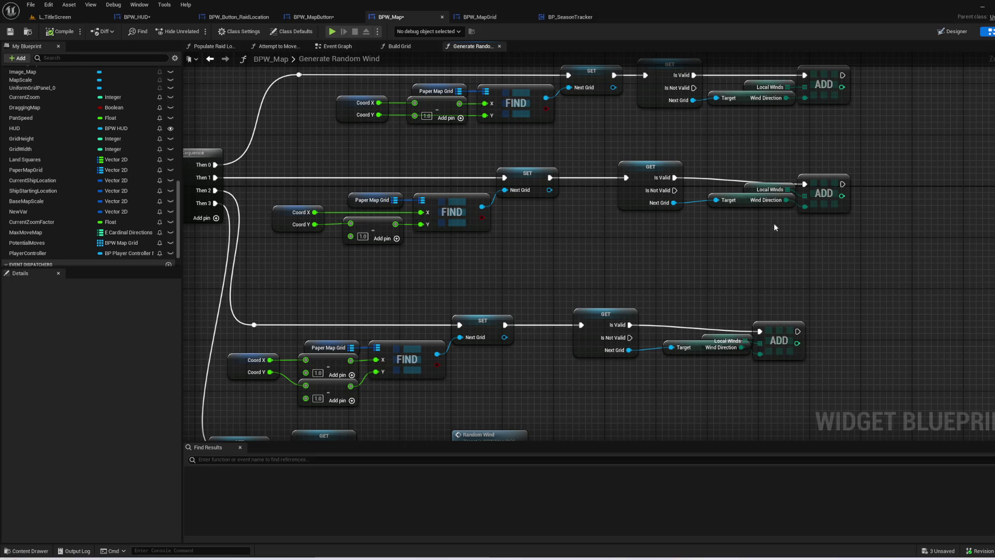
pyautogui.moveTo(765, 206); pyautogui.dragTo(758, 232)
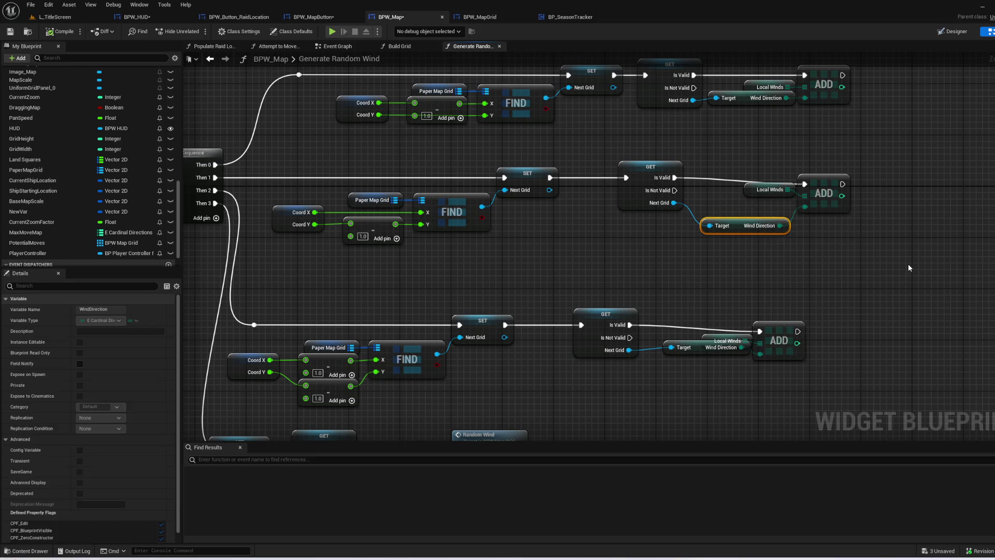
pyautogui.moveTo(908, 268); pyautogui.dragTo(769, 351)
pyautogui.moveTo(617, 270); pyautogui.dragTo(613, 280)
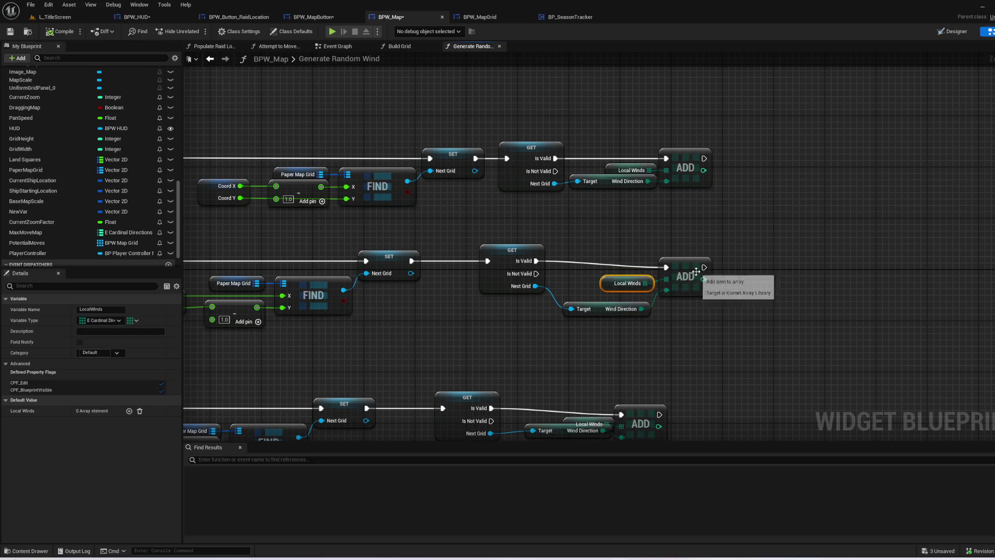
pyautogui.moveTo(696, 271); pyautogui.dragTo(696, 265)
pyautogui.click(625, 244)
pyautogui.moveTo(625, 244); pyautogui.dragTo(679, 222)
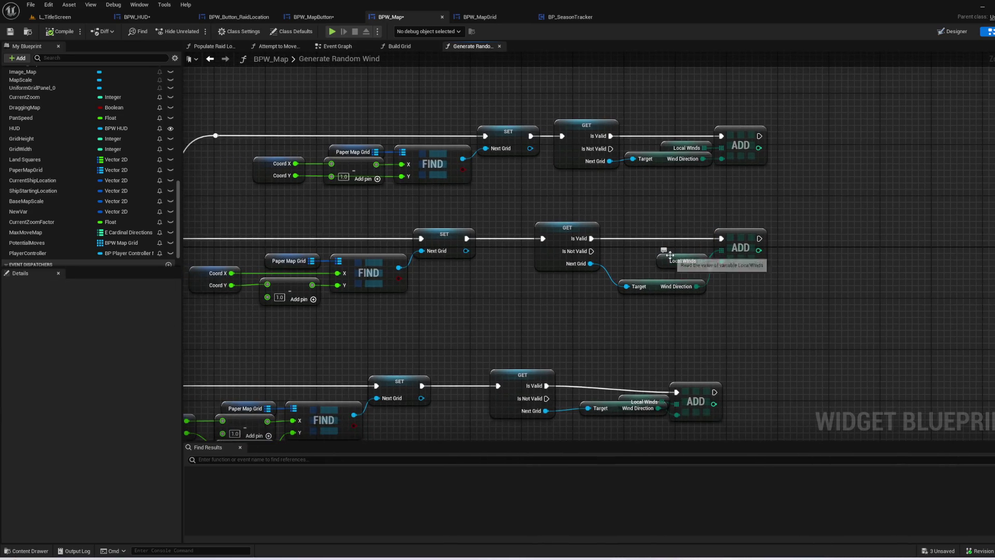
pyautogui.moveTo(670, 255); pyautogui.dragTo(664, 248)
pyautogui.click(754, 350)
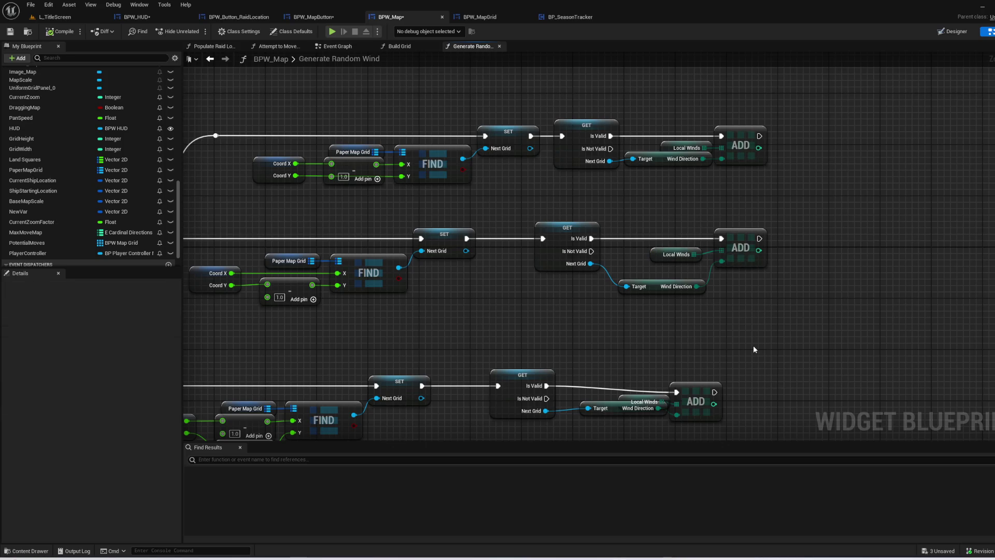
# - Inspect the entry, Sequence and Paper Map Grid variable, then go back to Build Grid
pyautogui.moveTo(624, 371)
pyautogui.mouseDown()
pyautogui.moveTo(851, 246)
pyautogui.moveTo(898, 198)
pyautogui.moveTo(960, 168)
pyautogui.mouseUp()
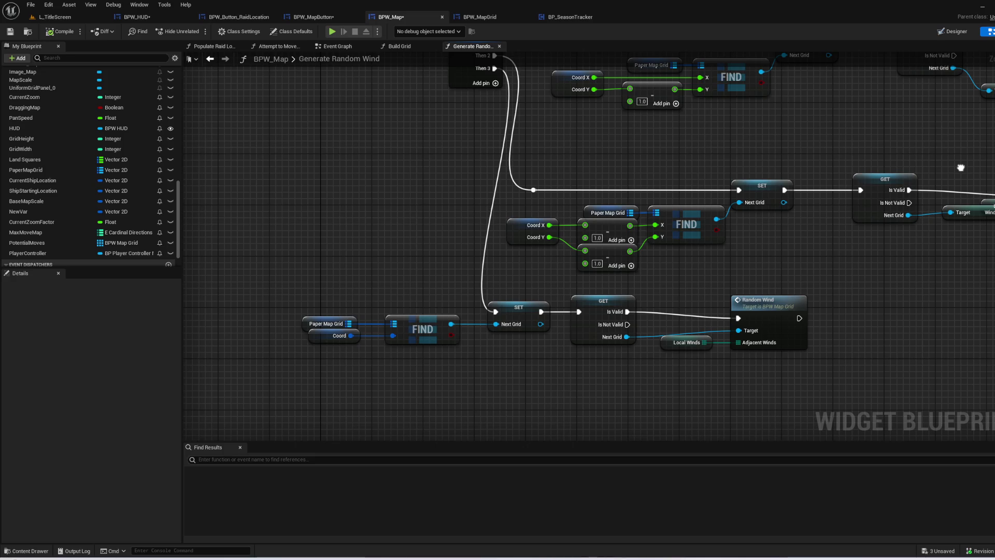
pyautogui.moveTo(961, 167); pyautogui.dragTo(838, 271)
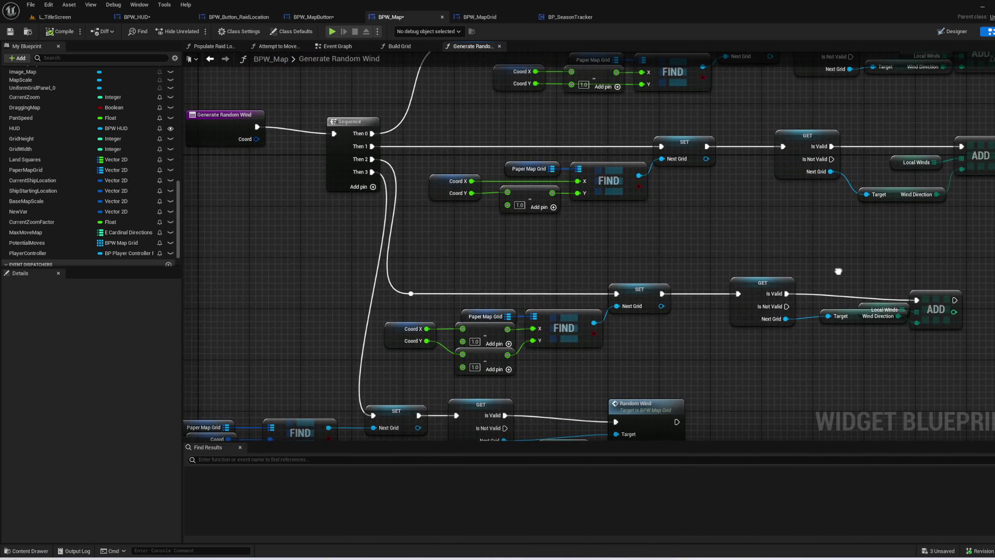
pyautogui.click(485, 316)
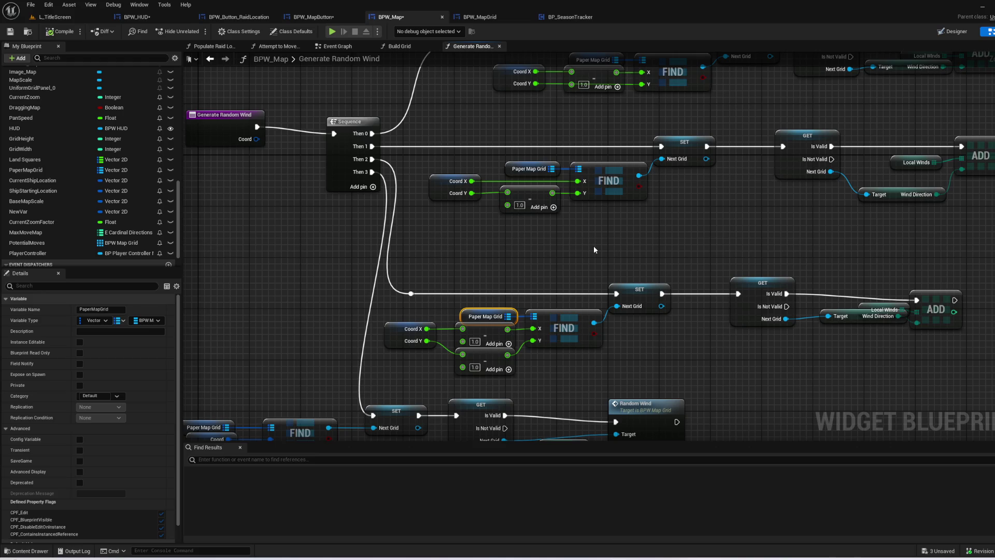
pyautogui.click(594, 250)
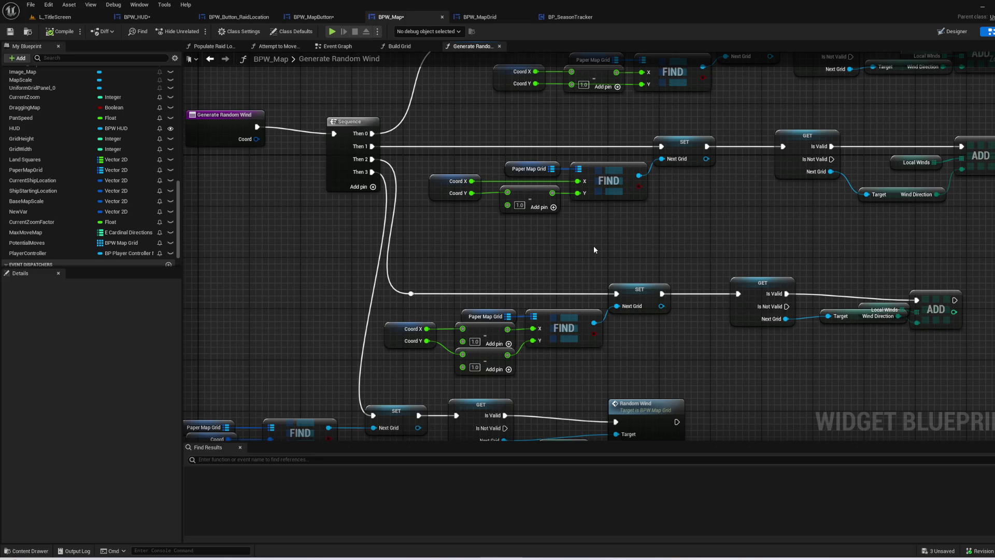
pyautogui.hotkey('alt', 'Left')
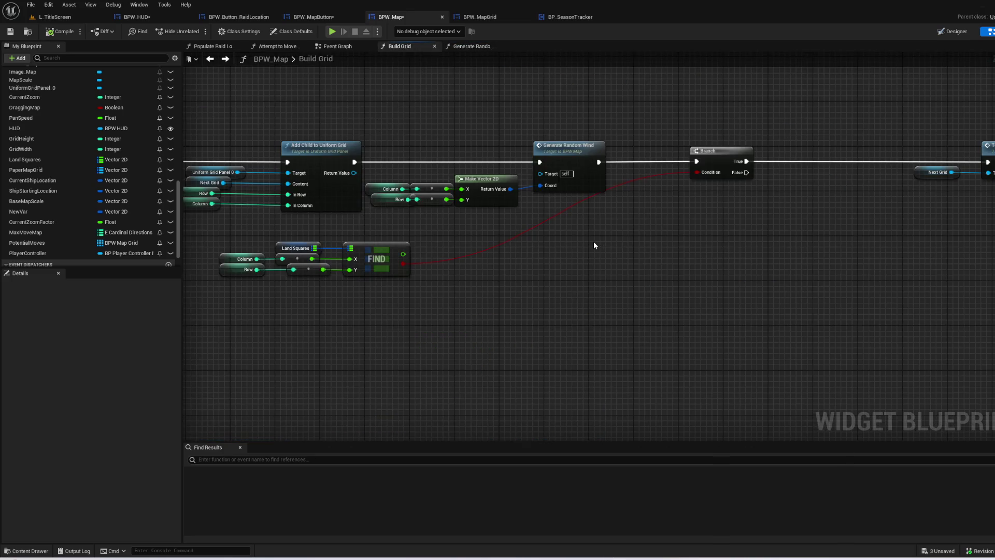
# - Glance over Build Grid and Generate Random Wind, then return to the L_TitleScreen level editor
pyautogui.moveTo(834, 281); pyautogui.dragTo(953, 295)
pyautogui.moveTo(777, 290)
pyautogui.mouseDown()
pyautogui.moveTo(974, 350)
pyautogui.moveTo(622, 342)
pyautogui.moveTo(815, 340)
pyautogui.moveTo(660, 322)
pyautogui.mouseUp()
pyautogui.hotkey('alt', 'Right')
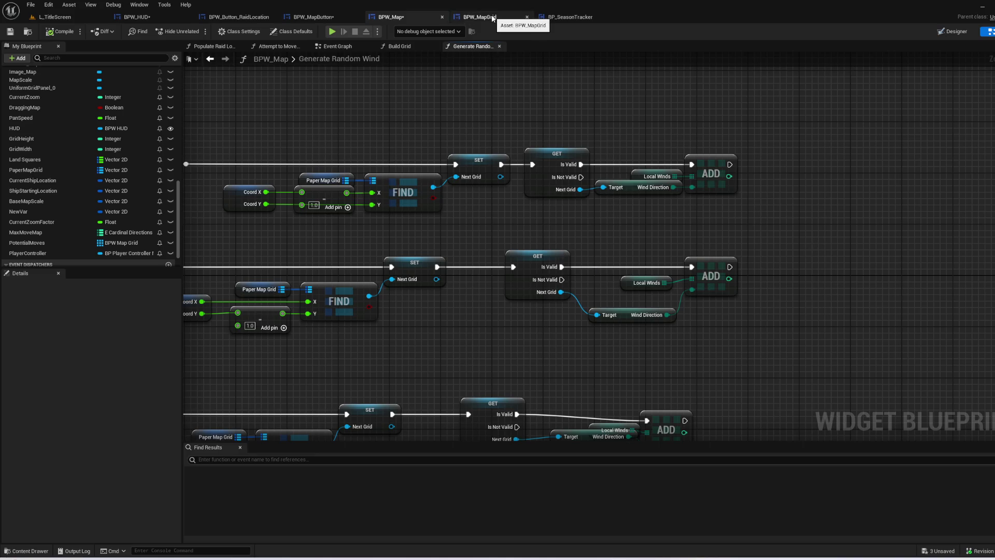
pyautogui.click(51, 18)
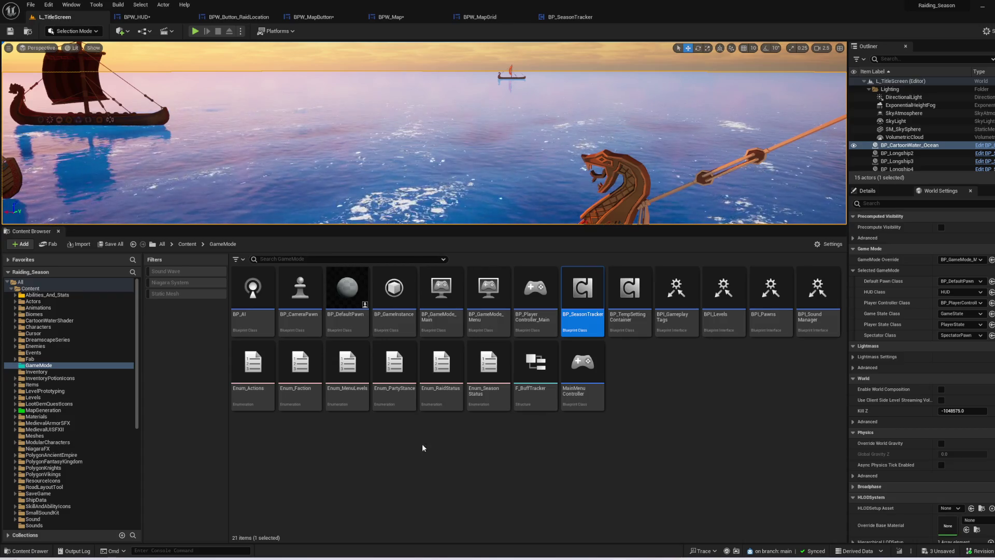
# - Open the GameMode folder and begin a new Blueprint class, then cancel the parent-class picker
pyautogui.click(36, 291)
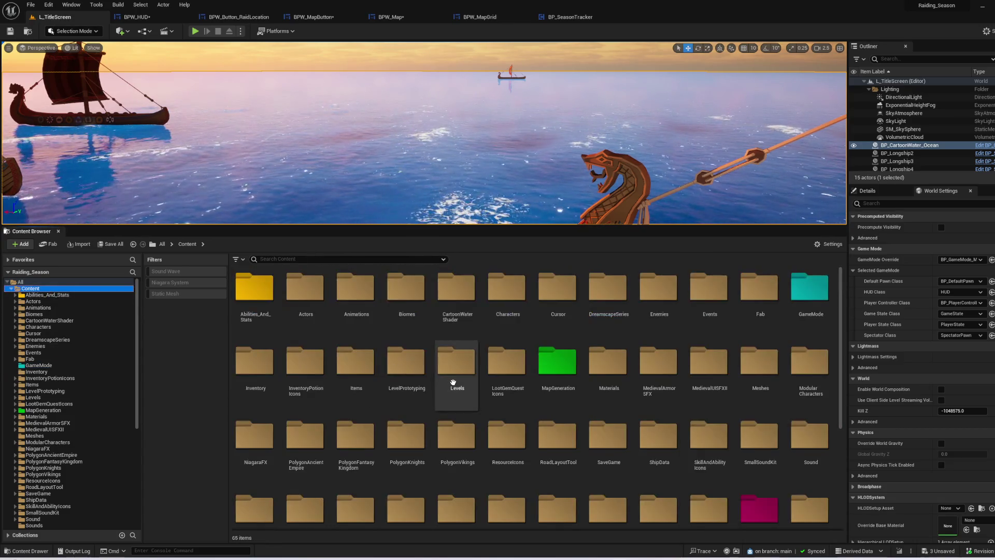
pyautogui.doubleClick(799, 320)
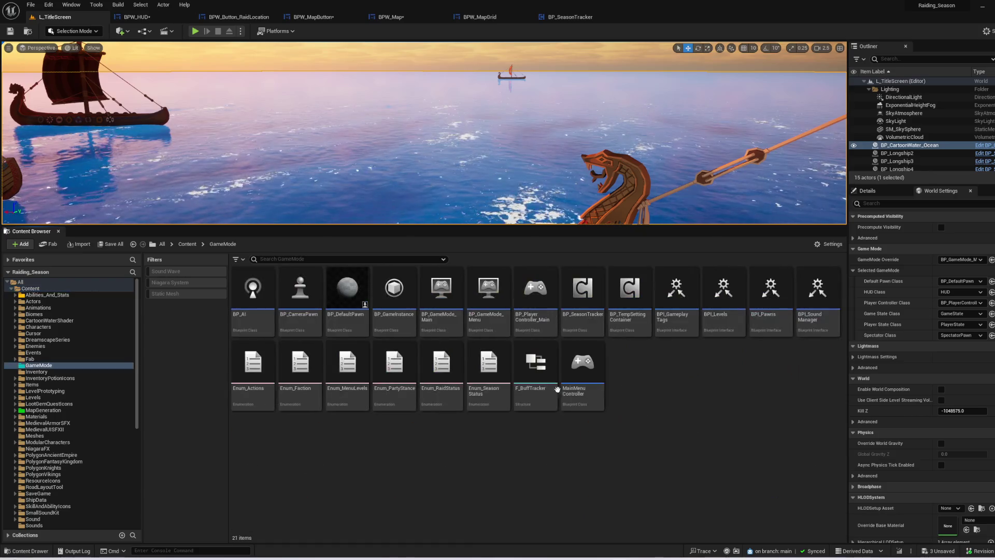
pyautogui.rightClick(690, 431)
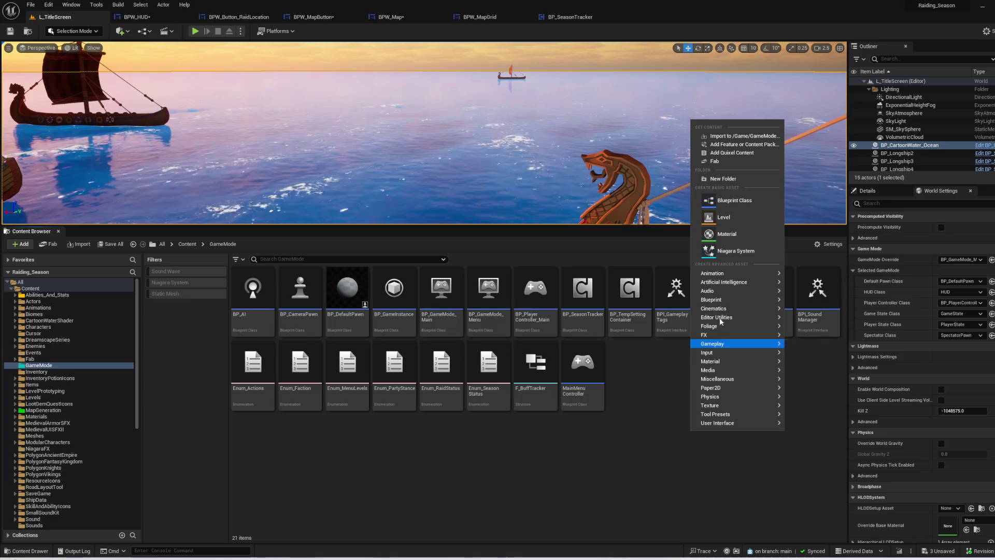
pyautogui.click(723, 200)
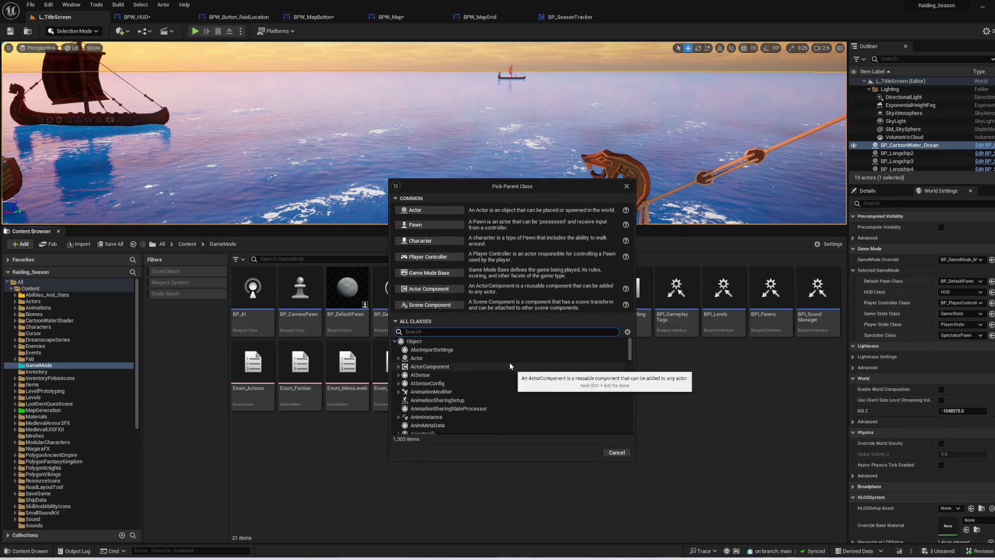
pyautogui.scroll(-2, 486, 373)
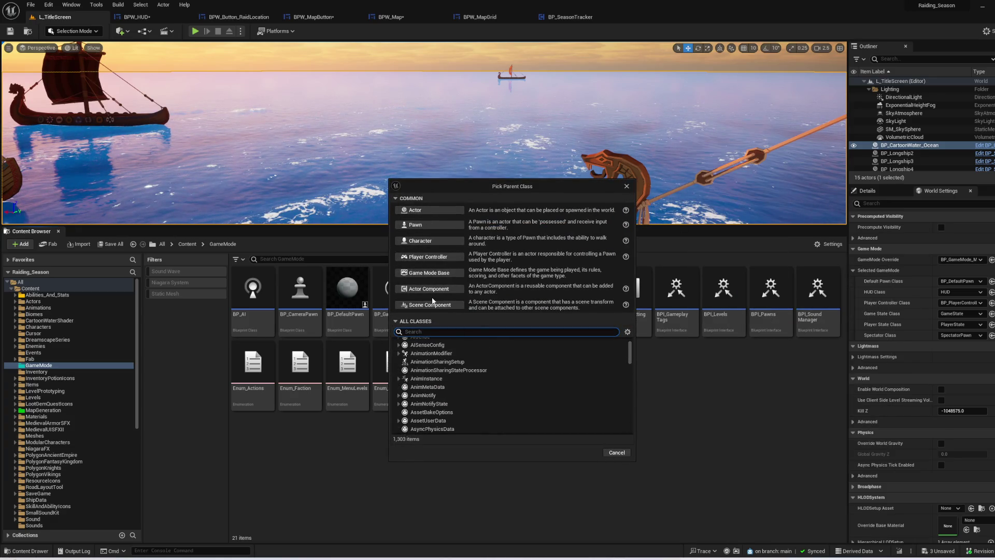
pyautogui.click(622, 455)
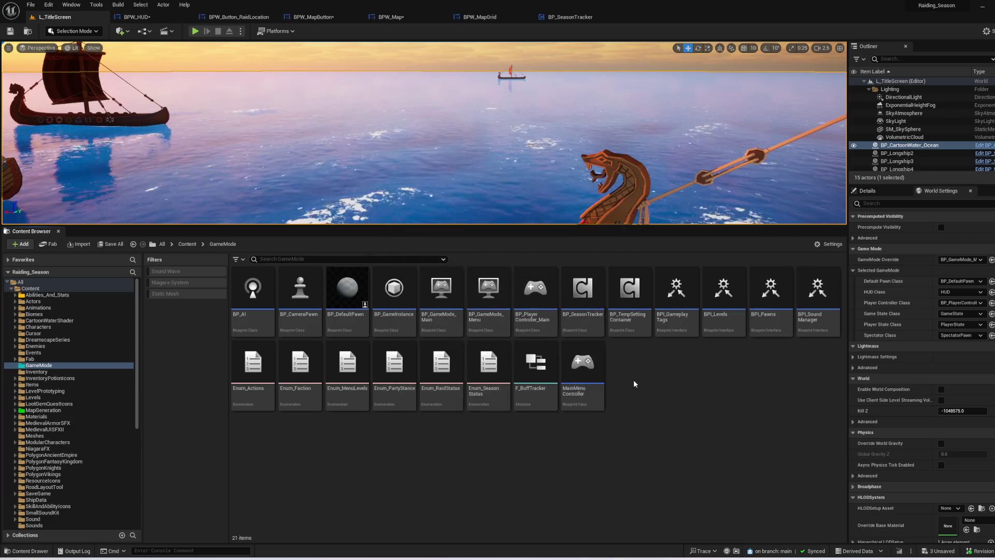
# - Create a Structure named F_PaperMapGridData in GameMode and open it
pyautogui.rightClick(633, 379)
pyautogui.moveTo(676, 250)
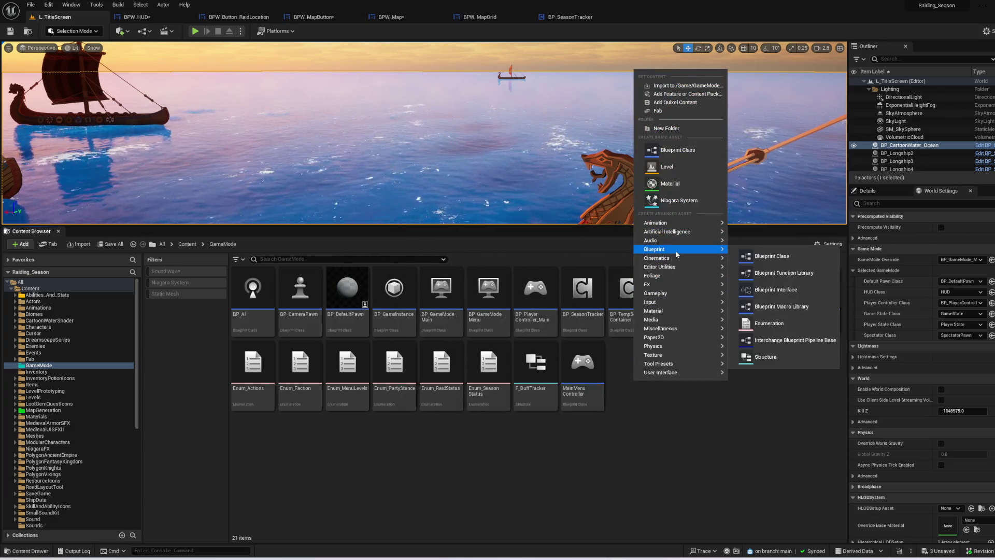
pyautogui.click(794, 356)
pyautogui.write('F_')
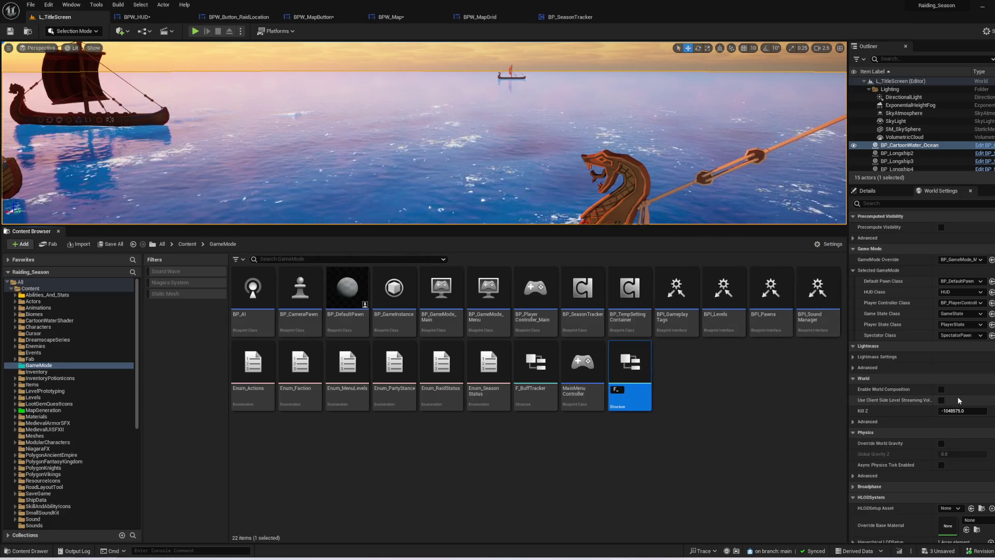
pyautogui.write('PaperMapGrid')
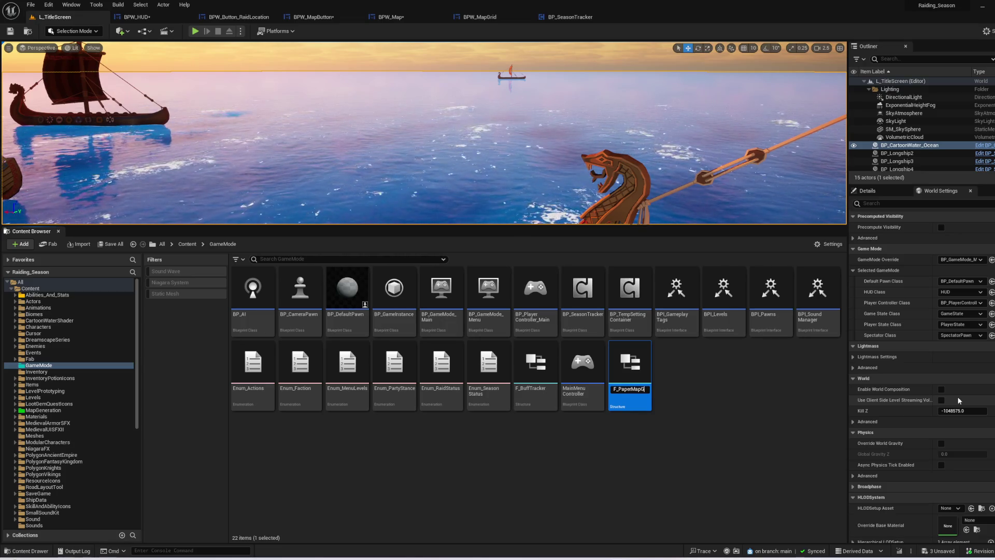
pyautogui.write('Data')
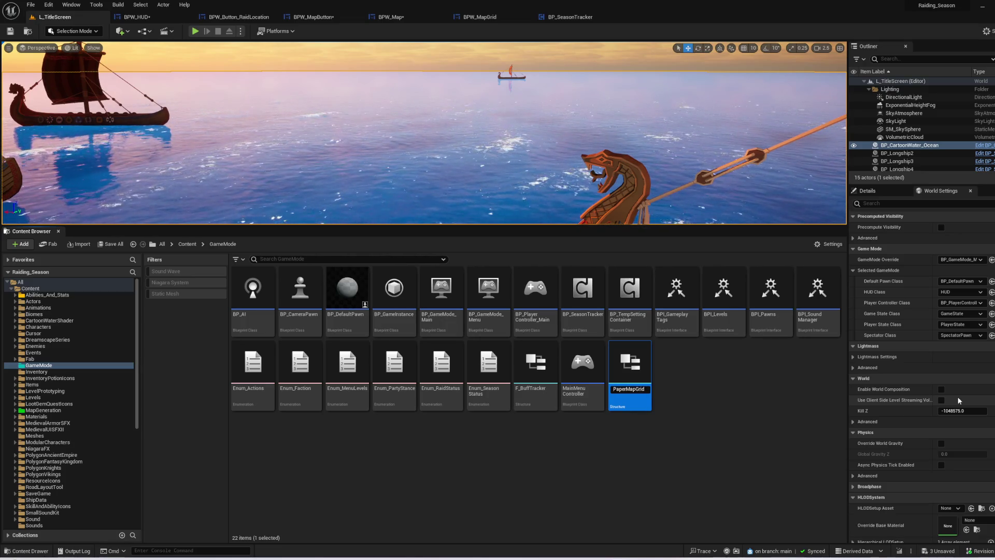
pyautogui.press('Return')
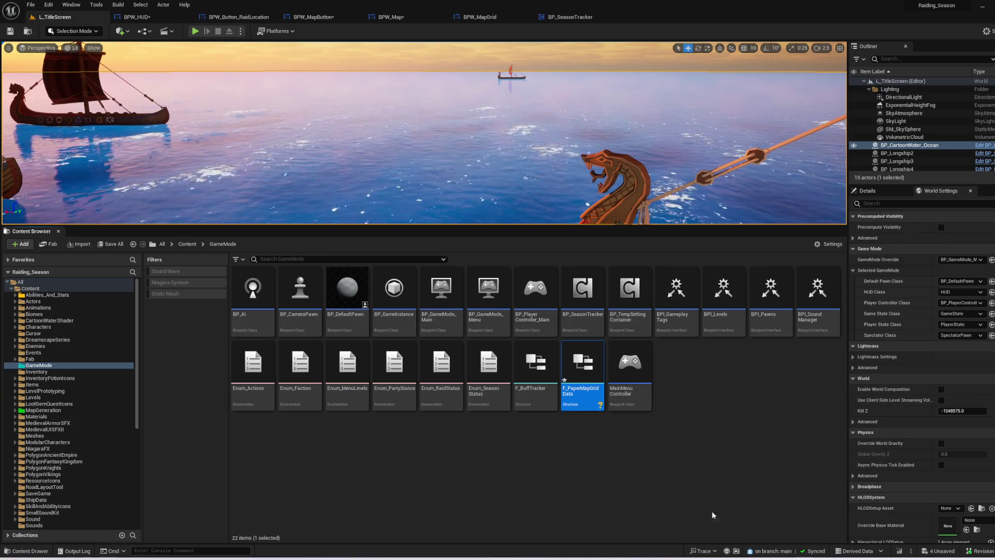
pyautogui.doubleClick(585, 370)
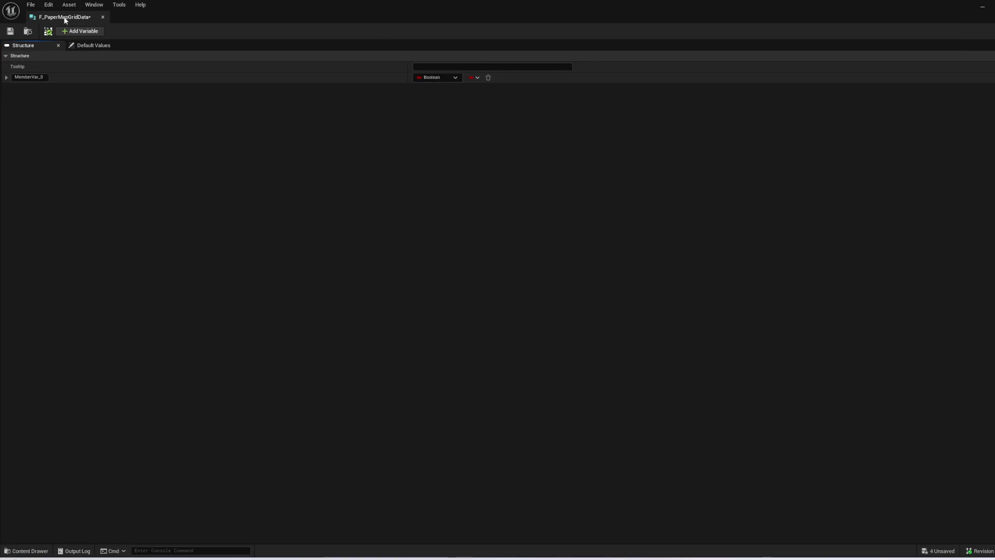
# - Rename the first member MemberVar_0 to Land
pyautogui.click(35, 79)
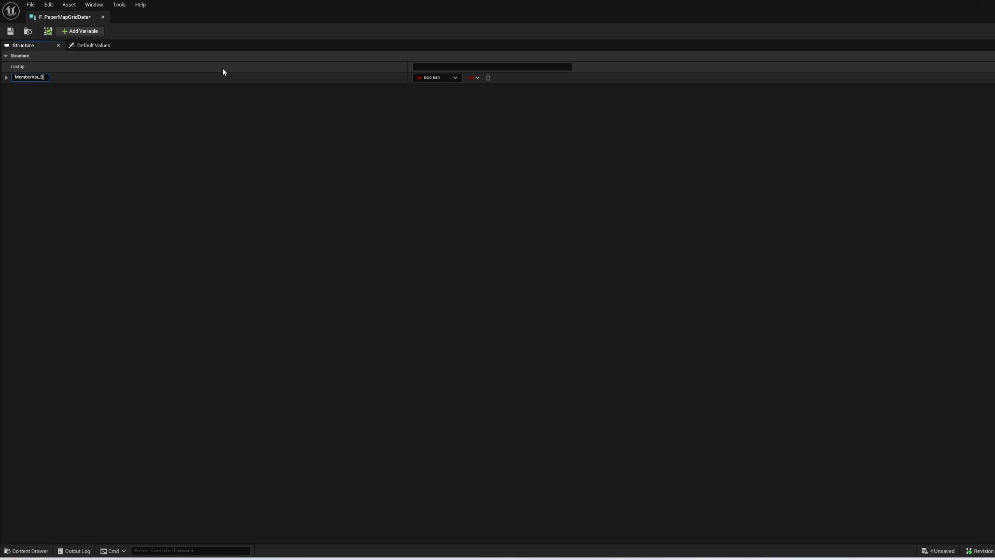
pyautogui.press('BackSpace')
pyautogui.press('BackSpace')
pyautogui.press('BackSpace')
pyautogui.write('Is')
pyautogui.press('BackSpace')
pyautogui.press('BackSpace')
pyautogui.write('Land')
pyautogui.press('Return')
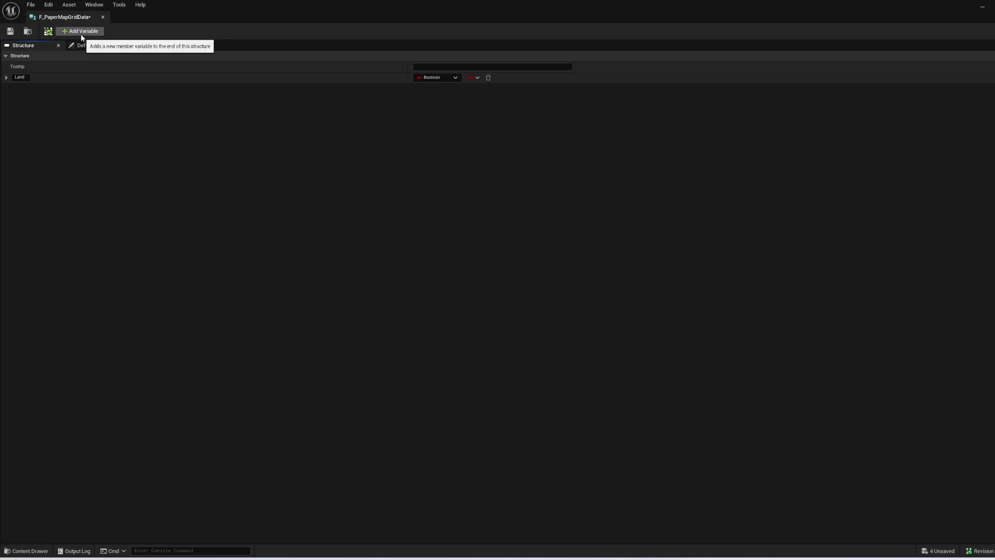
# - Add an E Cardinal Directions member named WindDirection, save the structure and dock its tab
pyautogui.click(81, 31)
pyautogui.click(441, 89)
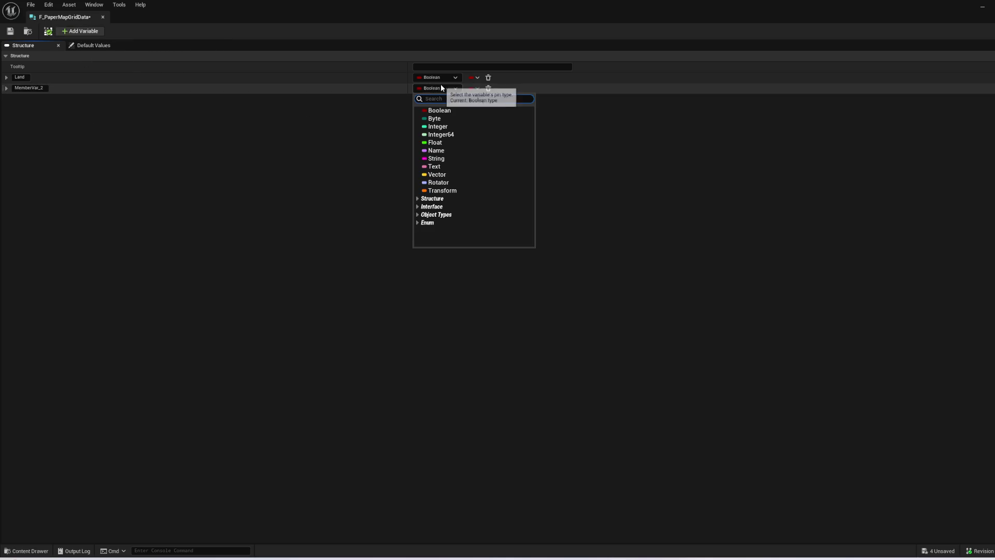
pyautogui.write('wind')
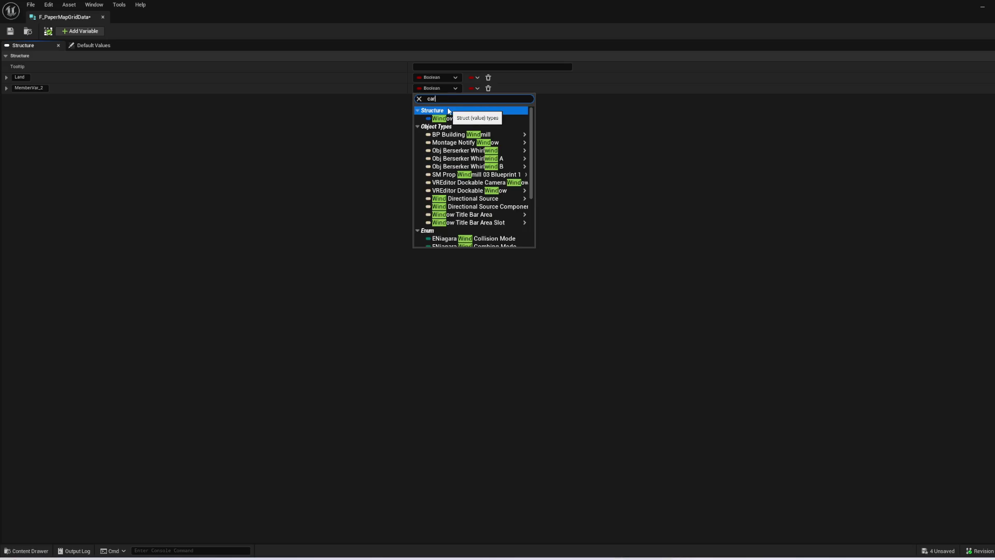
pyautogui.write('d')
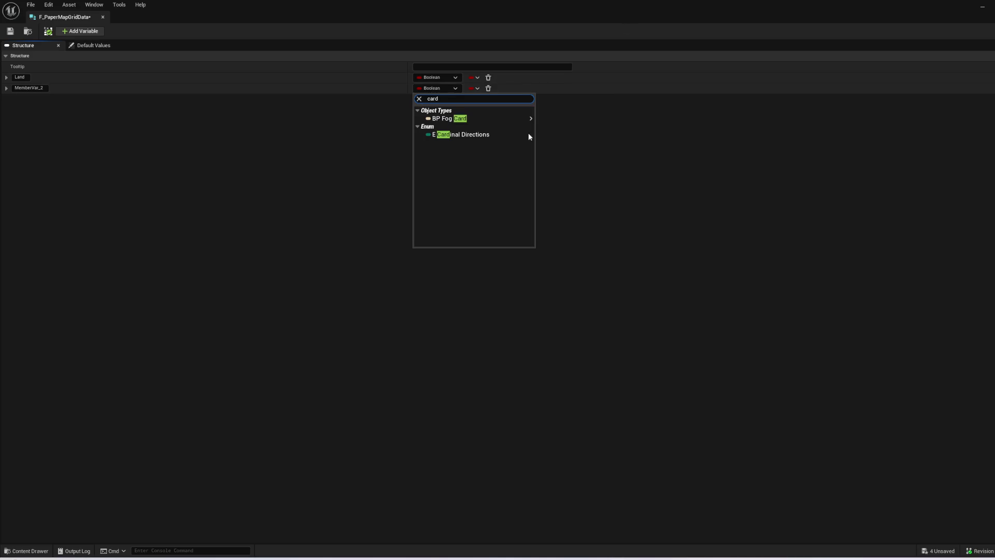
pyautogui.click(530, 136)
pyautogui.click(44, 87)
pyautogui.write('Wind')
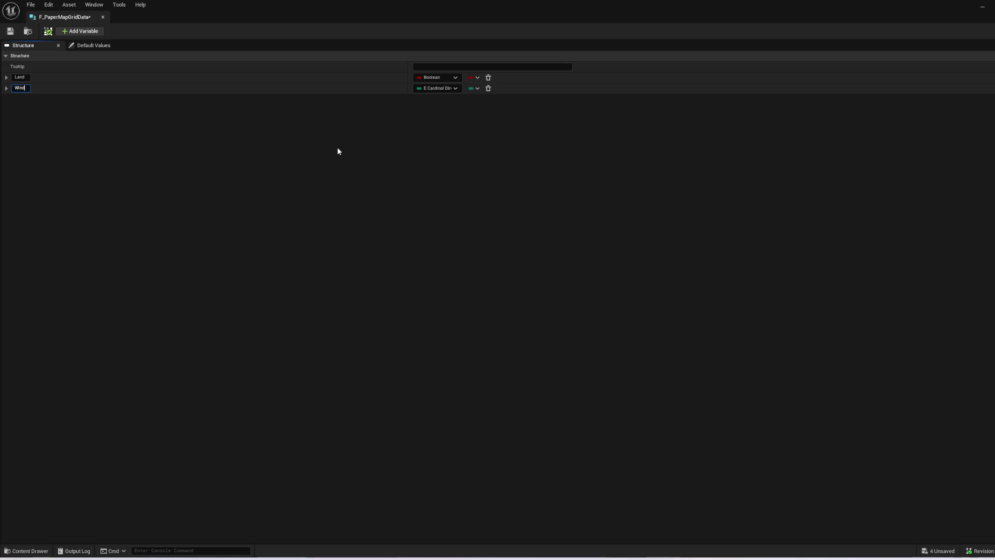
pyautogui.write('Direction')
pyautogui.press('Return')
pyautogui.click(11, 33)
pyautogui.moveTo(62, 17); pyautogui.dragTo(133, 19)
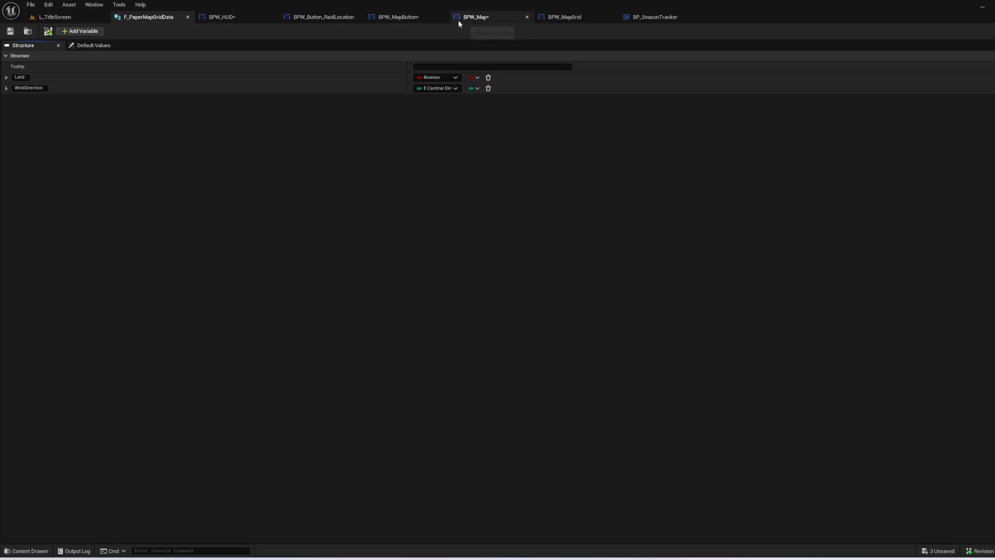
# - In BPW_Map, pan through Build Grid and open Populate Raid Locations, then show the UI/Map assets
pyautogui.click(486, 19)
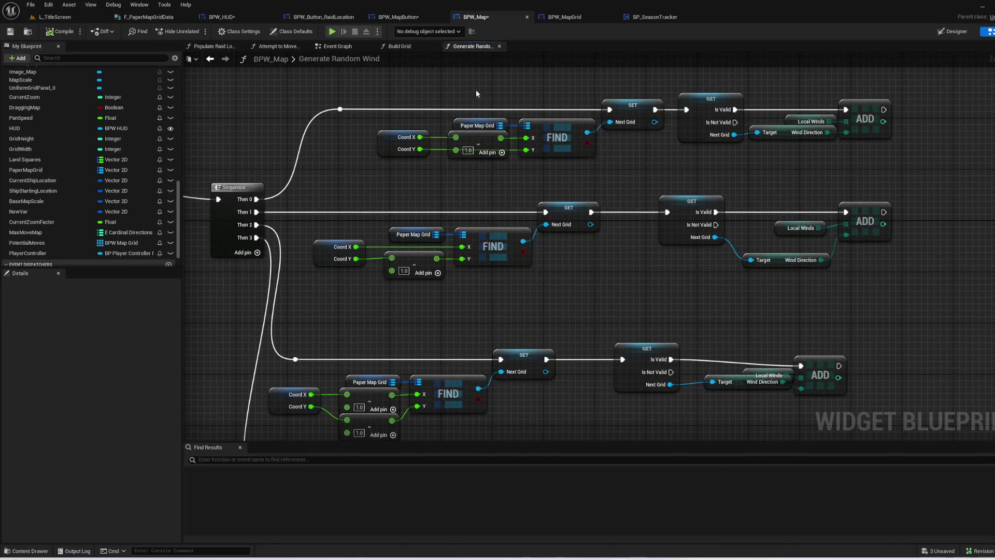
pyautogui.hotkey('alt', 'Left')
pyautogui.moveTo(453, 126)
pyautogui.mouseDown()
pyautogui.moveTo(831, 50)
pyautogui.moveTo(47, 121)
pyautogui.moveTo(881, 155)
pyautogui.moveTo(881, 109)
pyautogui.mouseUp()
pyautogui.moveTo(660, 214)
pyautogui.mouseDown()
pyautogui.moveTo(662, 304)
pyautogui.moveTo(450, 220)
pyautogui.mouseUp()
pyautogui.moveTo(728, 144)
pyautogui.mouseDown()
pyautogui.moveTo(473, 89)
pyautogui.moveTo(560, 289)
pyautogui.moveTo(555, 300)
pyautogui.moveTo(520, 207)
pyautogui.mouseUp()
pyautogui.doubleClick(520, 207)
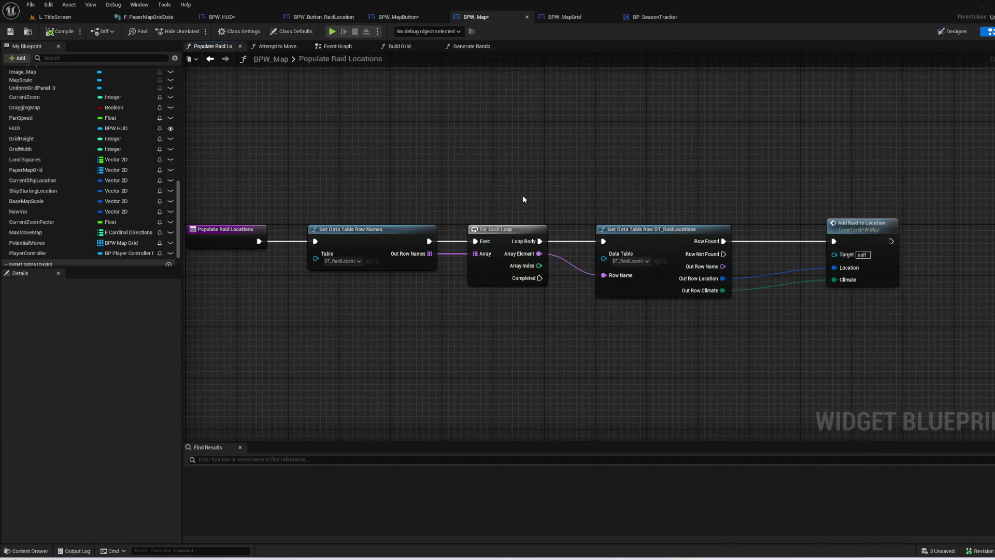
pyautogui.moveTo(587, 345); pyautogui.dragTo(472, 296)
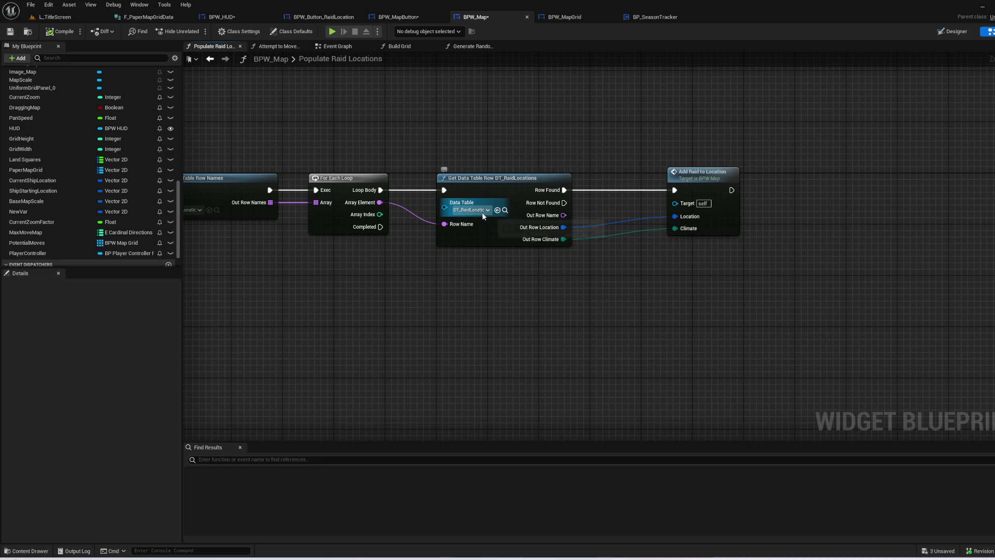
pyautogui.click(505, 209)
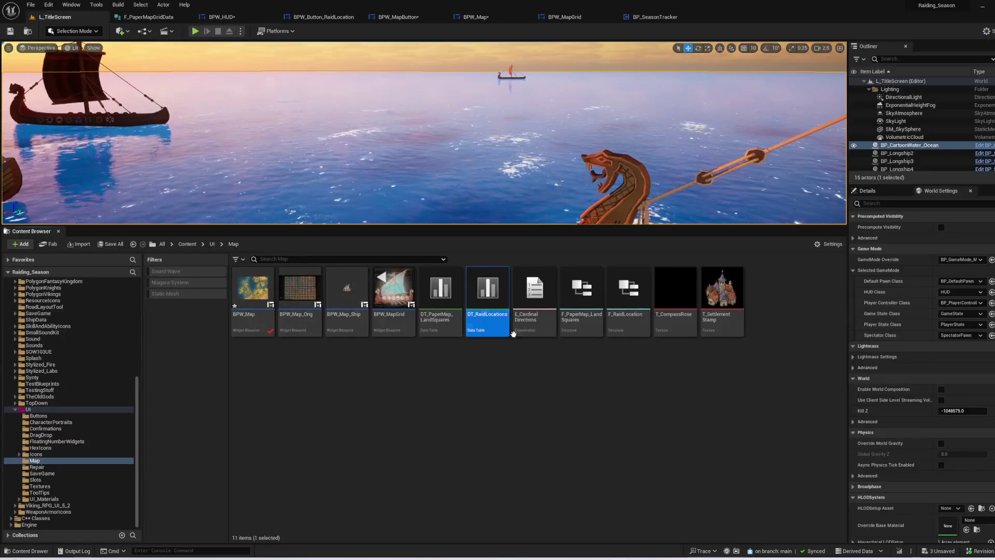
# - Open DT_RaidLocations, check the BPW_MapGrid and BPW_Map tabs, then return to F_PaperMapGridData
pyautogui.doubleClick(487, 284)
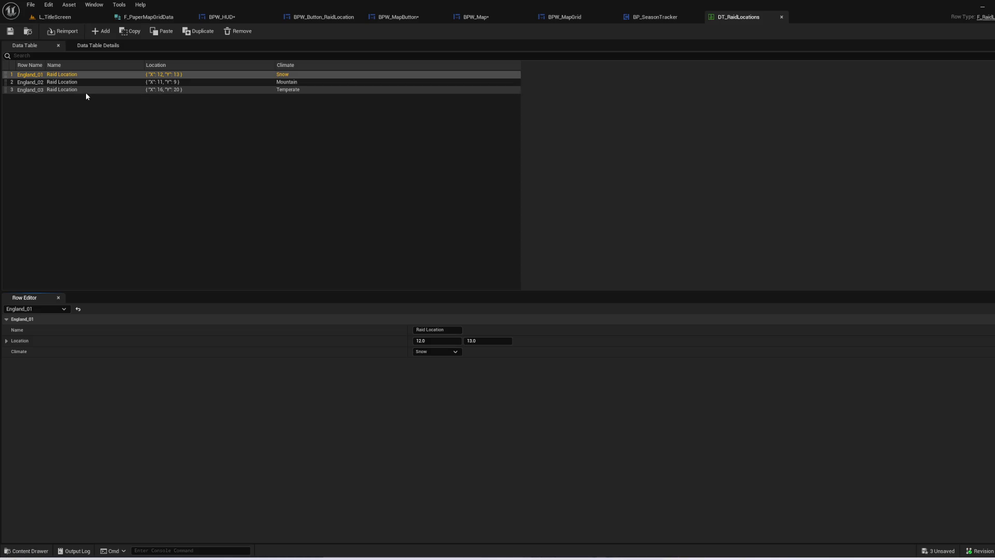
pyautogui.click(575, 19)
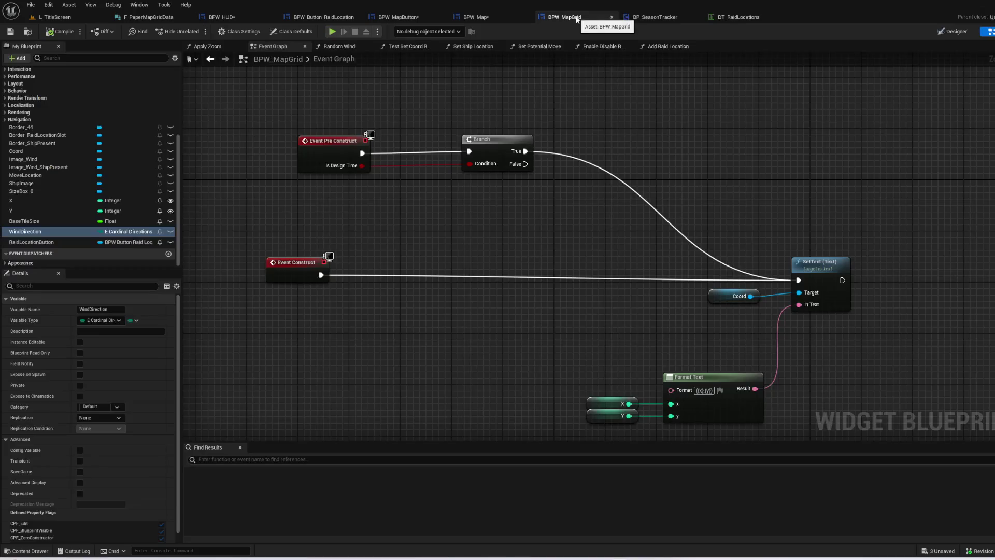
pyautogui.click(474, 17)
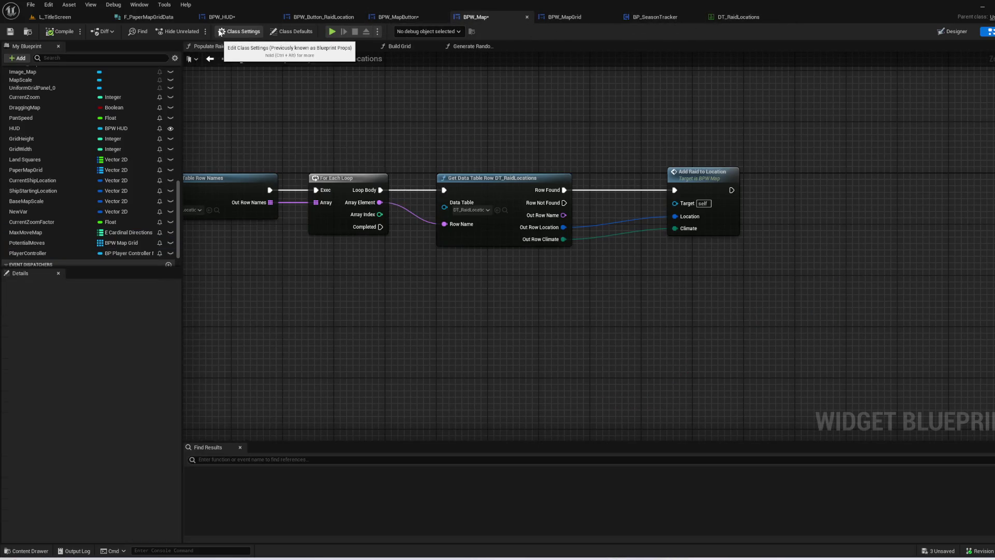
pyautogui.click(149, 17)
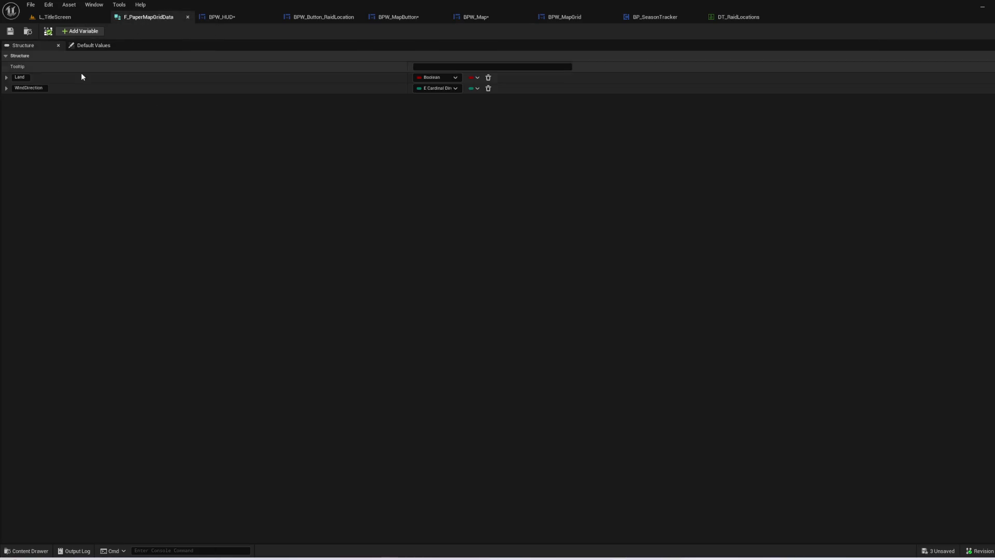
# - Add a third member named RaidLocation, typed Name, to F_PaperMapGridData
pyautogui.click(61, 32)
pyautogui.click(40, 101)
pyautogui.write('RaidLocation')
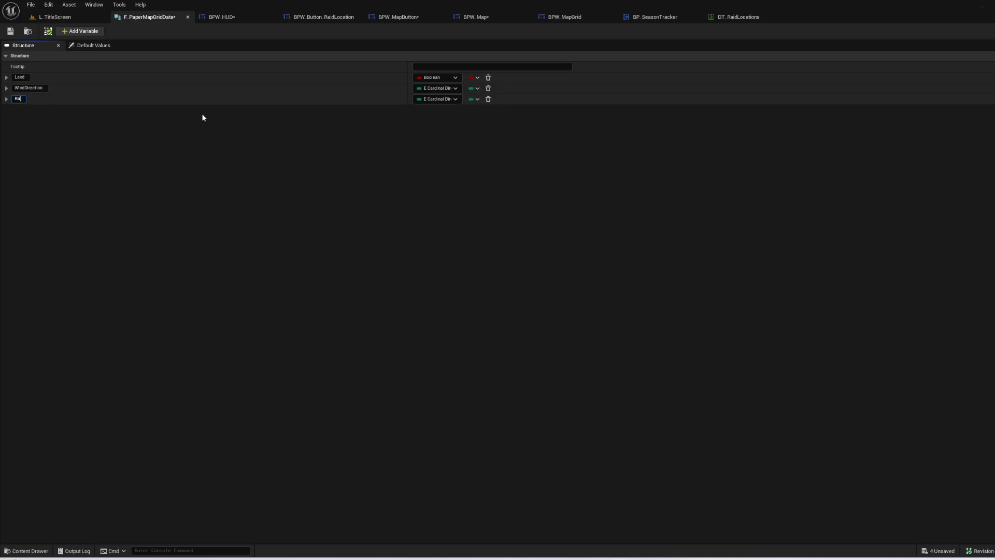
pyautogui.press('Return')
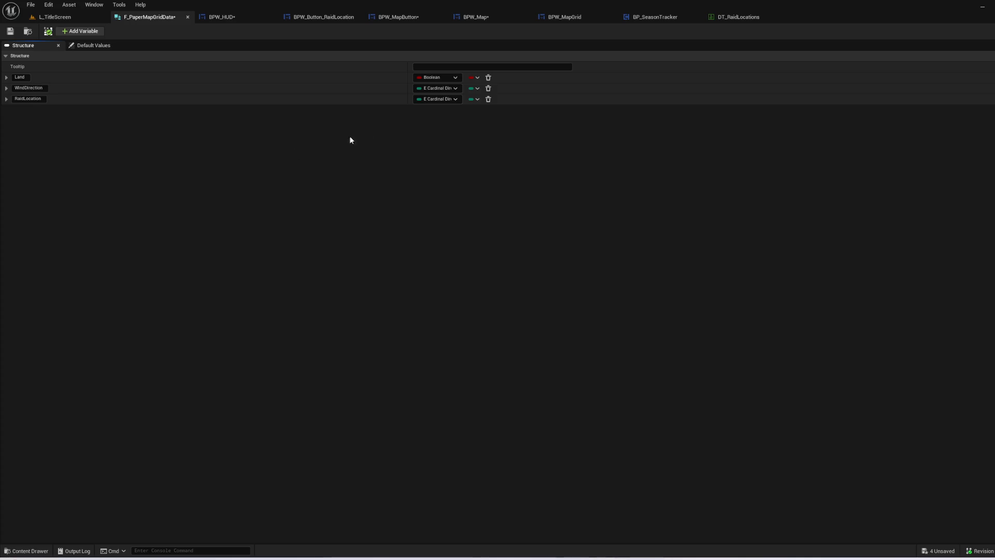
pyautogui.click(436, 98)
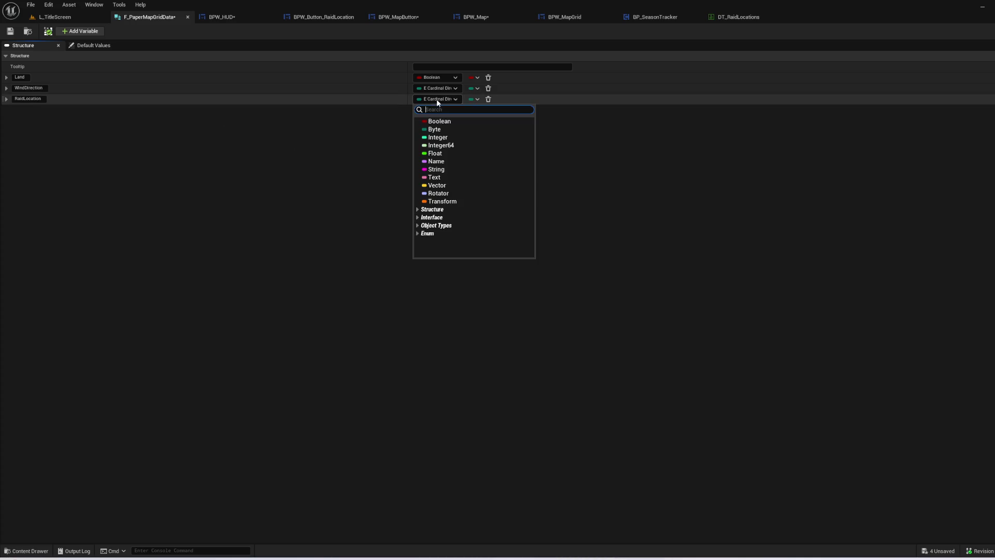
pyautogui.click(466, 163)
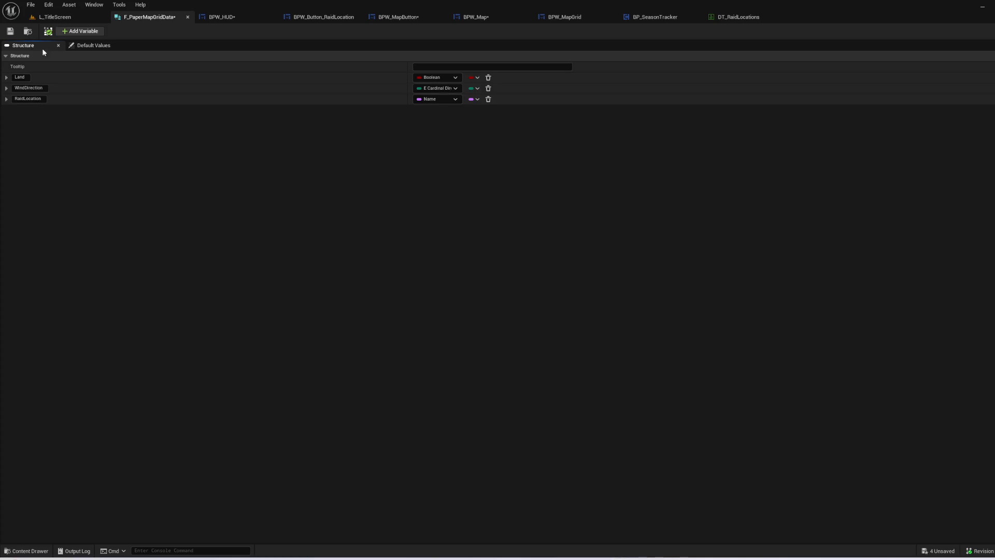
pyautogui.click(6, 99)
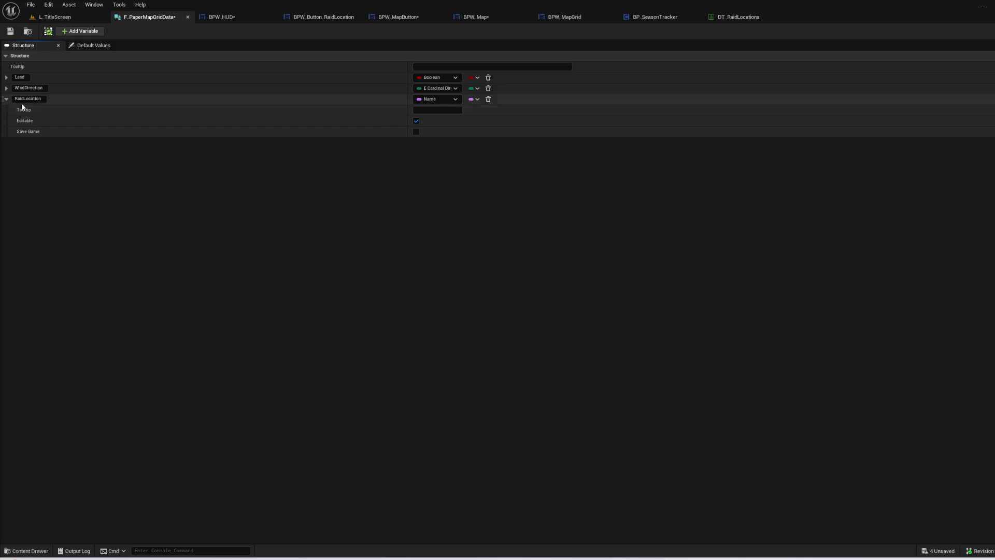
pyautogui.click(6, 100)
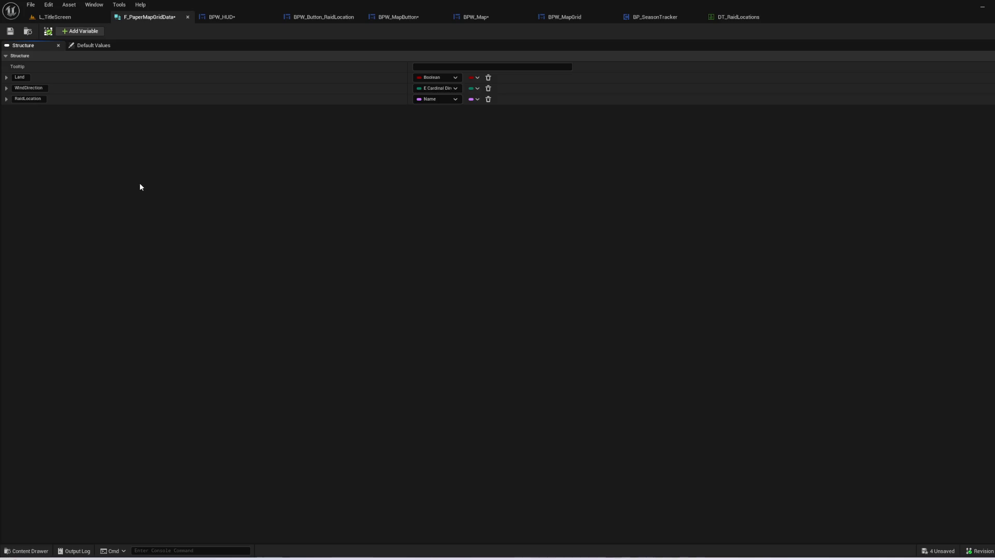
# - Save F_PaperMapGridData, then review SeasonsCompleted and SeasonStatus in BP_SeasonTracker's Set New Season Variables
pyautogui.click(10, 31)
pyautogui.click(659, 17)
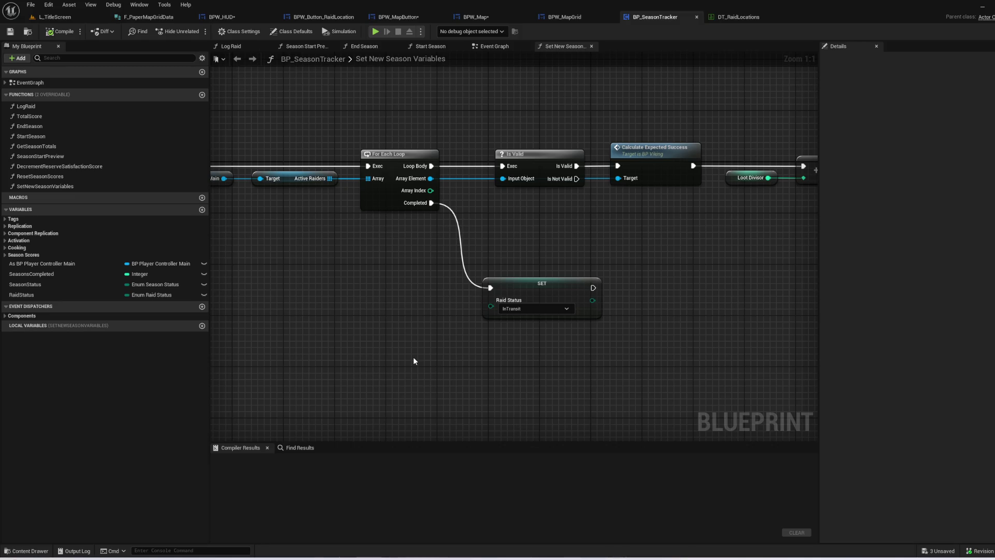
pyautogui.moveTo(516, 237); pyautogui.dragTo(475, 264)
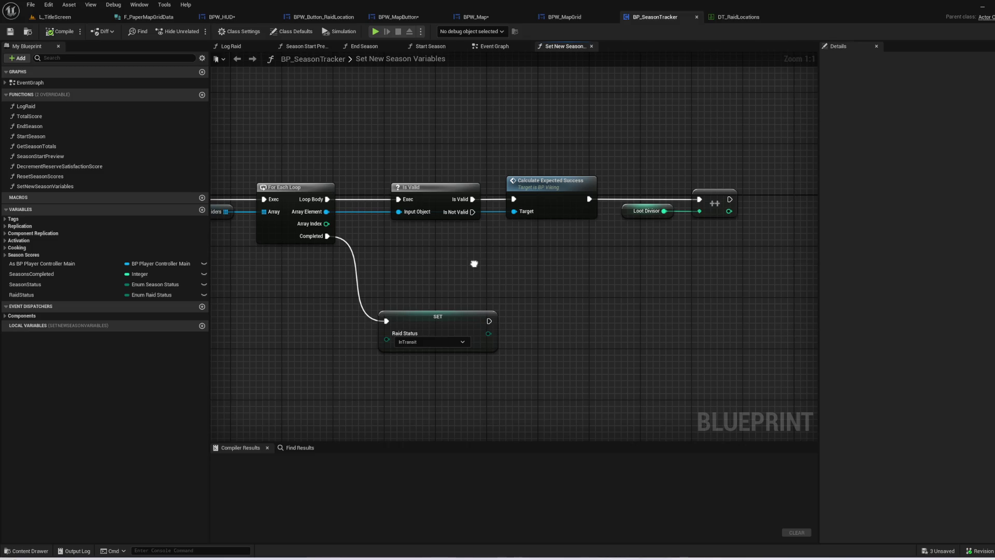
pyautogui.moveTo(475, 263); pyautogui.dragTo(463, 387)
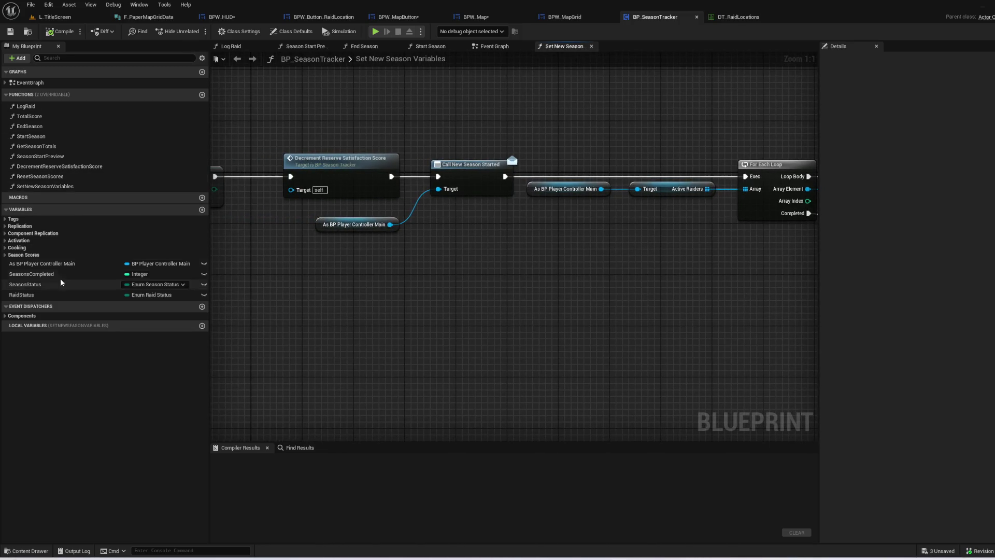
pyautogui.click(81, 274)
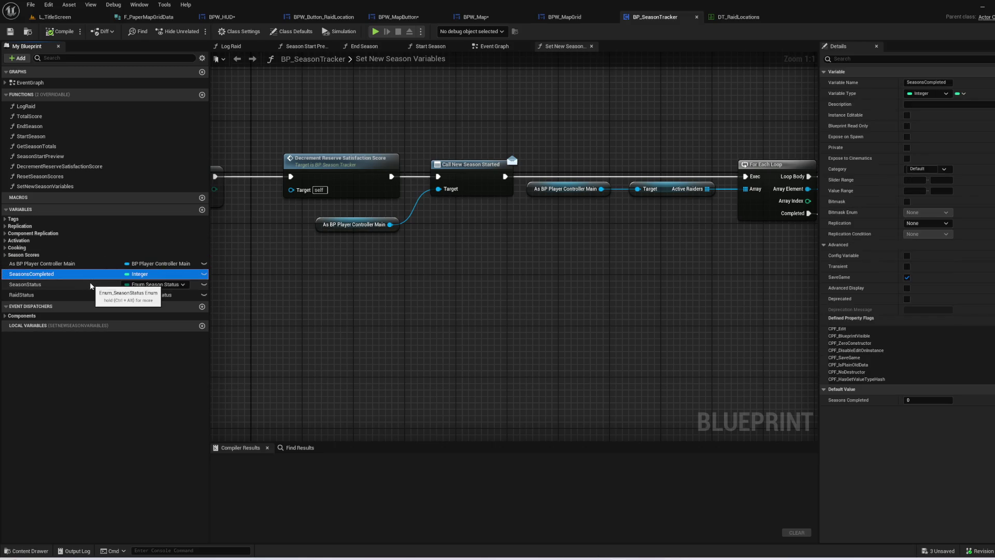
pyautogui.click(89, 283)
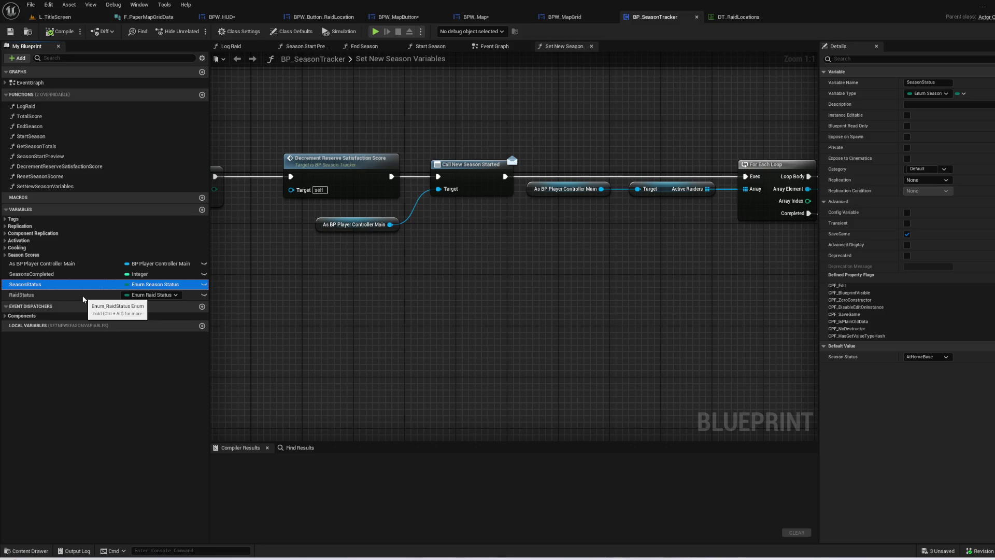
pyautogui.click(123, 371)
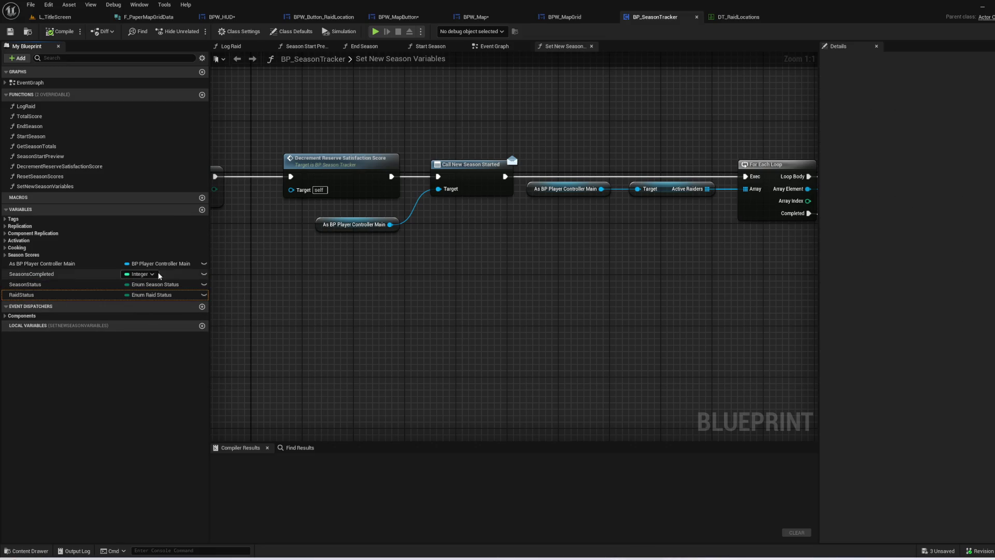
# - Add a Vector 2D variable named PaperMapGrid to BP_SeasonTracker
pyautogui.click(202, 209)
pyautogui.click(64, 306)
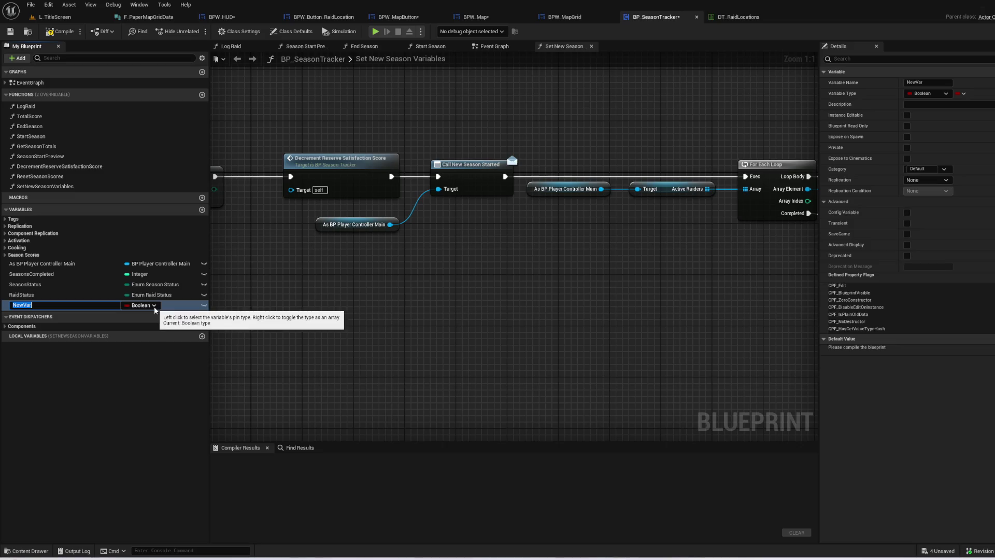
pyautogui.write('PaperMapGrid')
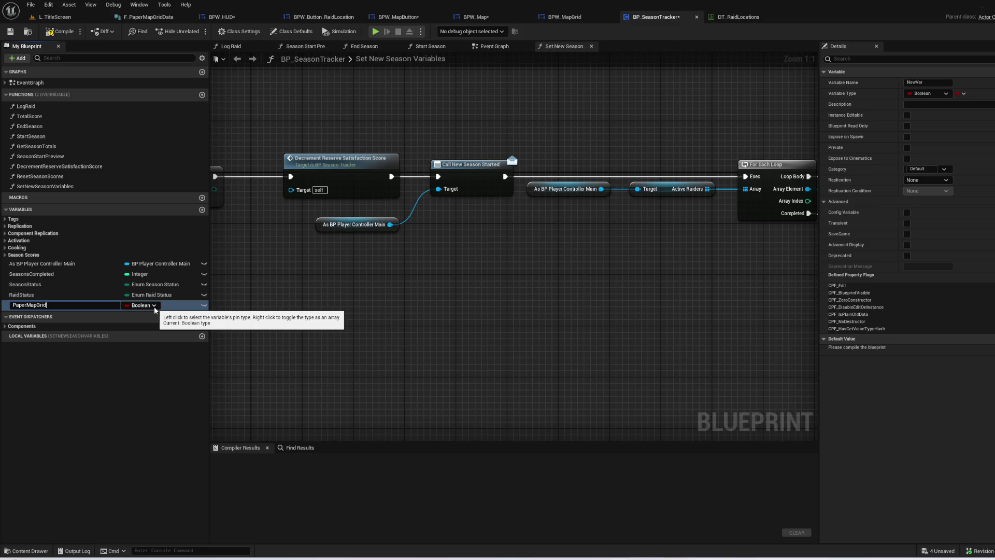
pyautogui.press('Return')
pyautogui.click(154, 306)
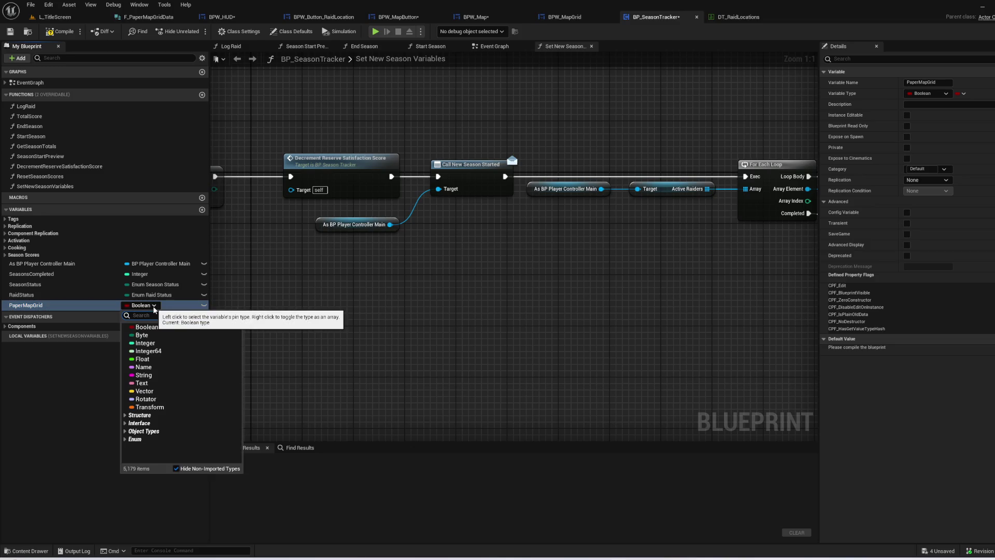
pyautogui.write('Vec')
pyautogui.write('tor ')
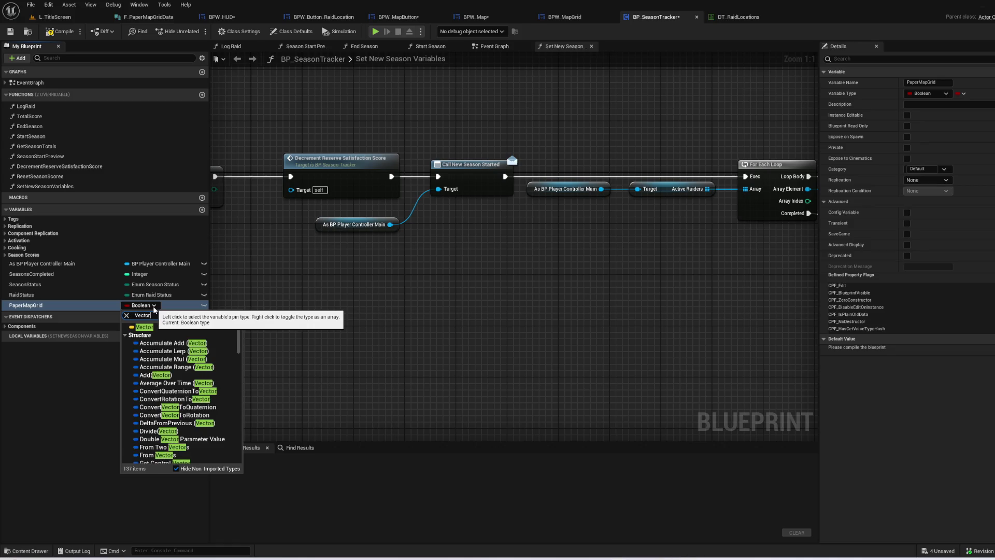
pyautogui.write('2d')
pyautogui.click(180, 430)
# - Make PaperMapGrid a Map whose values are F Paper Map Grid Data
pyautogui.click(131, 346)
pyautogui.click(145, 306)
pyautogui.click(149, 294)
pyautogui.click(149, 305)
pyautogui.click(726, 240)
pyautogui.click(962, 94)
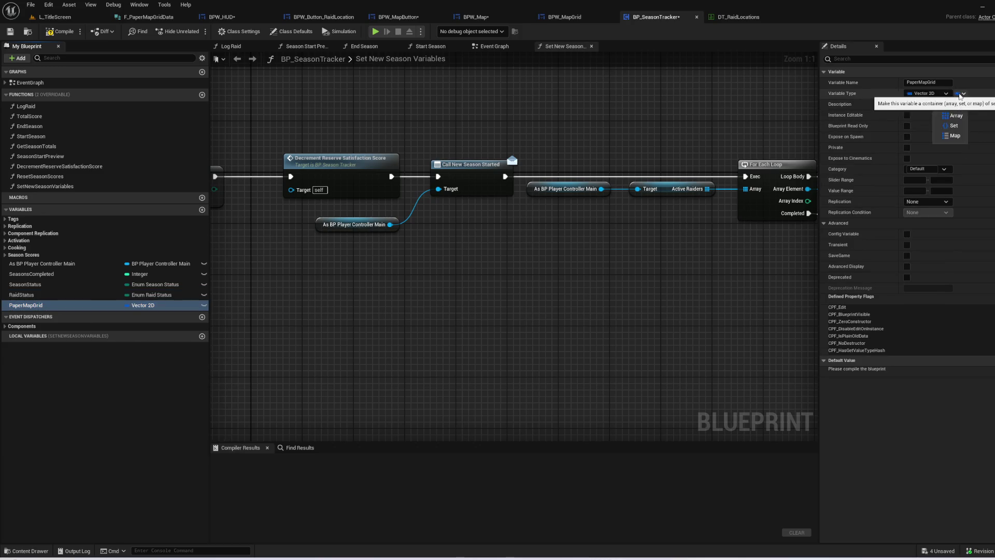
pyautogui.click(955, 135)
pyautogui.click(979, 94)
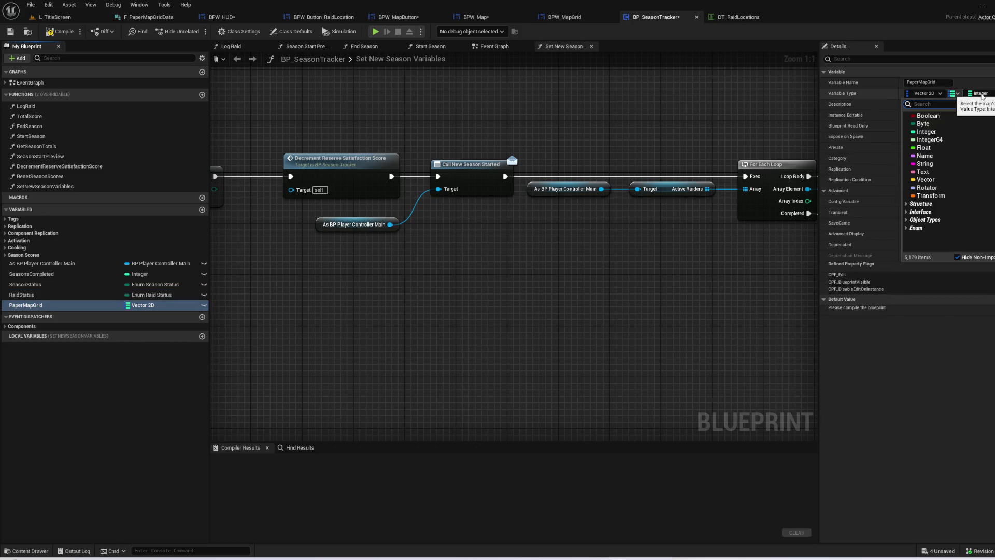
pyautogui.write('griddat')
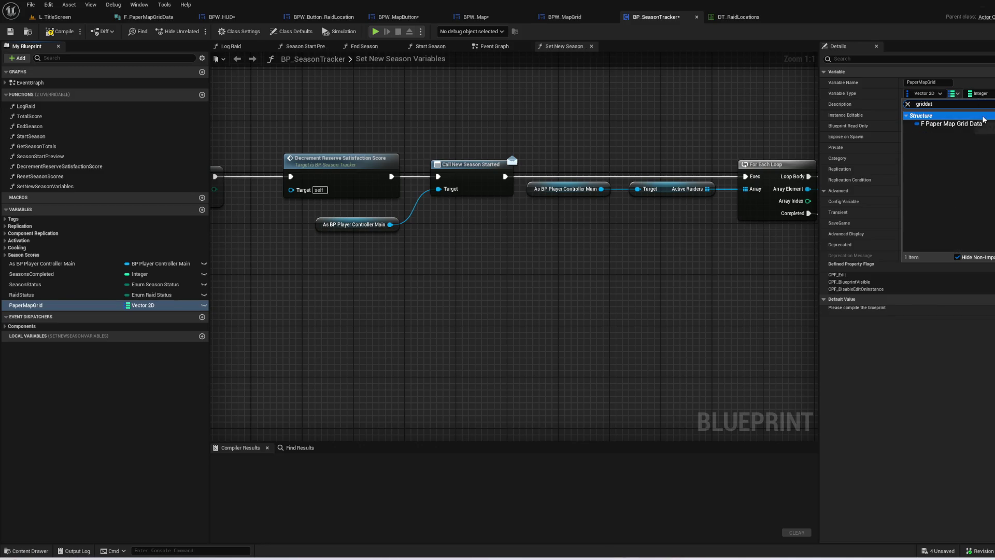
pyautogui.click(951, 124)
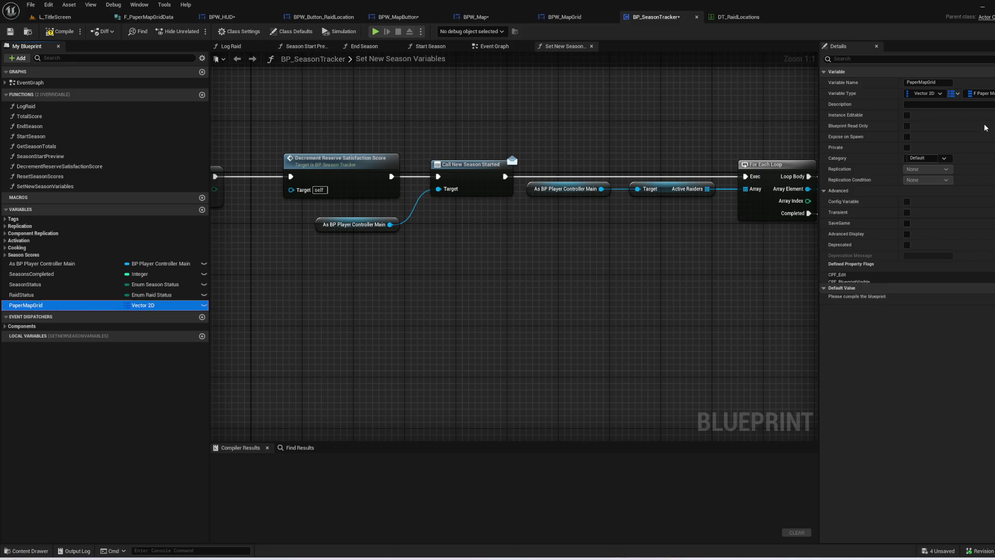
# - Compile and save BP_SeasonTracker
pyautogui.click(120, 342)
pyautogui.click(58, 32)
pyautogui.click(10, 32)
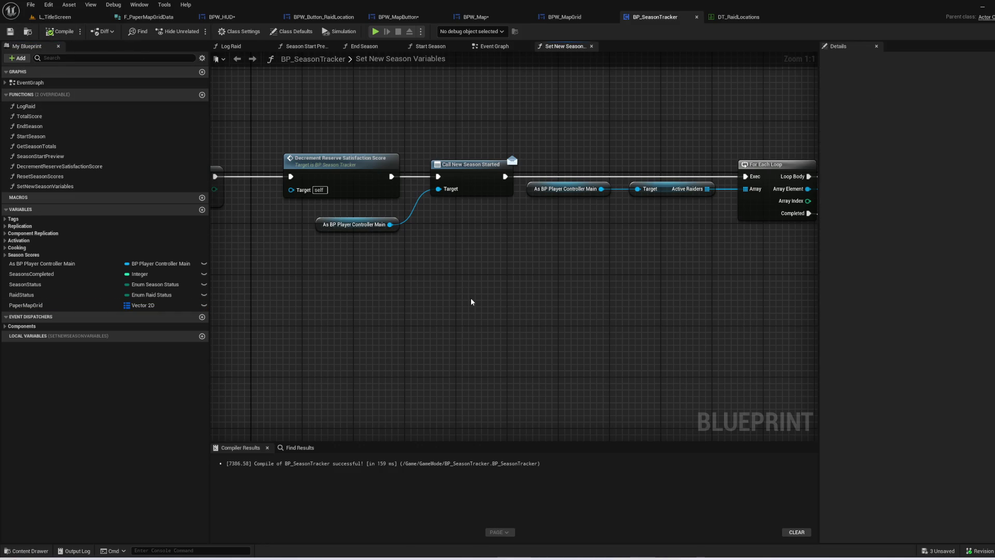
pyautogui.moveTo(427, 300)
pyautogui.mouseDown()
pyautogui.moveTo(645, 291)
pyautogui.moveTo(984, 327)
pyautogui.moveTo(778, 326)
pyautogui.moveTo(819, 333)
pyautogui.mouseUp()
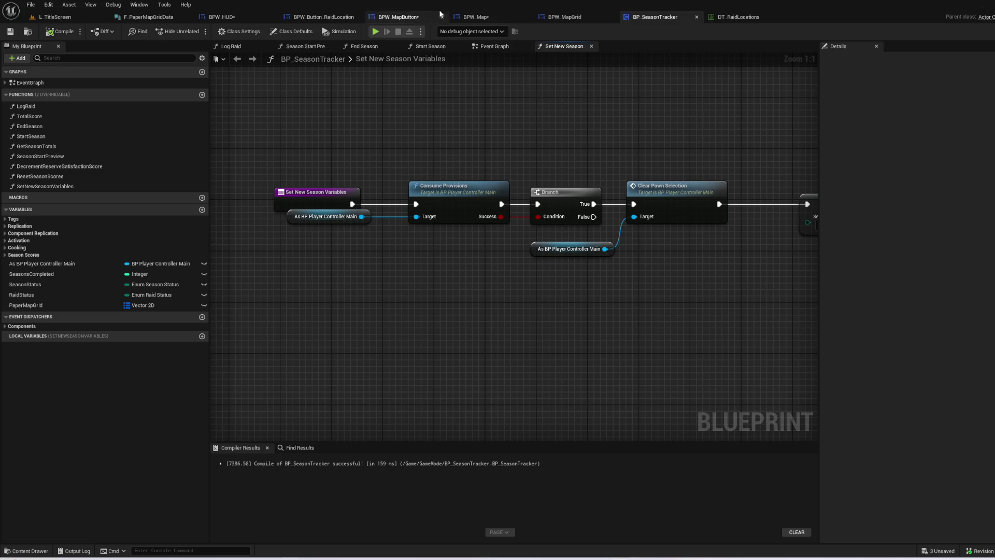
# - In BPW_Map's Event Graph, find the Build Grid call after Event Pre Construct
pyautogui.click(470, 16)
pyautogui.moveTo(528, 406); pyautogui.dragTo(653, 406)
pyautogui.click(338, 47)
pyautogui.moveTo(343, 99)
pyautogui.mouseDown()
pyautogui.moveTo(458, 130)
pyautogui.moveTo(782, 124)
pyautogui.moveTo(698, 224)
pyautogui.moveTo(835, 258)
pyautogui.moveTo(464, 338)
pyautogui.moveTo(467, 497)
pyautogui.moveTo(589, 238)
pyautogui.moveTo(501, 45)
pyautogui.moveTo(579, 225)
pyautogui.moveTo(744, 357)
pyautogui.mouseUp()
pyautogui.moveTo(475, 149); pyautogui.dragTo(288, 249)
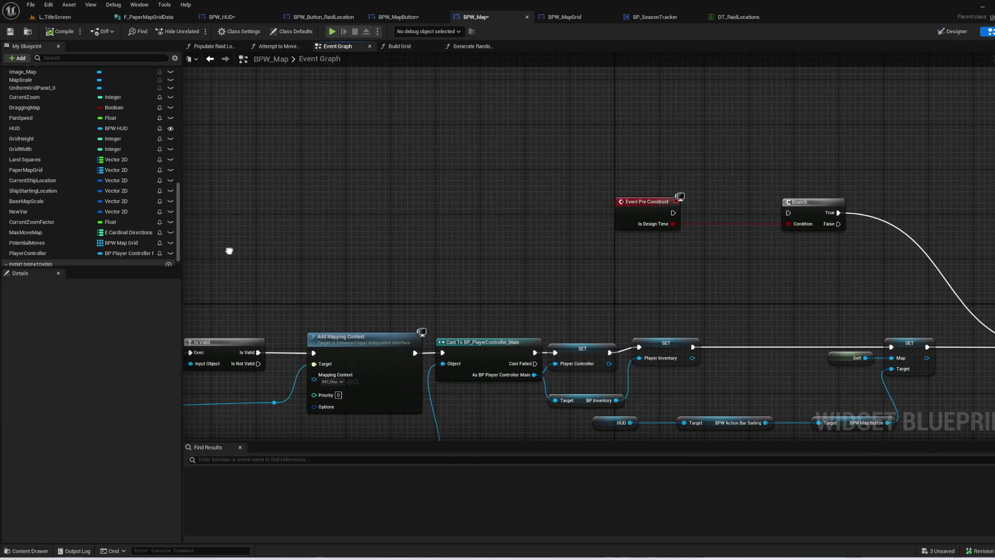
pyautogui.moveTo(222, 249); pyautogui.dragTo(361, 214)
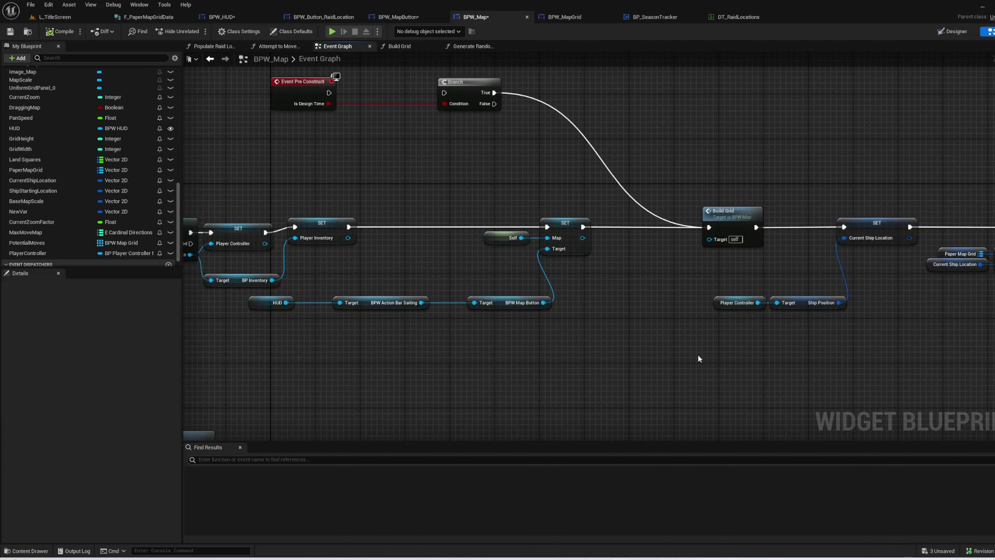
# - Open the Build Grid function and move its entry node further left
pyautogui.doubleClick(742, 217)
pyautogui.moveTo(673, 282); pyautogui.dragTo(498, 342)
pyautogui.moveTo(545, 388)
pyautogui.mouseDown()
pyautogui.moveTo(655, 393)
pyautogui.moveTo(757, 345)
pyautogui.moveTo(182, 353)
pyautogui.mouseUp()
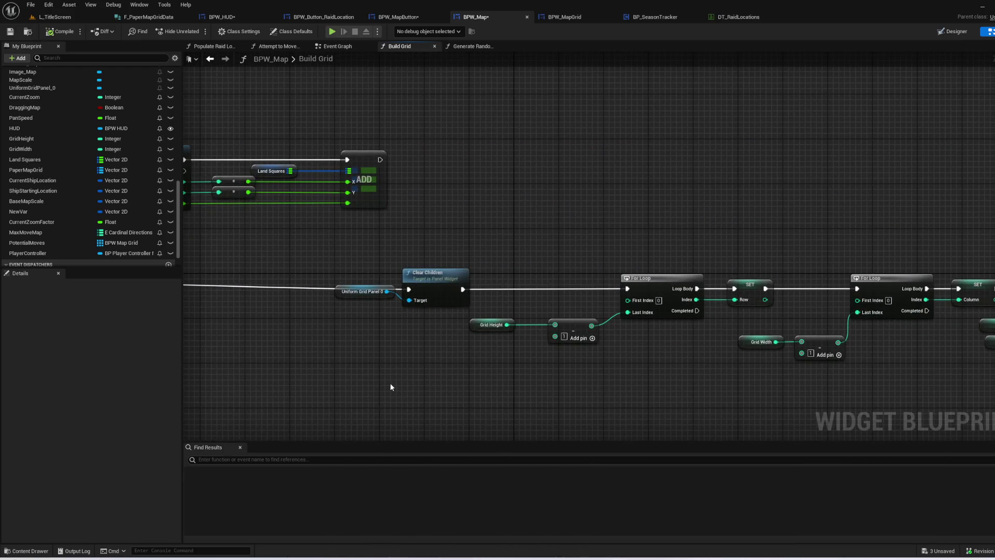
pyautogui.moveTo(391, 388); pyautogui.dragTo(759, 356)
pyautogui.moveTo(554, 356); pyautogui.dragTo(635, 369)
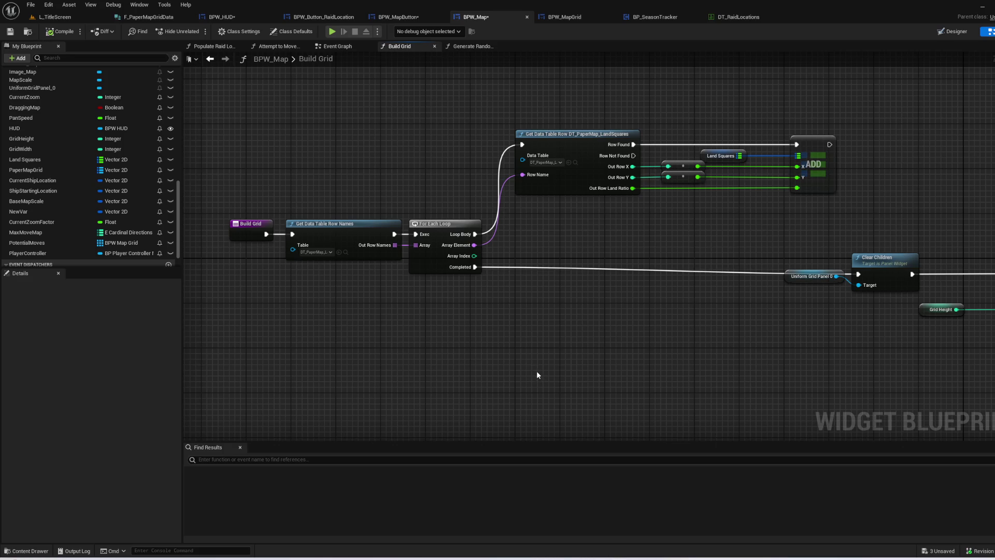
pyautogui.moveTo(256, 230); pyautogui.dragTo(198, 228)
pyautogui.click(382, 320)
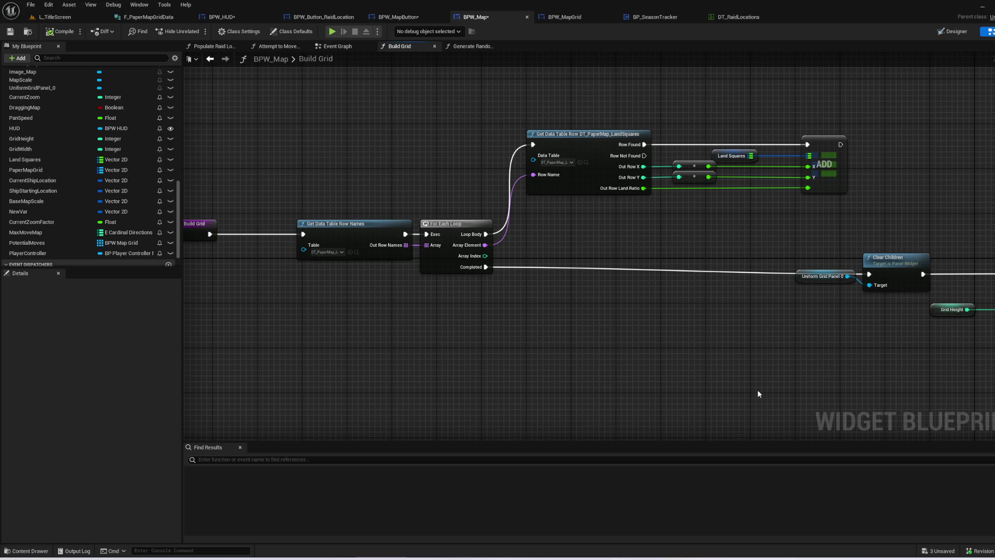
# - Select Build Grid's data table and Land Squares nodes, then return to BP_SeasonTracker
pyautogui.moveTo(263, 82)
pyautogui.mouseDown()
pyautogui.moveTo(715, 262)
pyautogui.moveTo(818, 246)
pyautogui.moveTo(821, 235)
pyautogui.mouseUp()
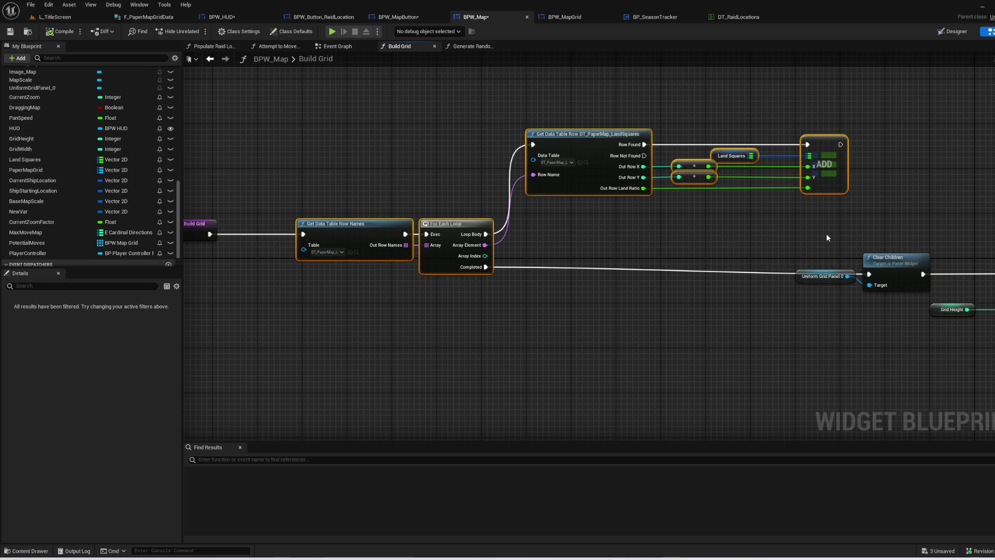
pyautogui.click(488, 215)
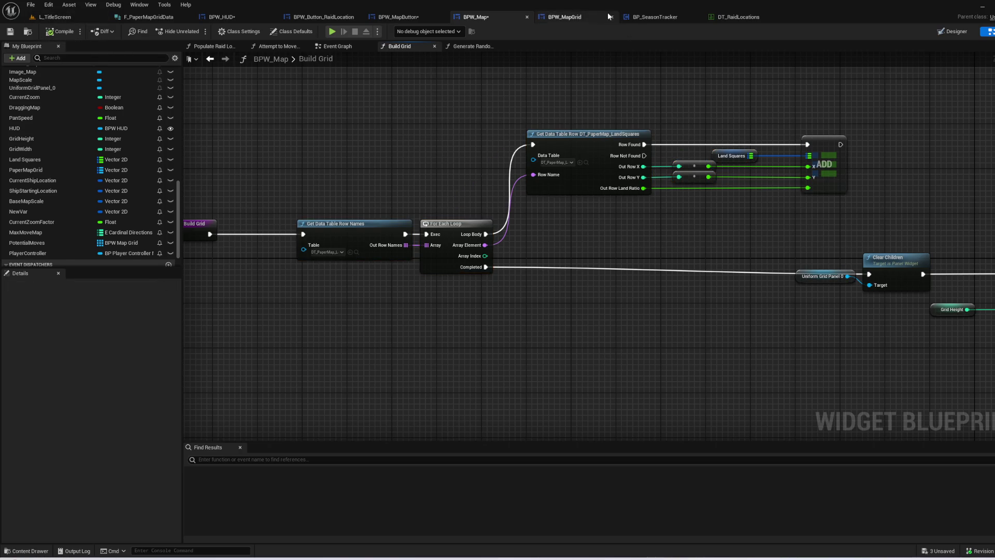
pyautogui.click(576, 17)
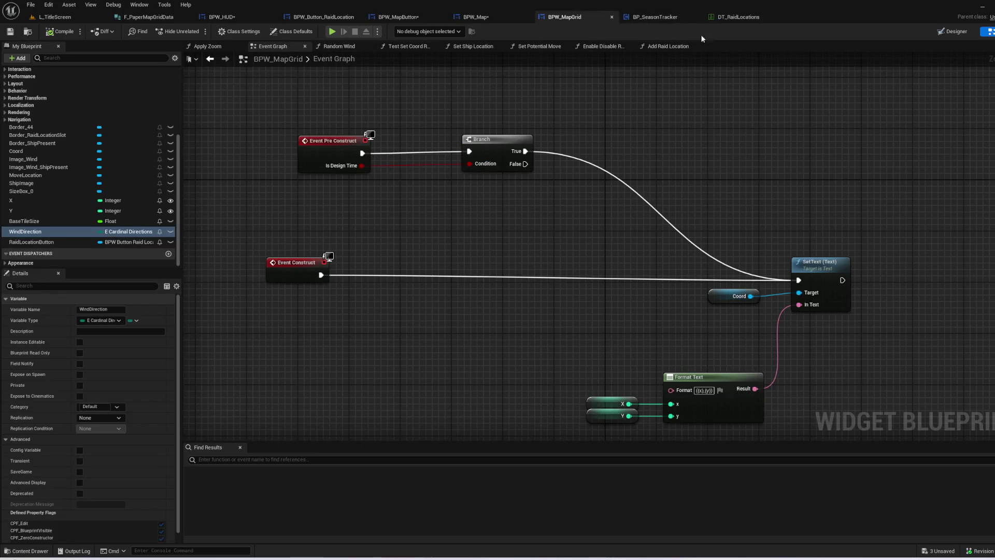
pyautogui.click(655, 17)
# - Create a GeneratePaperMapGrid function and paste the copied data table nodes into it
pyautogui.click(202, 94)
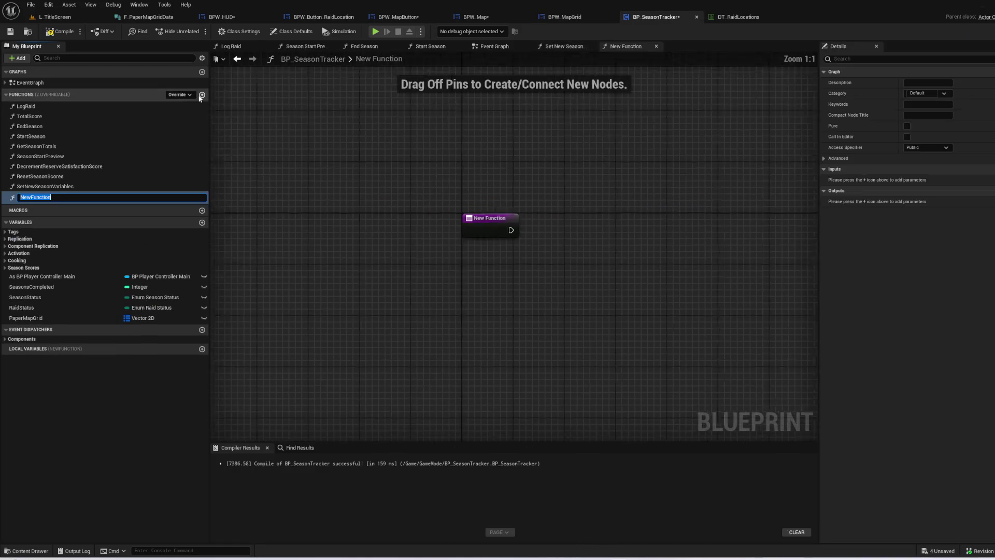
pyautogui.write('Generate')
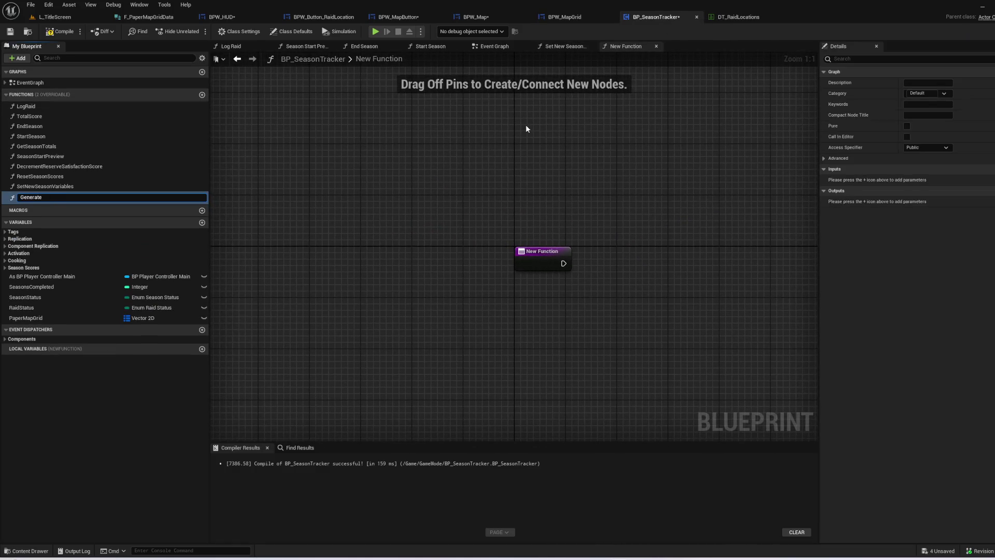
pyautogui.write('PaperMapGrid')
pyautogui.press('Return')
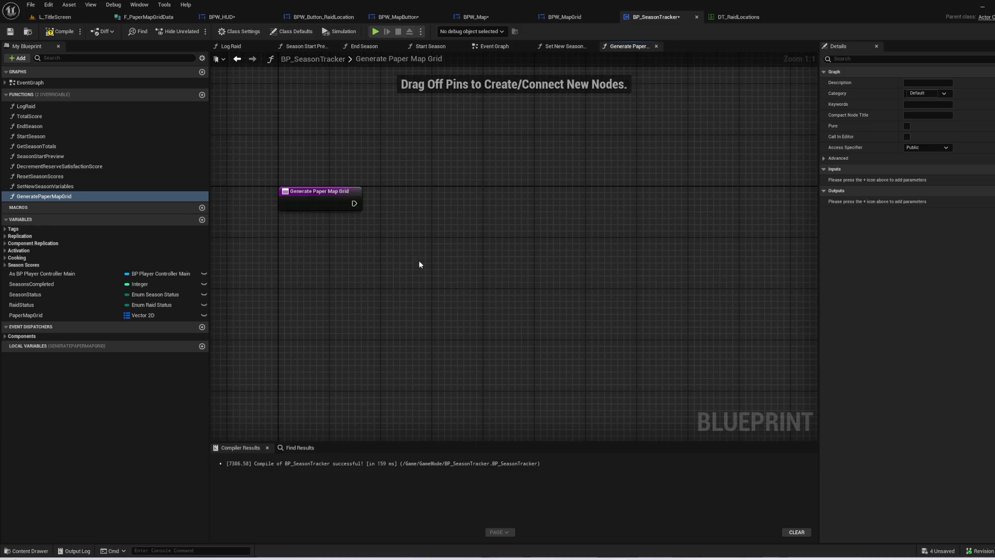
pyautogui.hotkey('ctrl', 'v')
pyautogui.moveTo(620, 160); pyautogui.dragTo(671, 140)
pyautogui.moveTo(422, 227); pyautogui.dragTo(436, 195)
pyautogui.click(398, 166)
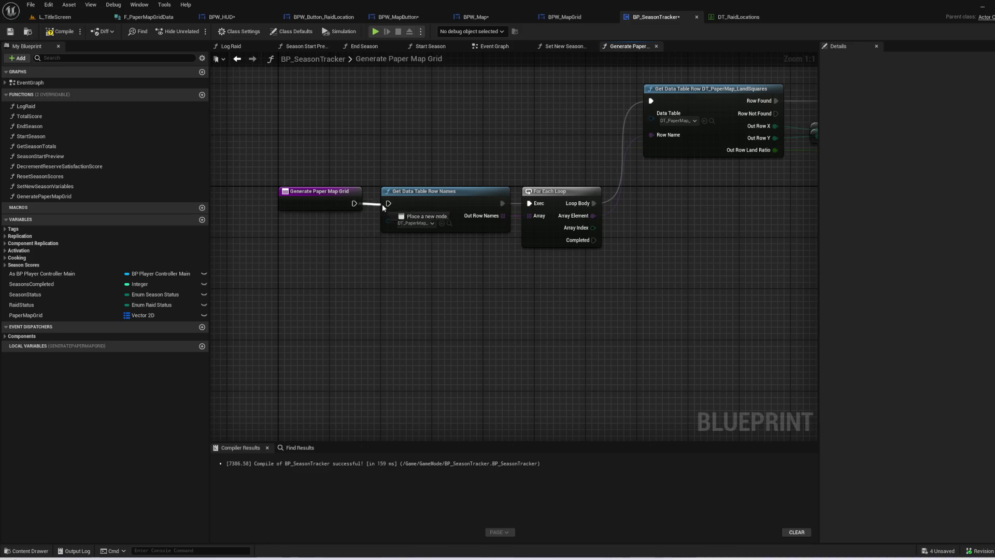
# - Replace the Land Squares getter with a PaperMapGrid getter wired into the ADD node
pyautogui.moveTo(721, 272); pyautogui.dragTo(398, 353)
pyautogui.moveTo(671, 266); pyautogui.dragTo(615, 262)
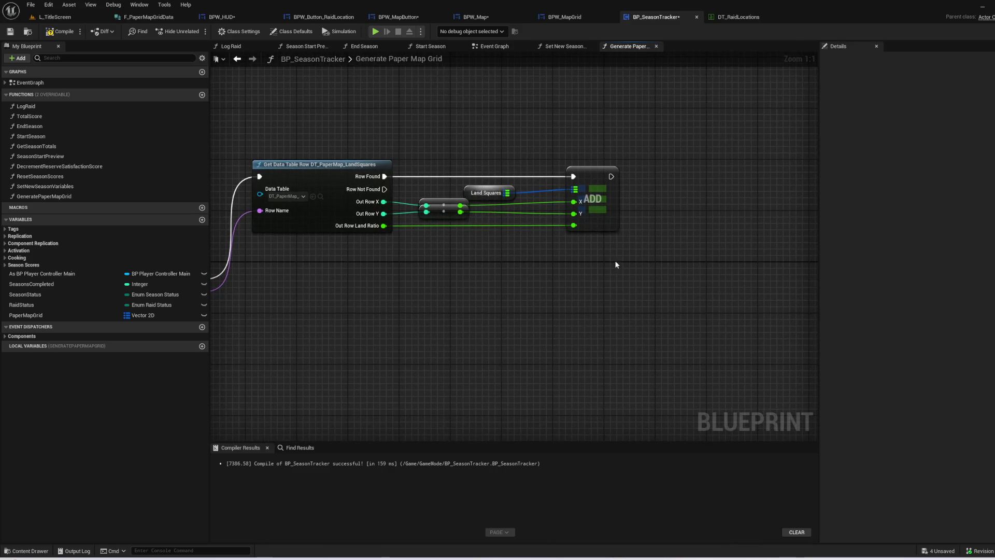
pyautogui.click(487, 193)
pyautogui.press('Delete')
pyautogui.moveTo(171, 315)
pyautogui.mouseDown()
pyautogui.moveTo(226, 280)
pyautogui.moveTo(440, 189)
pyautogui.moveTo(467, 201)
pyautogui.moveTo(580, 193)
pyautogui.mouseUp()
pyautogui.click(467, 200)
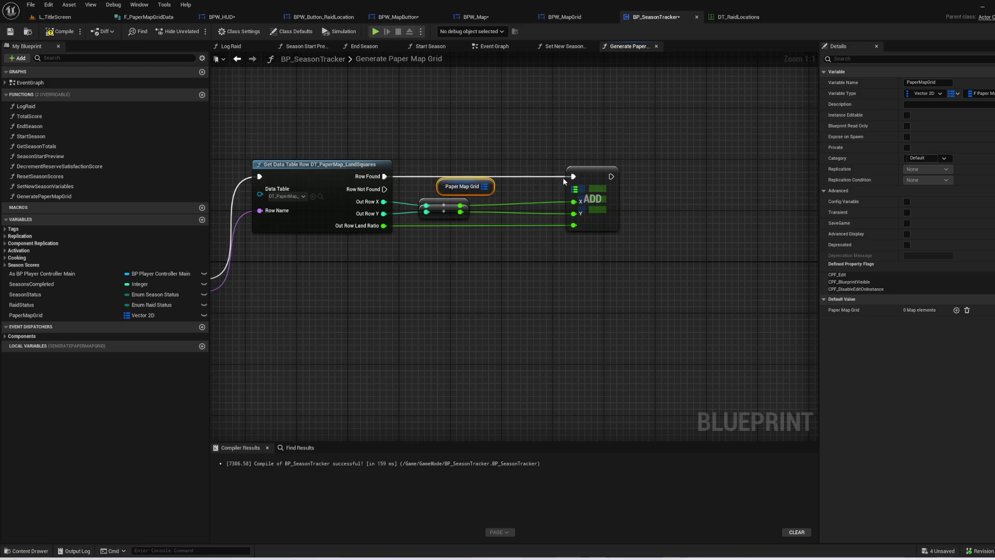
pyautogui.click(580, 212)
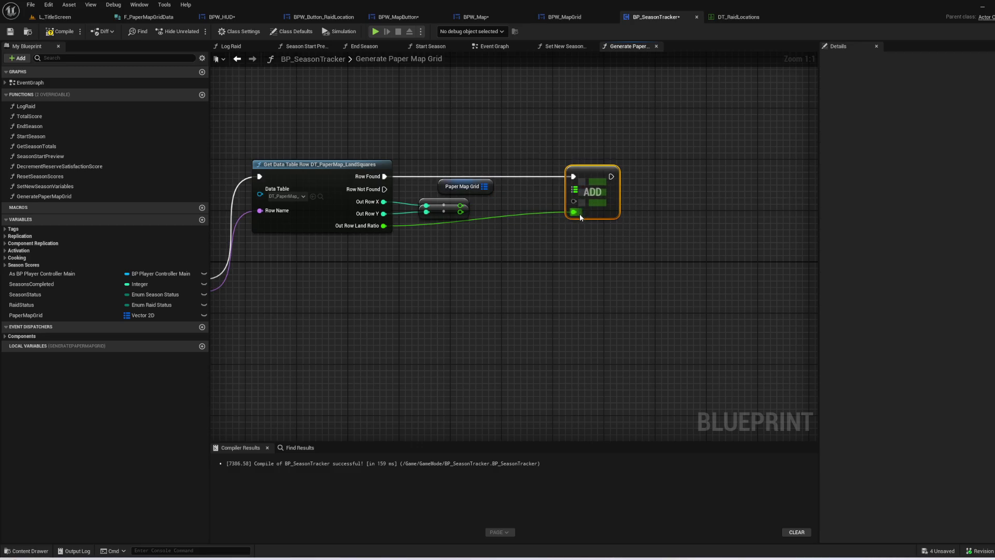
pyautogui.keyDown('alt'); pyautogui.click(574, 211); pyautogui.keyUp('alt')
pyautogui.moveTo(484, 186); pyautogui.dragTo(575, 188)
pyautogui.moveTo(459, 212); pyautogui.dragTo(471, 232)
# - Split ADD's key and value pins, wire the row's X and Y, and tick Land
pyautogui.rightClick(576, 215)
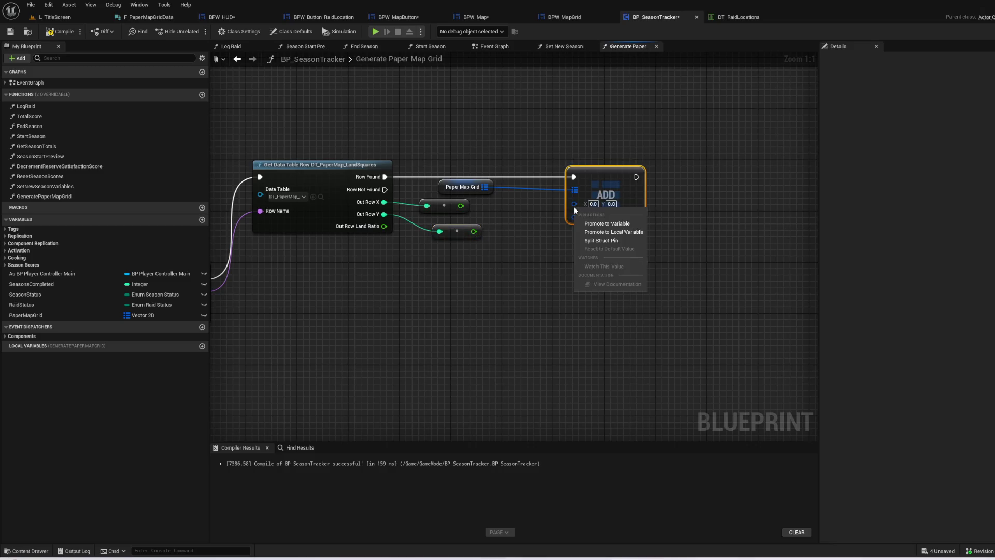
pyautogui.click(584, 242)
pyautogui.rightClick(574, 230)
pyautogui.click(596, 259)
pyautogui.moveTo(461, 206); pyautogui.dragTo(574, 203)
pyautogui.moveTo(474, 231); pyautogui.dragTo(575, 215)
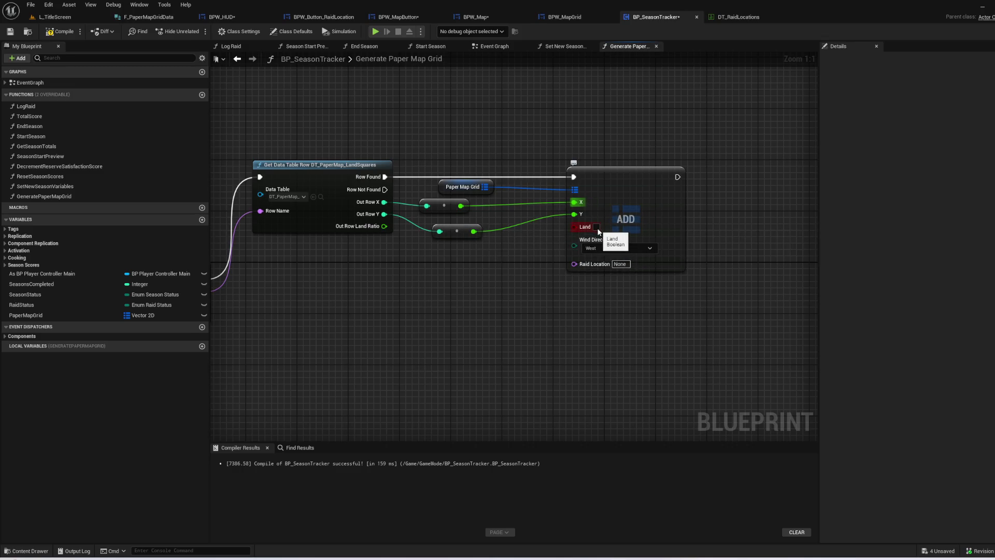
pyautogui.click(597, 228)
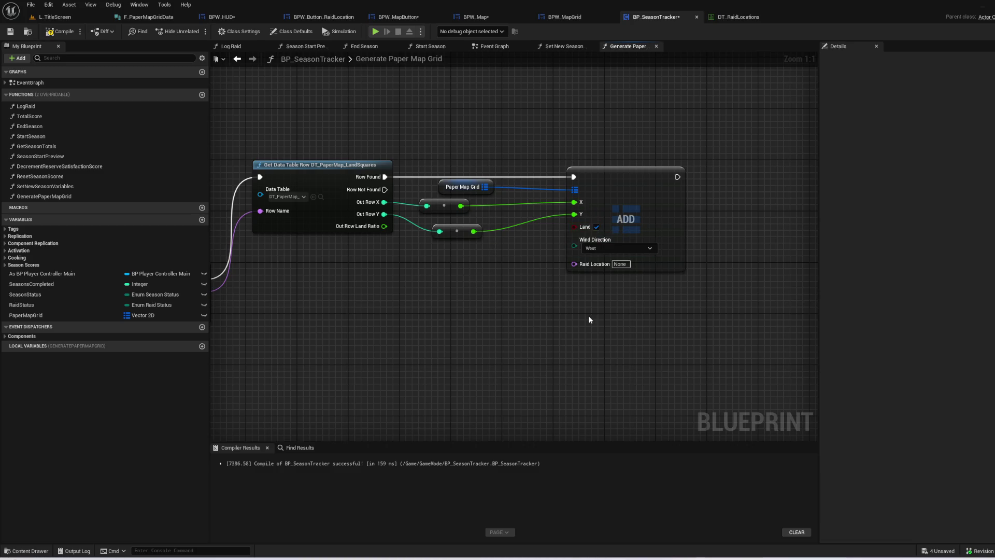
# - Straighten the wires between ADD, the grid getter and the reroute nodes
pyautogui.moveTo(393, 145); pyautogui.dragTo(604, 271)
pyautogui.press('q')
pyautogui.moveTo(495, 266); pyautogui.dragTo(445, 163)
pyautogui.press('q')
pyautogui.click(491, 341)
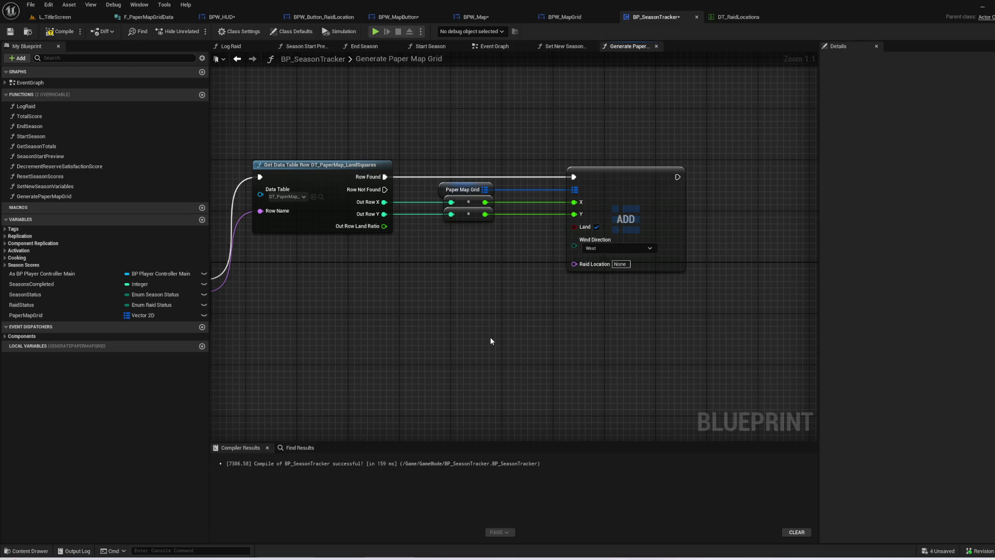
# - Enable SaveGame on the PaperMapGrid variable
pyautogui.moveTo(507, 328)
pyautogui.mouseDown()
pyautogui.moveTo(559, 324)
pyautogui.moveTo(678, 260)
pyautogui.mouseUp()
pyautogui.click(26, 315)
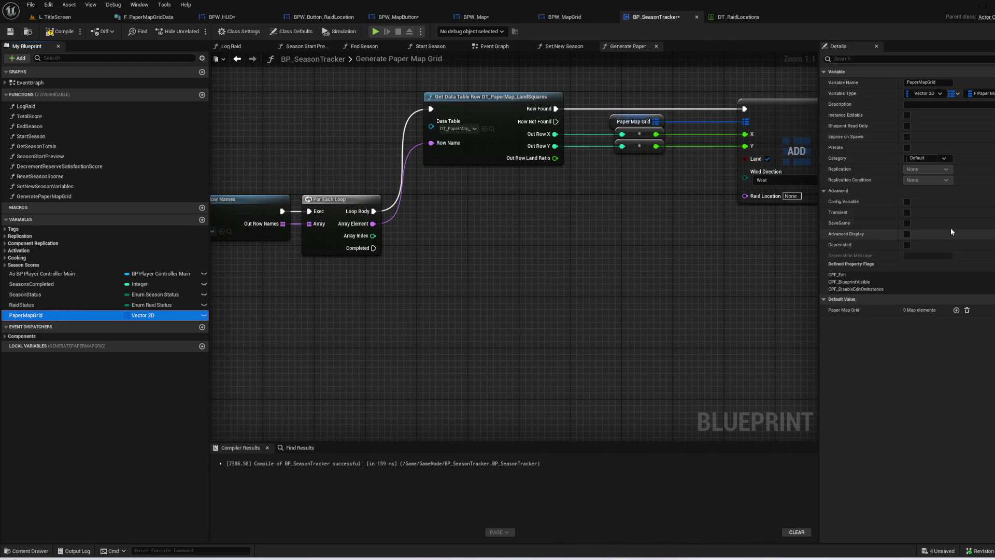
pyautogui.click(907, 224)
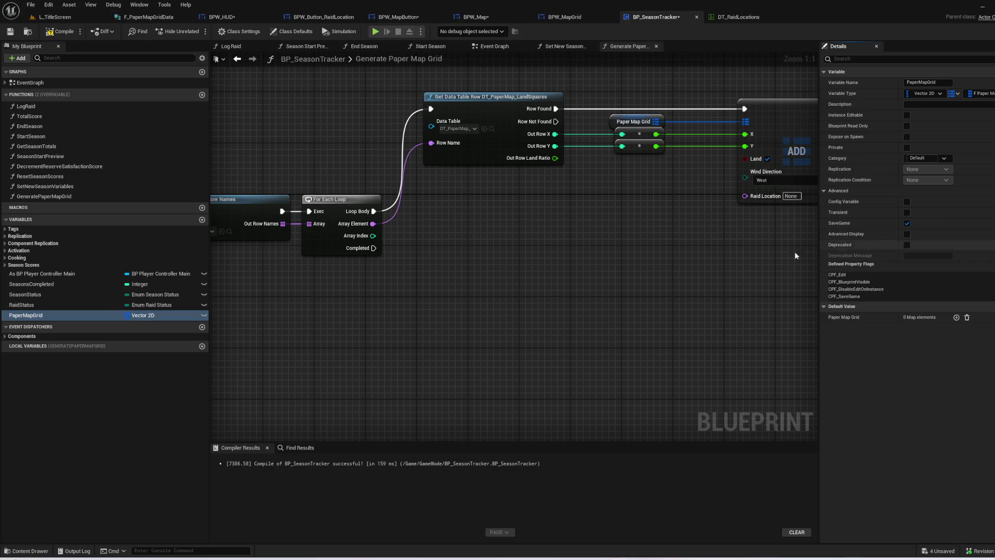
pyautogui.moveTo(677, 275)
pyautogui.mouseDown()
pyautogui.moveTo(513, 318)
pyautogui.moveTo(603, 296)
pyautogui.mouseUp()
# - Compile and save BP_SeasonTracker
pyautogui.click(59, 31)
pyautogui.click(10, 31)
pyautogui.moveTo(432, 318)
pyautogui.mouseDown()
pyautogui.moveTo(717, 279)
pyautogui.moveTo(412, 320)
pyautogui.moveTo(440, 294)
pyautogui.mouseUp()
# - In BPW_Map's Build Grid, inspect the Grid Height and Grid Width variables
pyautogui.click(503, 14)
pyautogui.moveTo(671, 347); pyautogui.dragTo(418, 326)
pyautogui.moveTo(596, 351); pyautogui.dragTo(482, 315)
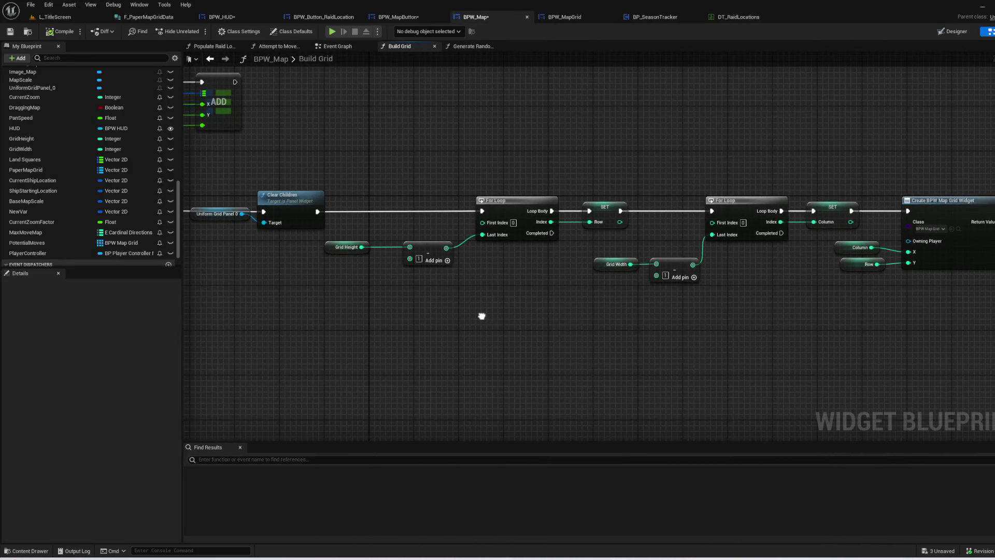
pyautogui.click(346, 247)
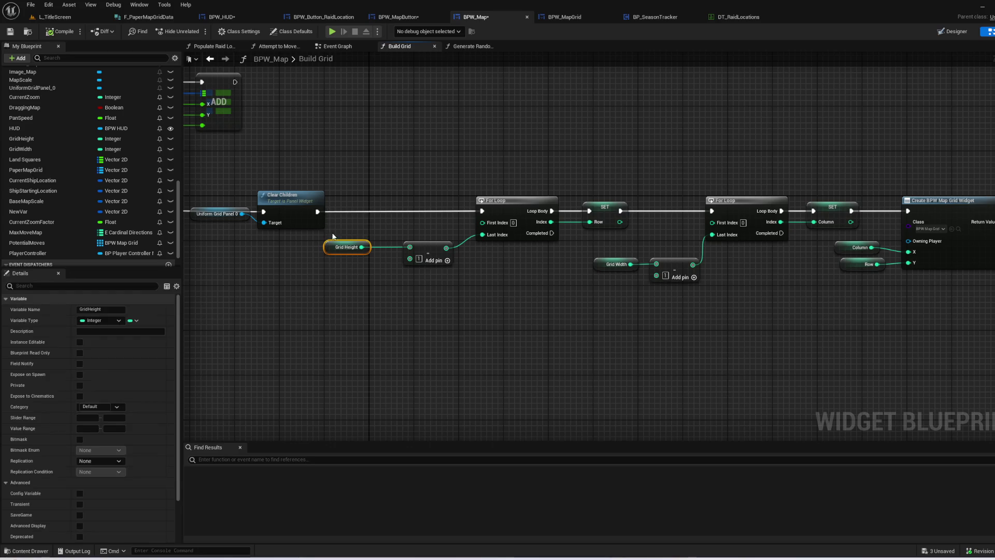
pyautogui.moveTo(360, 311); pyautogui.dragTo(319, 309)
pyautogui.scroll(-3, 84, 398)
pyautogui.click(573, 262)
pyautogui.scroll(-2, 132, 493)
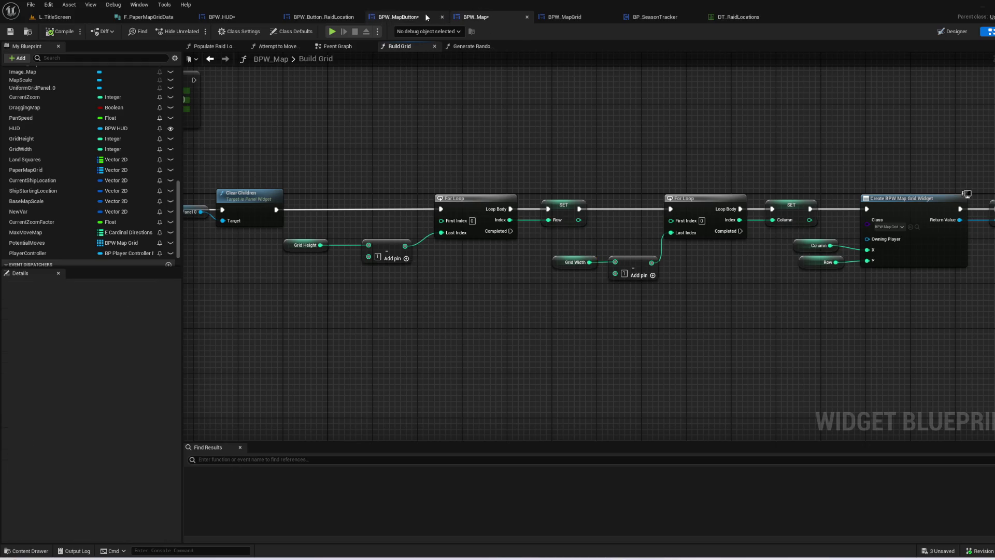
# - Select Build Grid's row and column loop nodes and return to BP_SeasonTracker
pyautogui.click(398, 16)
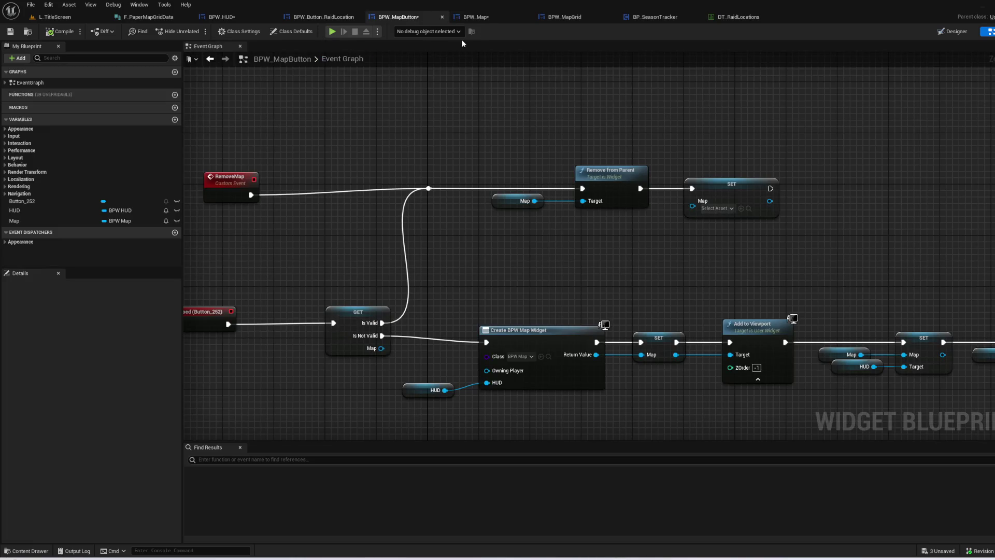
pyautogui.click(490, 18)
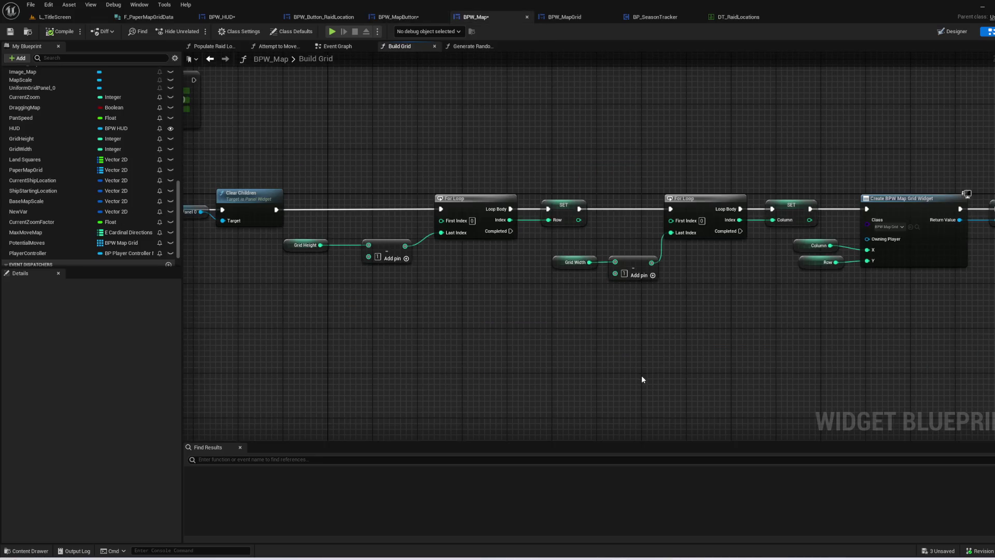
pyautogui.moveTo(781, 311)
pyautogui.mouseDown()
pyautogui.moveTo(393, 130)
pyautogui.moveTo(322, 127)
pyautogui.mouseUp()
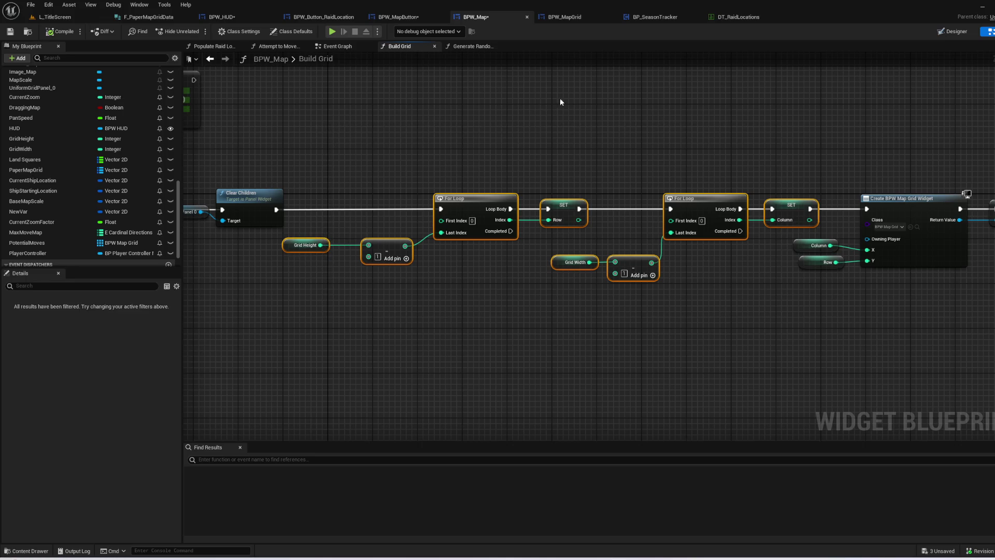
pyautogui.click(673, 17)
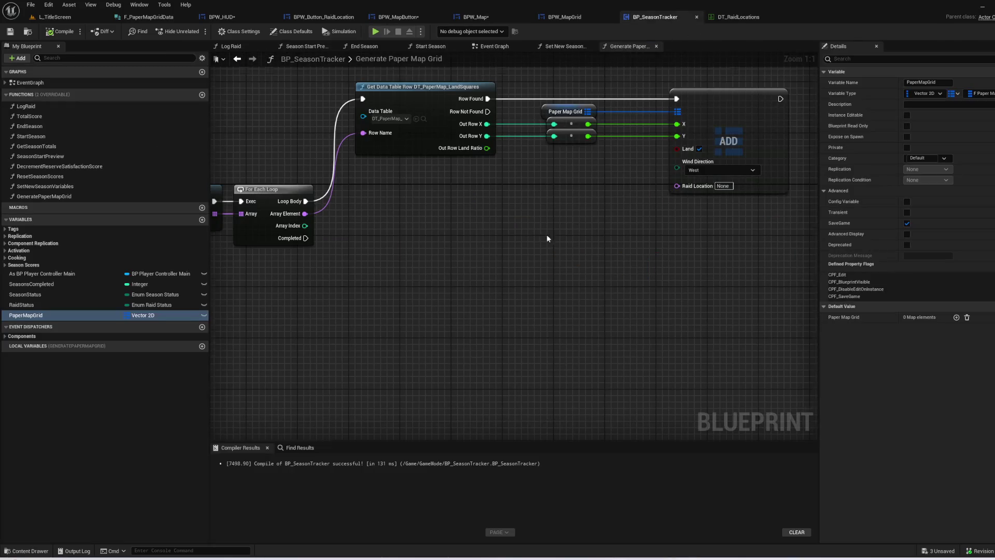
# - Paste the row and column loop nodes into Generate Paper Map Grid
pyautogui.hotkey('ctrl', 'v')
pyautogui.scroll(-1, 326, 266)
pyautogui.click(326, 266)
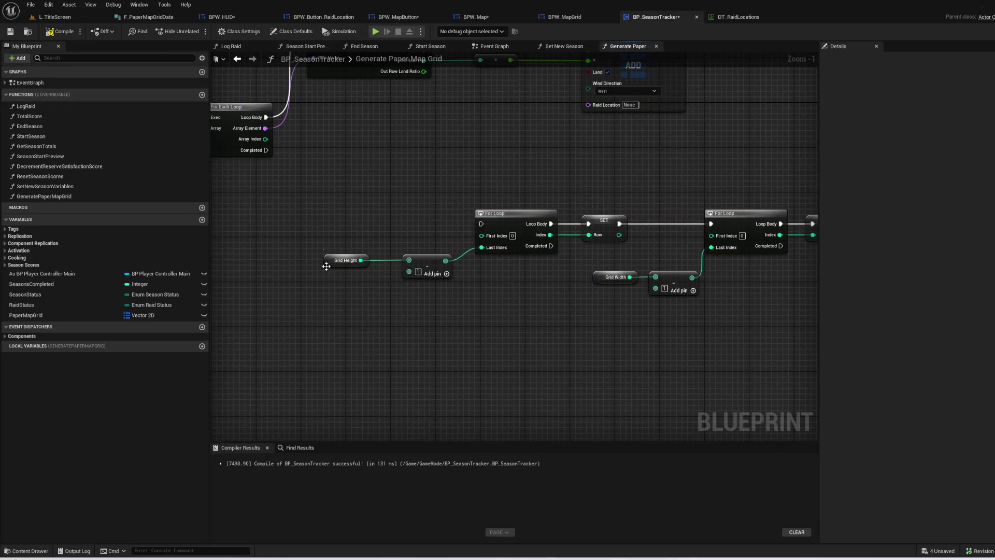
pyautogui.click(346, 261)
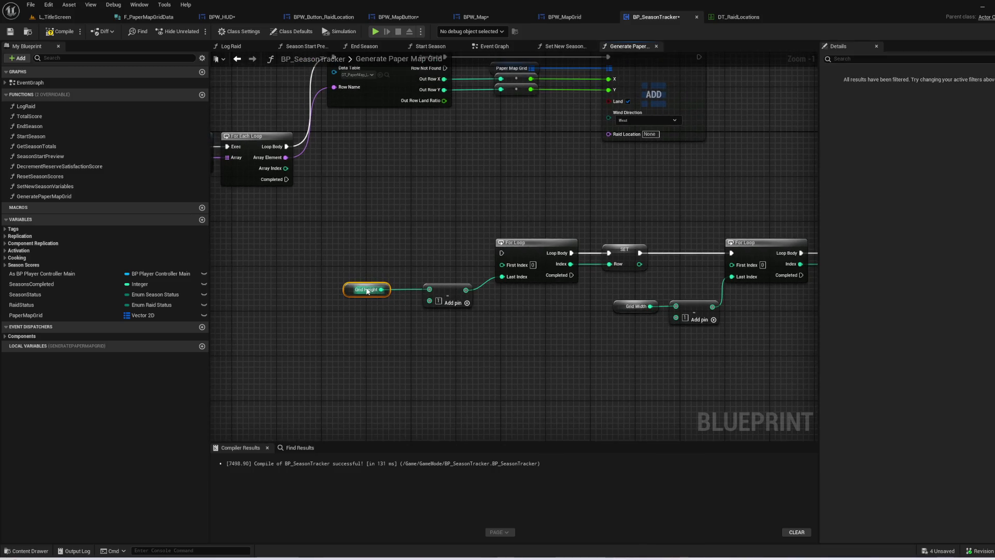
# - Promote the subtract input to local GridHeight defaulting to 32, and run the loops on Completed
pyautogui.moveTo(427, 289); pyautogui.dragTo(371, 284)
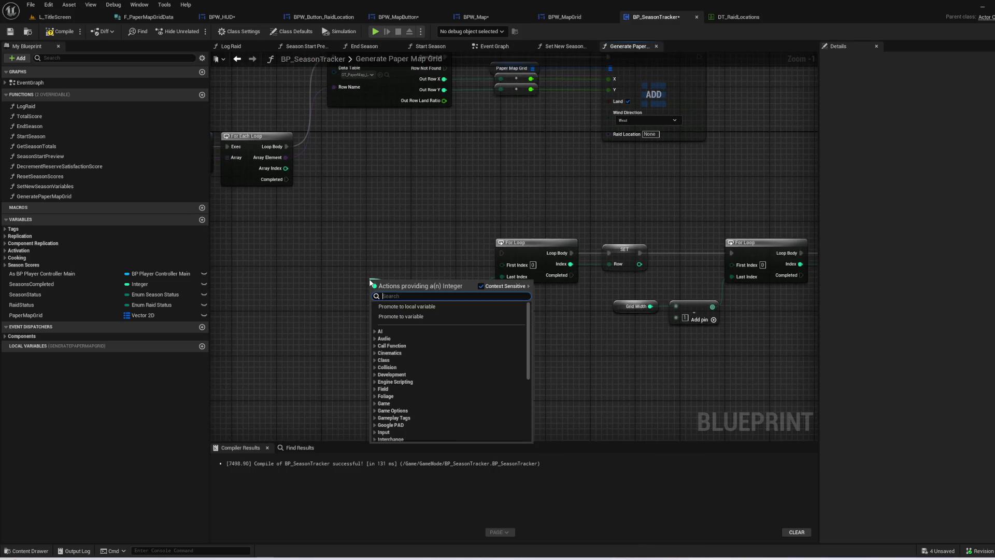
pyautogui.click(437, 308)
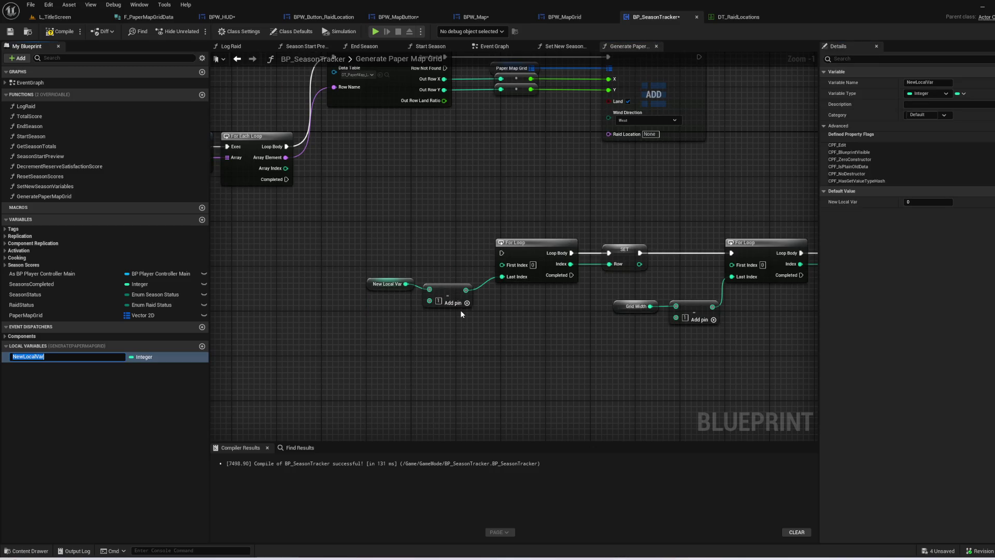
pyautogui.write('GridH')
pyautogui.write('eight')
pyautogui.press('Return')
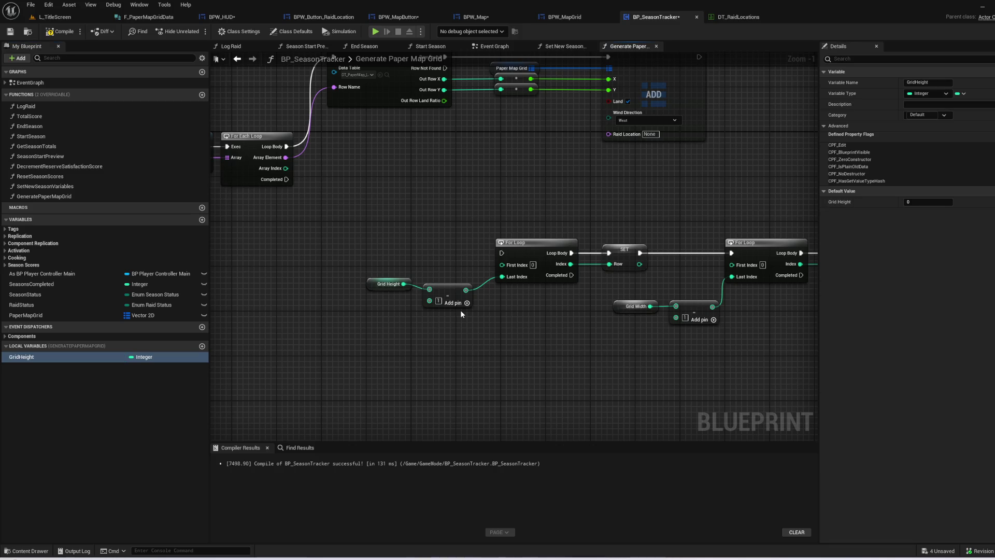
pyautogui.click(941, 195)
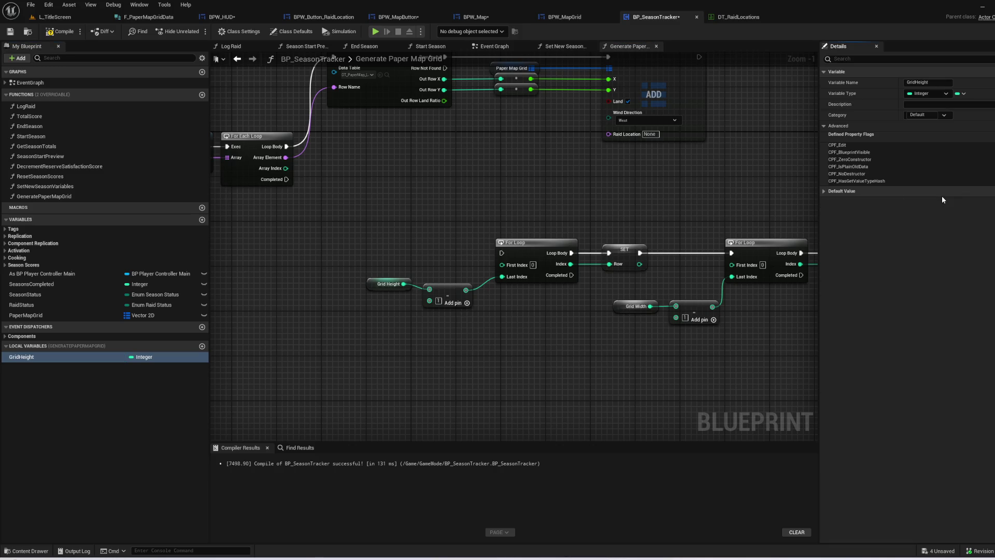
pyautogui.click(932, 201)
pyautogui.write('32')
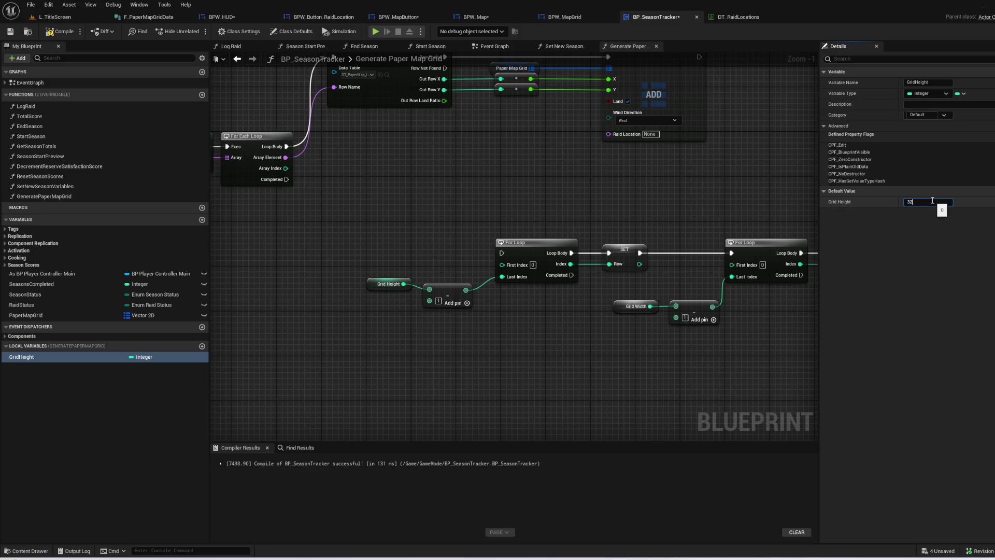
pyautogui.click(245, 203)
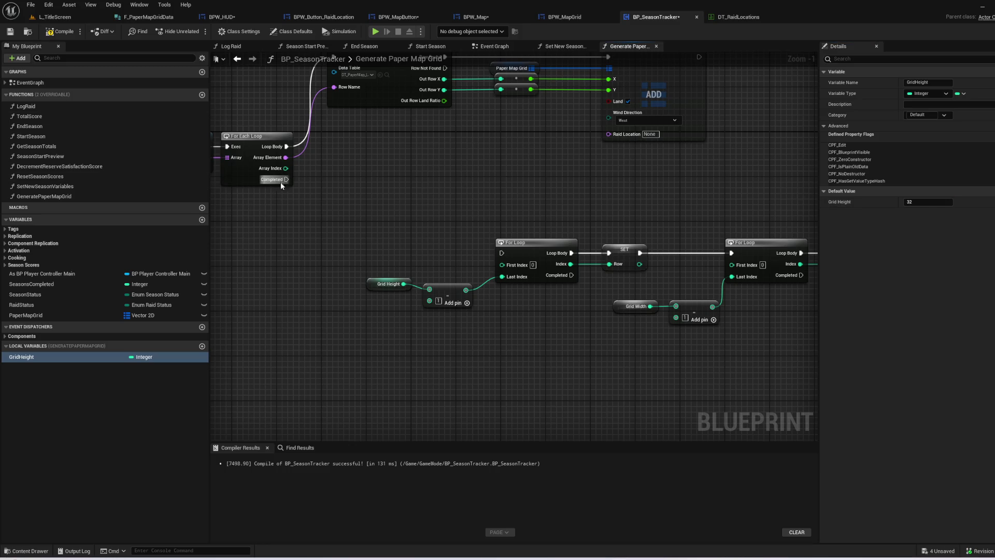
pyautogui.moveTo(286, 179); pyautogui.dragTo(501, 253)
pyautogui.scroll(1, 468, 333)
# - Promote the Row and Column assignments to new local Row and Column variables
pyautogui.click(562, 289)
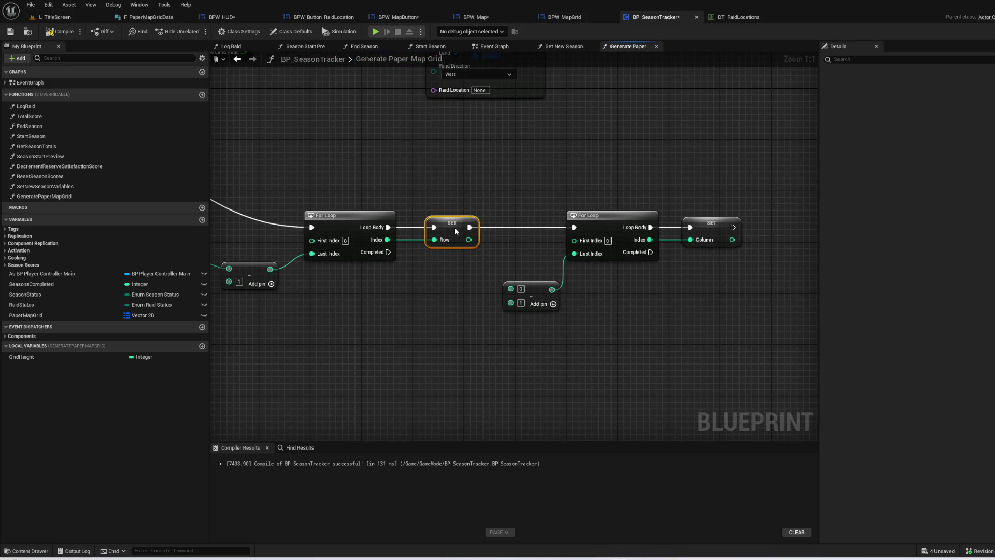
pyautogui.rightClick(456, 232)
pyautogui.click(515, 254)
pyautogui.rightClick(700, 229)
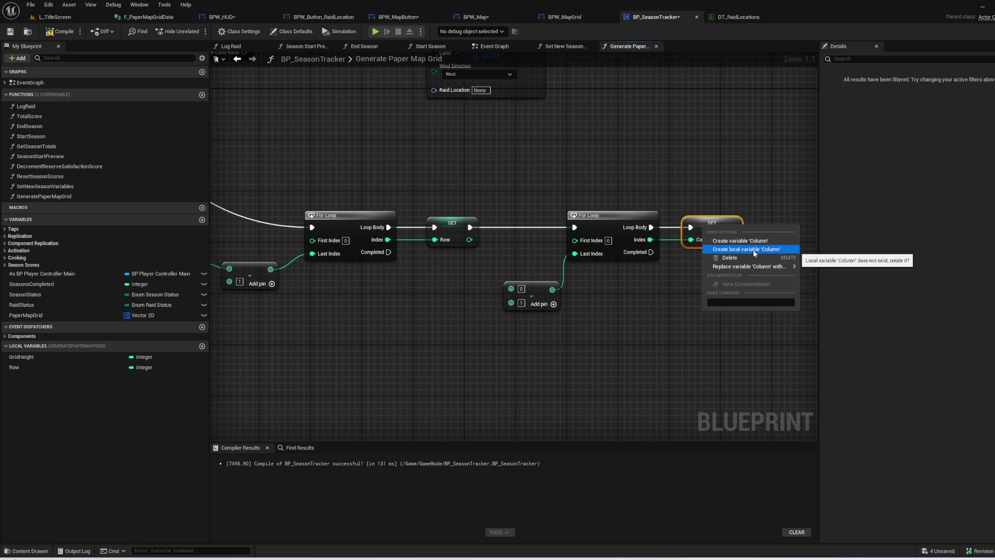
pyautogui.click(746, 249)
# - Turn the subtract node's empty input into a local GridWidth variable defaulting to 42
pyautogui.rightClick(513, 289)
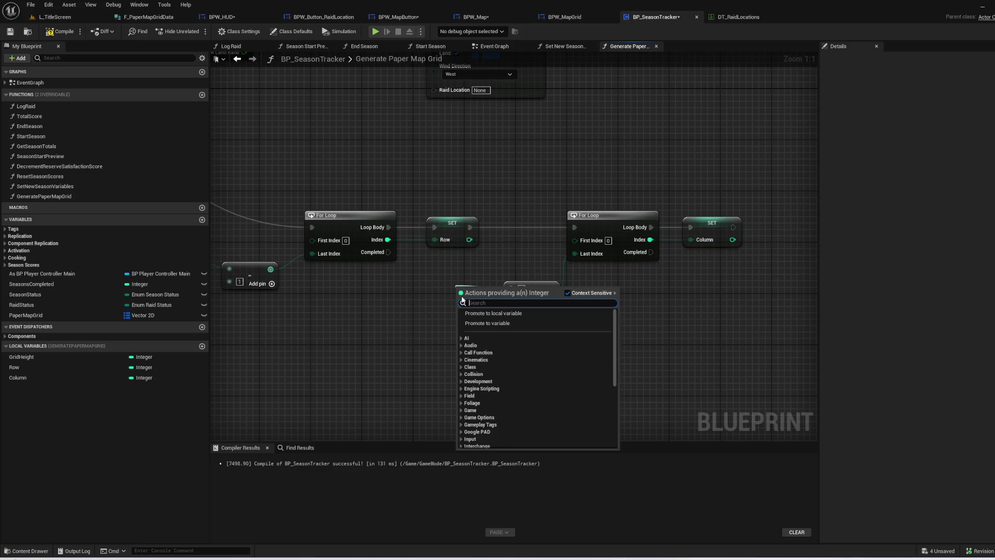
pyautogui.click(527, 316)
pyautogui.write('GridW')
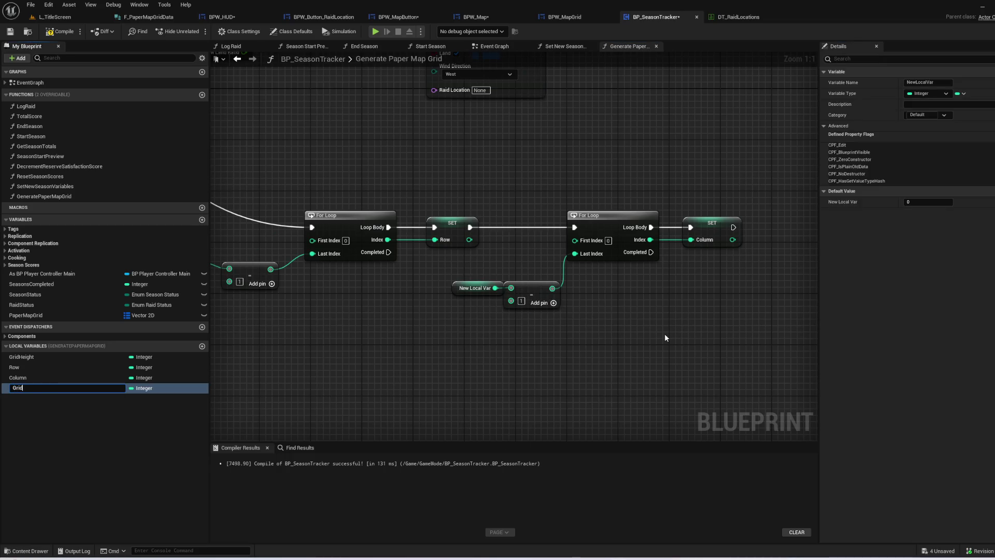
pyautogui.write('id')
pyautogui.write('th')
pyautogui.press('Return')
pyautogui.click(913, 201)
pyautogui.write('42')
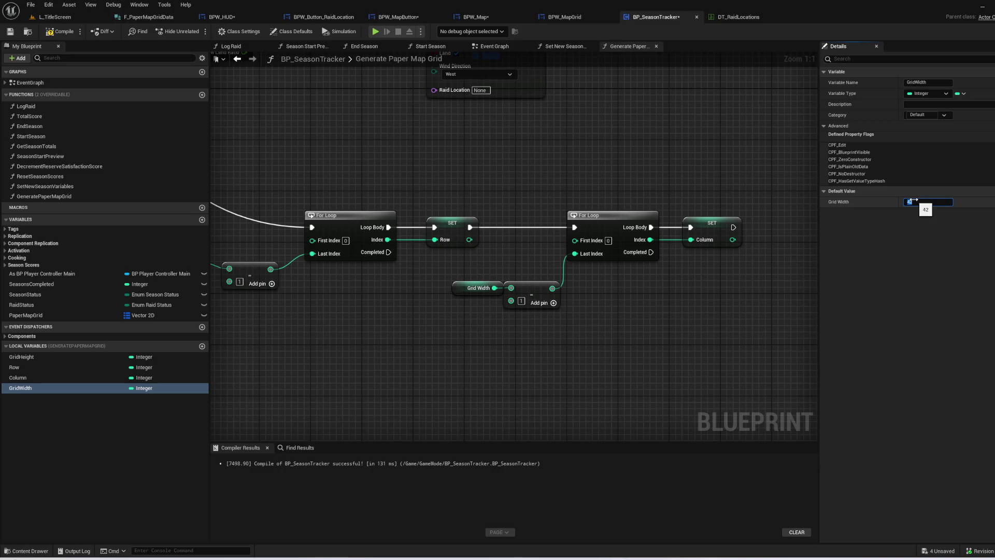
pyautogui.press('Return')
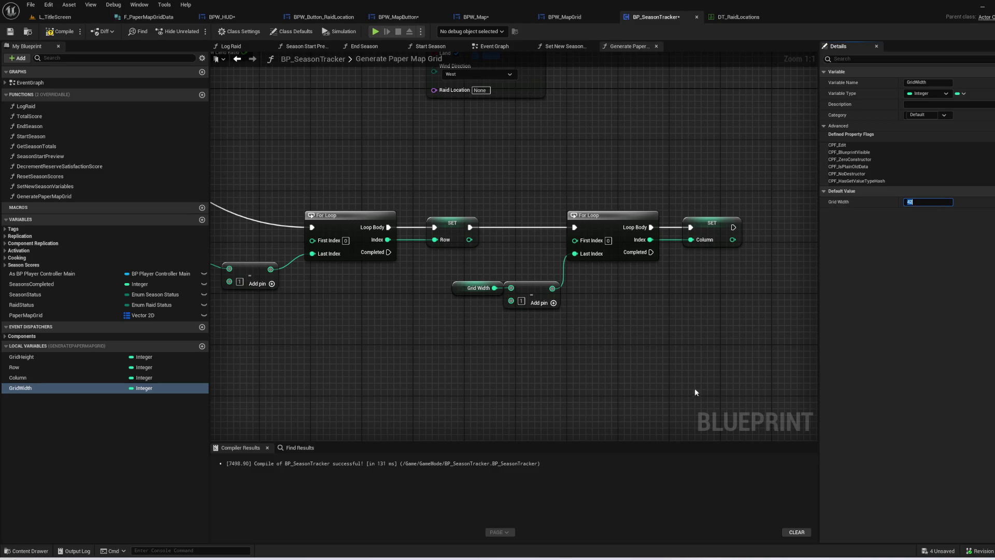
pyautogui.scroll(-2, 539, 402)
pyautogui.moveTo(539, 401); pyautogui.dragTo(435, 386)
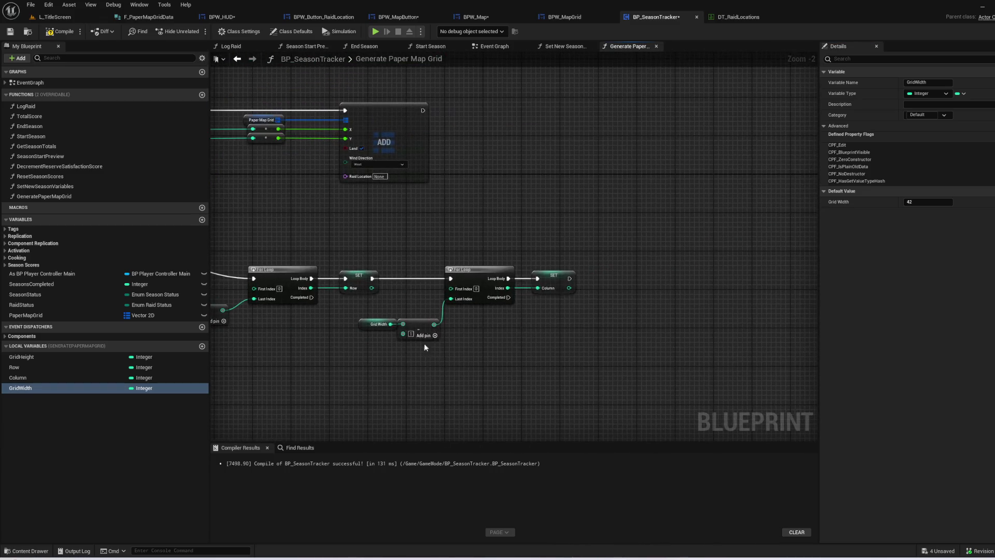
pyautogui.scroll(2, 594, 180)
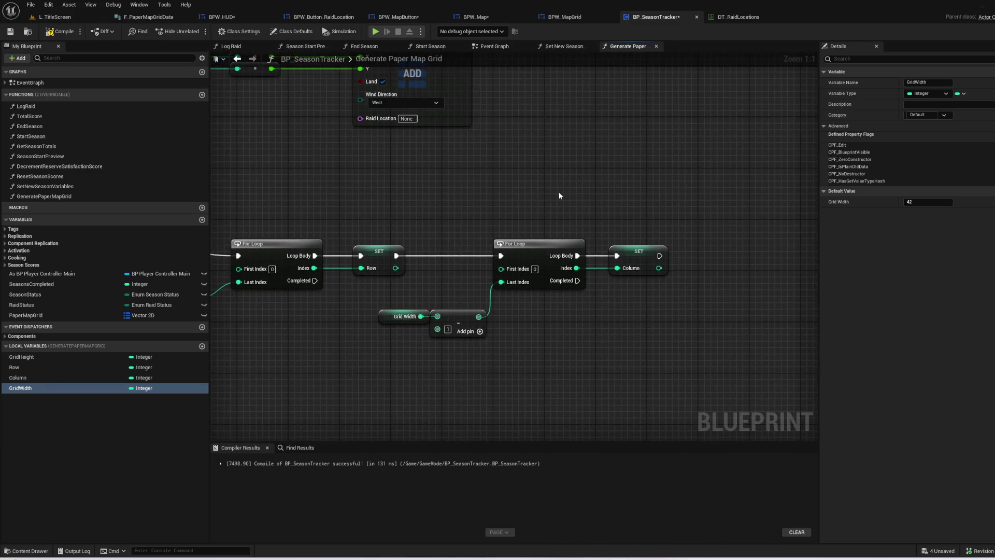
# - In BPW_Map's Build Grid graph, review the widget creation and grid-storing nodes
pyautogui.click(565, 17)
pyautogui.click(476, 17)
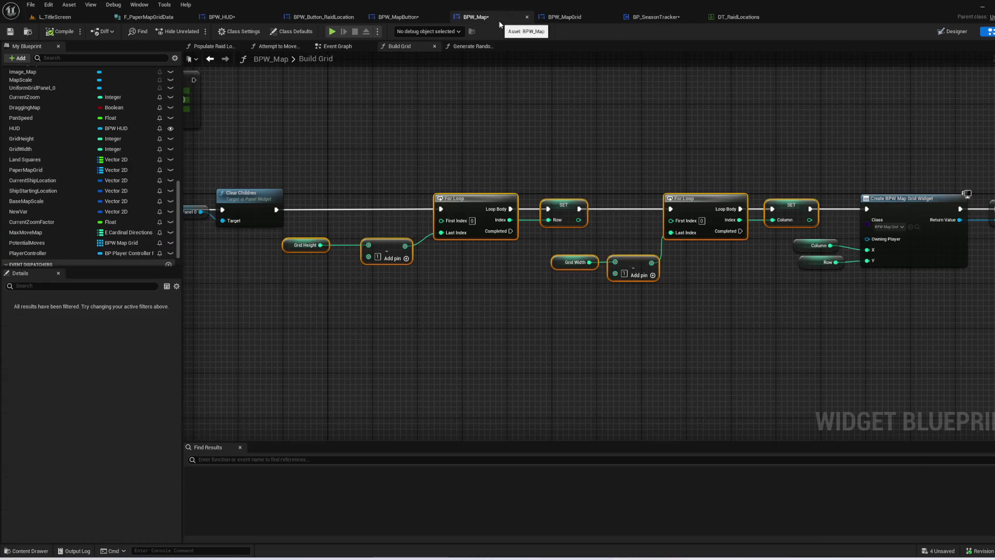
pyautogui.moveTo(796, 136); pyautogui.dragTo(398, 222)
pyautogui.click(445, 233)
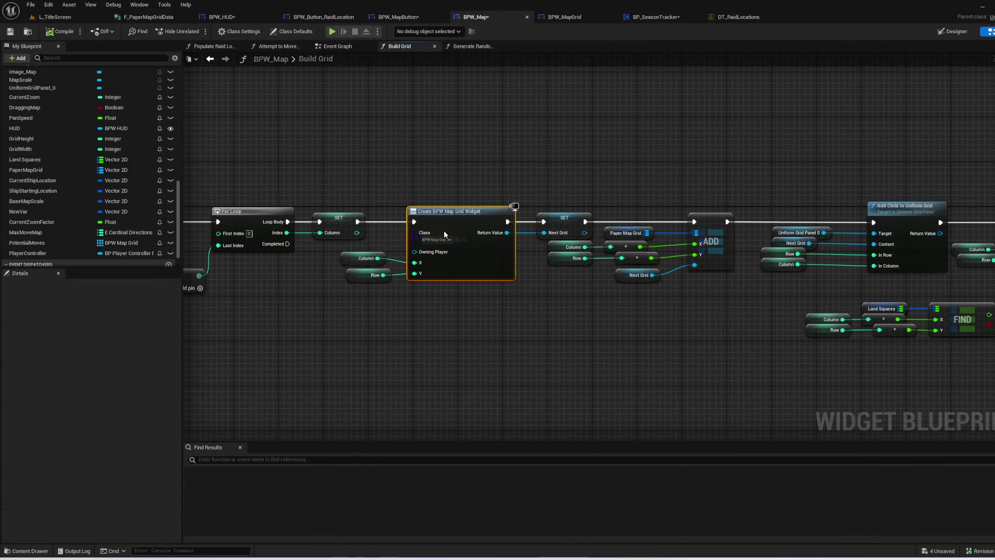
pyautogui.moveTo(565, 334); pyautogui.dragTo(446, 352)
pyautogui.moveTo(555, 322); pyautogui.dragTo(400, 189)
pyautogui.moveTo(561, 347); pyautogui.dragTo(459, 342)
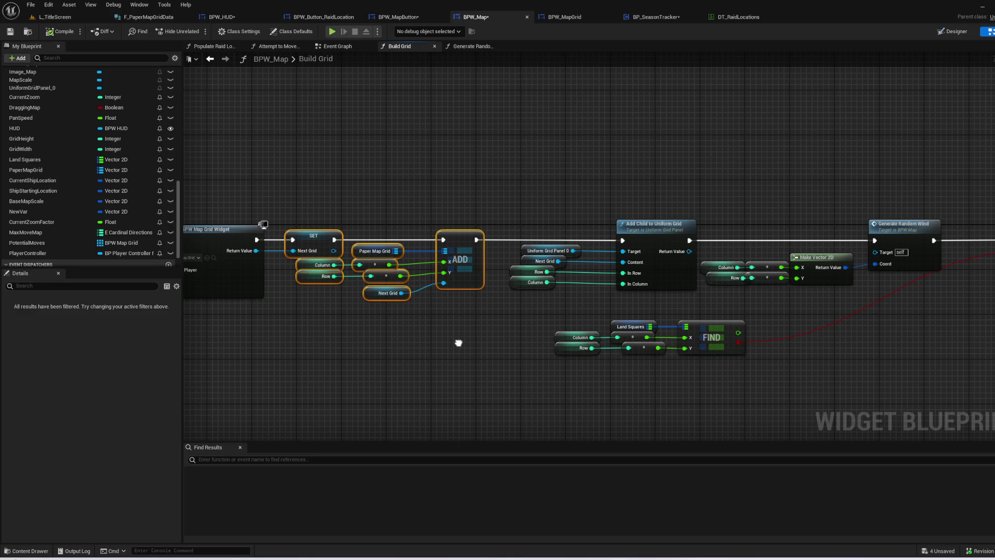
pyautogui.click(458, 342)
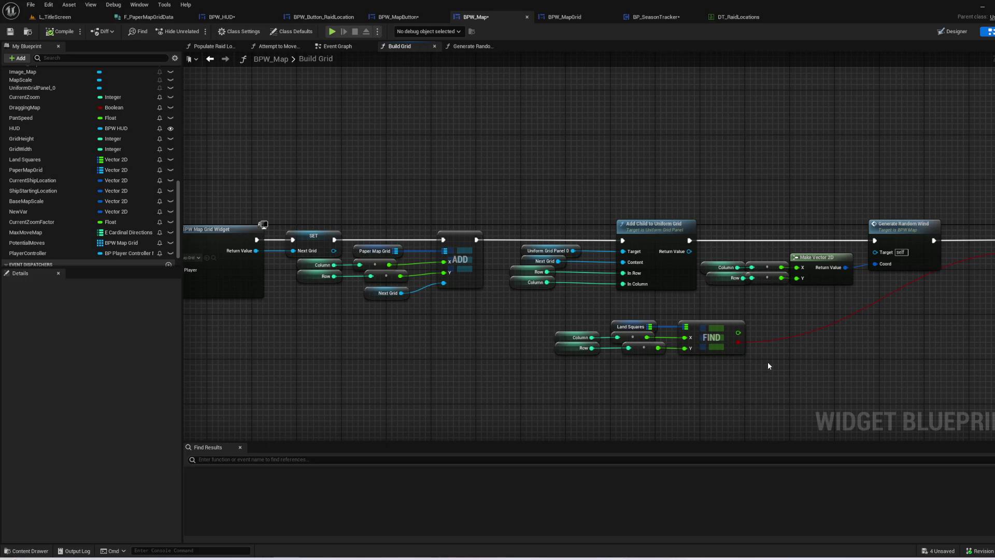
# - Open the Generate Random Wind function from its call node and view its entry
pyautogui.doubleClick(927, 231)
pyautogui.scroll(-1, 700, 307)
pyautogui.moveTo(701, 308)
pyautogui.mouseDown()
pyautogui.moveTo(869, 235)
pyautogui.moveTo(819, 253)
pyautogui.mouseUp()
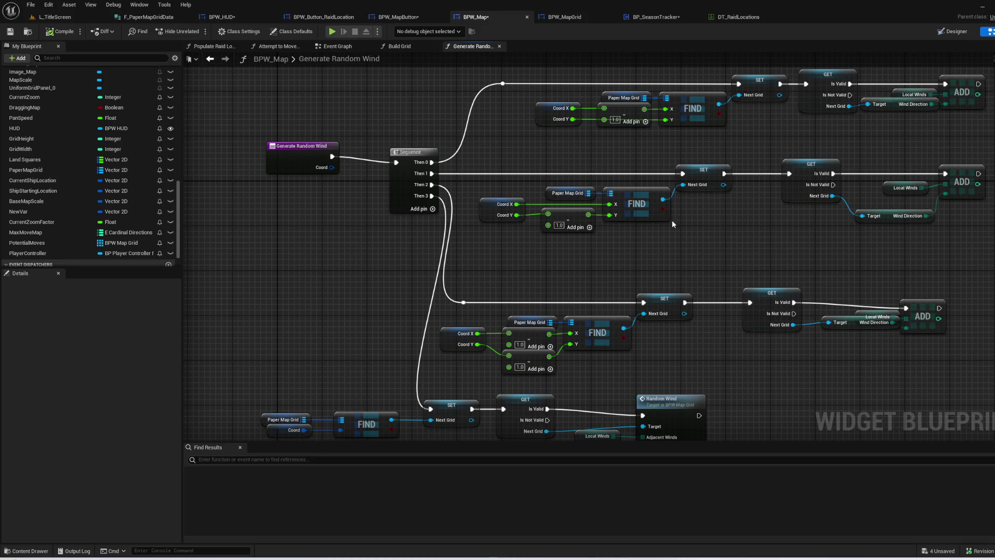
# - Move the Generate Random Wind entry and Sequence nodes left, closer together
pyautogui.moveTo(673, 224); pyautogui.dragTo(789, 220)
pyautogui.moveTo(415, 146)
pyautogui.mouseDown()
pyautogui.moveTo(215, 149)
pyautogui.moveTo(251, 149)
pyautogui.mouseUp()
pyautogui.moveTo(516, 193)
pyautogui.mouseDown()
pyautogui.moveTo(348, 201)
pyautogui.moveTo(384, 200)
pyautogui.mouseUp()
pyautogui.scroll(-2, 452, 204)
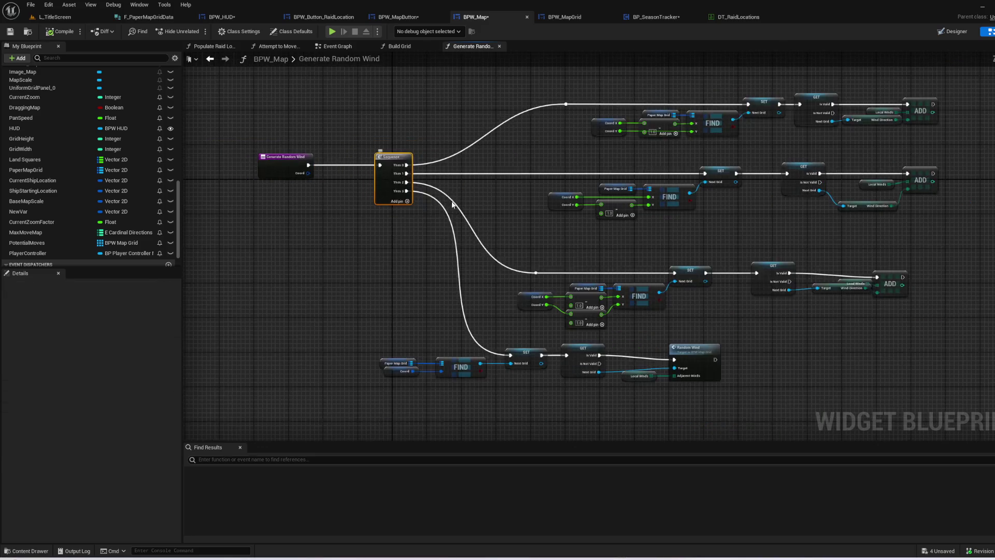
pyautogui.moveTo(452, 204); pyautogui.dragTo(361, 205)
# - Review the wind graph's branches and check the PaperMapGrid variable's type
pyautogui.scroll(-2, 853, 359)
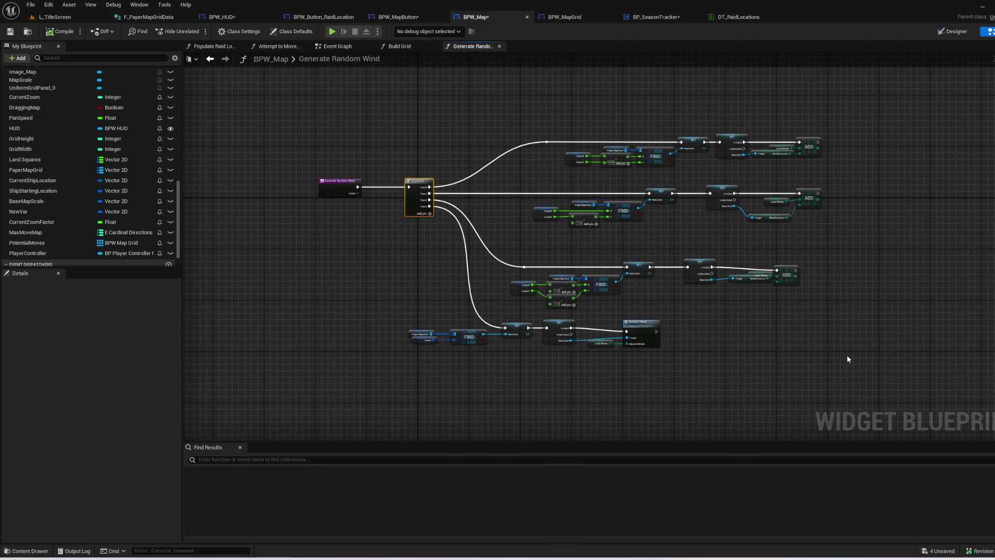
pyautogui.moveTo(890, 382)
pyautogui.mouseDown()
pyautogui.moveTo(517, 106)
pyautogui.moveTo(407, 106)
pyautogui.moveTo(418, 107)
pyautogui.mouseUp()
pyautogui.click(513, 98)
pyautogui.scroll(3, 596, 204)
pyautogui.moveTo(578, 147)
pyautogui.mouseDown()
pyautogui.moveTo(546, 240)
pyautogui.moveTo(333, 263)
pyautogui.mouseUp()
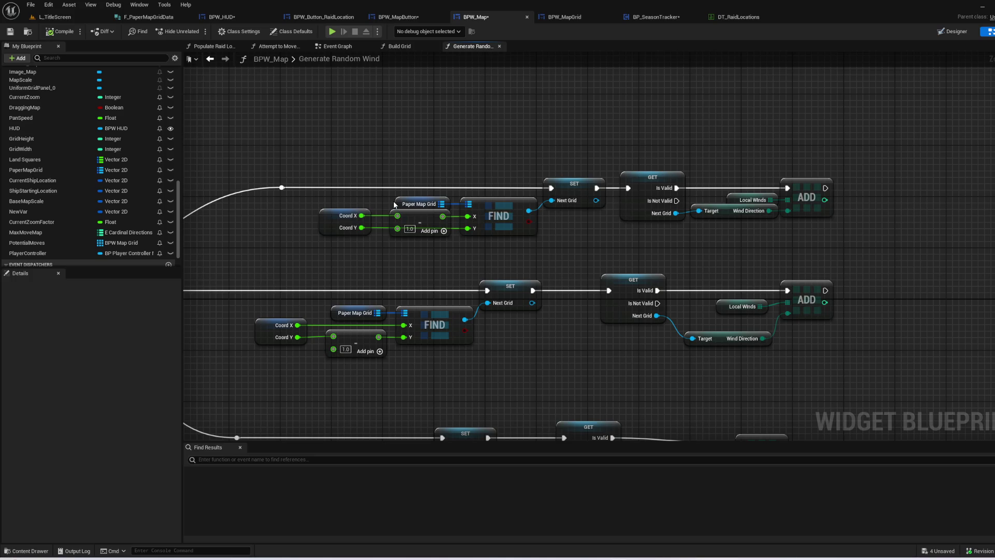
pyautogui.moveTo(396, 199); pyautogui.dragTo(403, 193)
pyautogui.click(418, 154)
pyautogui.hotkey('alt', 'Left')
pyautogui.hotkey('alt', 'Right')
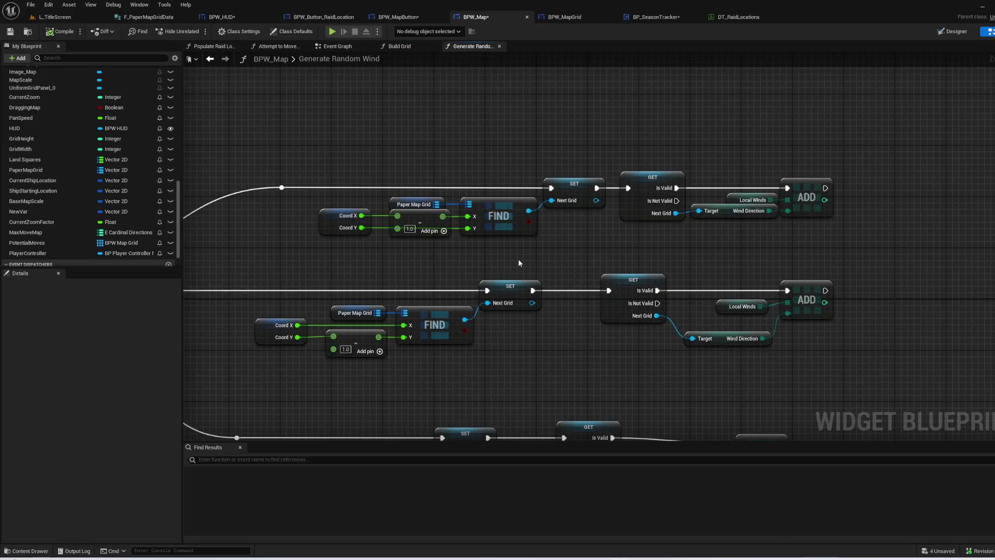
pyautogui.click(413, 204)
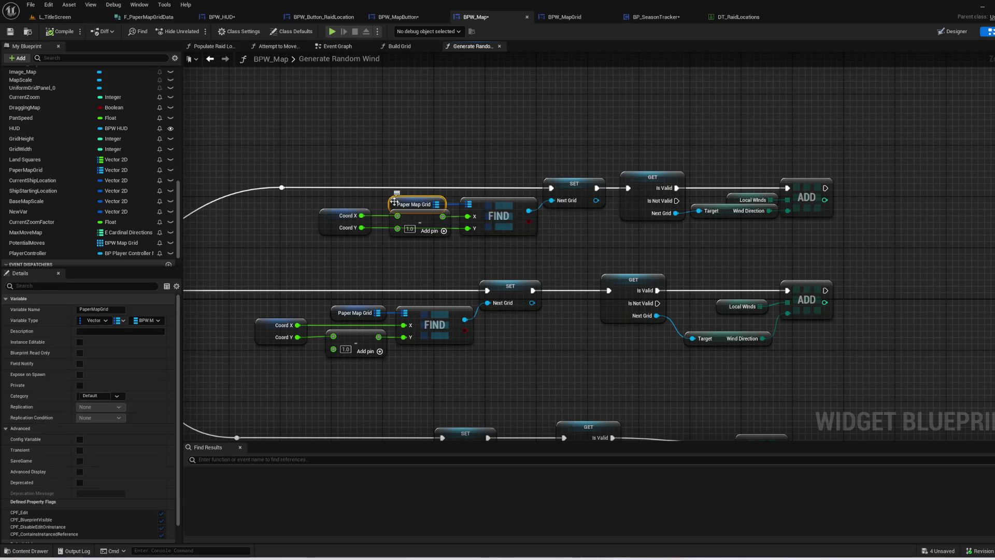
# - Browse the widget's Event Graph and Attempt to Move Ship graphs, then switch to BPW_MapGrid
pyautogui.click(343, 48)
pyautogui.moveTo(358, 167)
pyautogui.mouseDown()
pyautogui.moveTo(473, 224)
pyautogui.moveTo(639, 249)
pyautogui.moveTo(490, 243)
pyautogui.mouseUp()
pyautogui.click(399, 46)
pyautogui.click(456, 47)
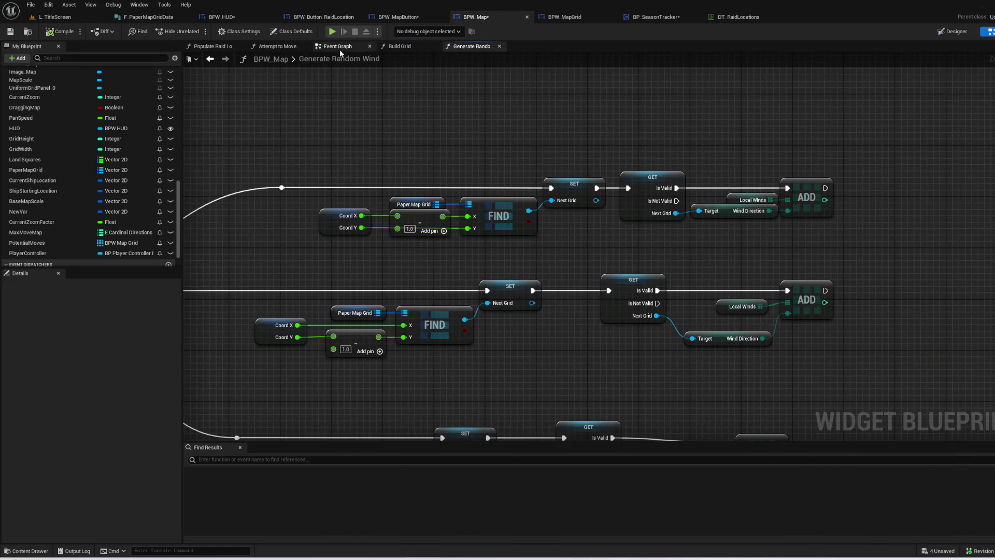
pyautogui.click(291, 48)
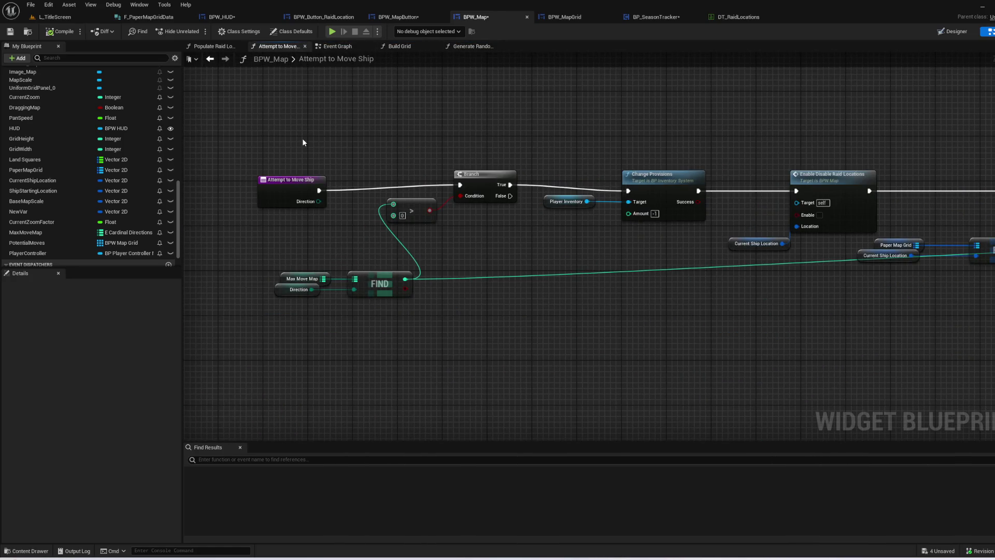
pyautogui.click(565, 17)
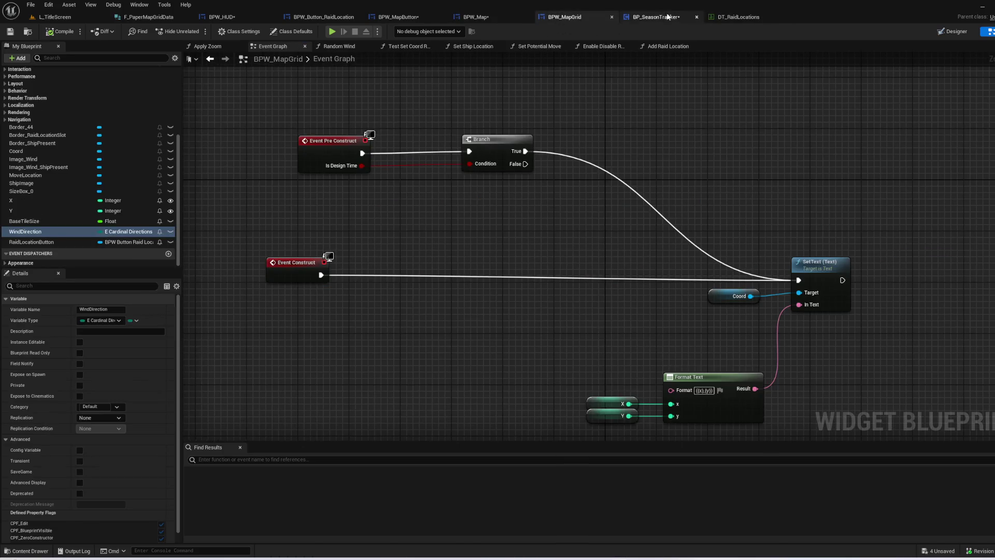
# - In BP_SeasonTracker's Generate Paper Map Grid, nudge the ADD node and add a new local variable
pyautogui.click(668, 17)
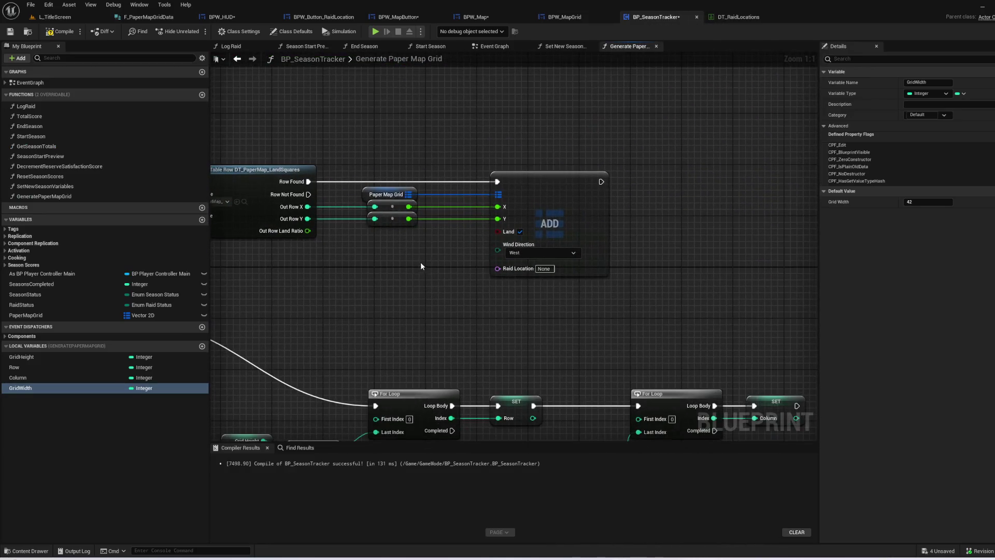
pyautogui.moveTo(539, 204); pyautogui.dragTo(545, 201)
pyautogui.click(642, 210)
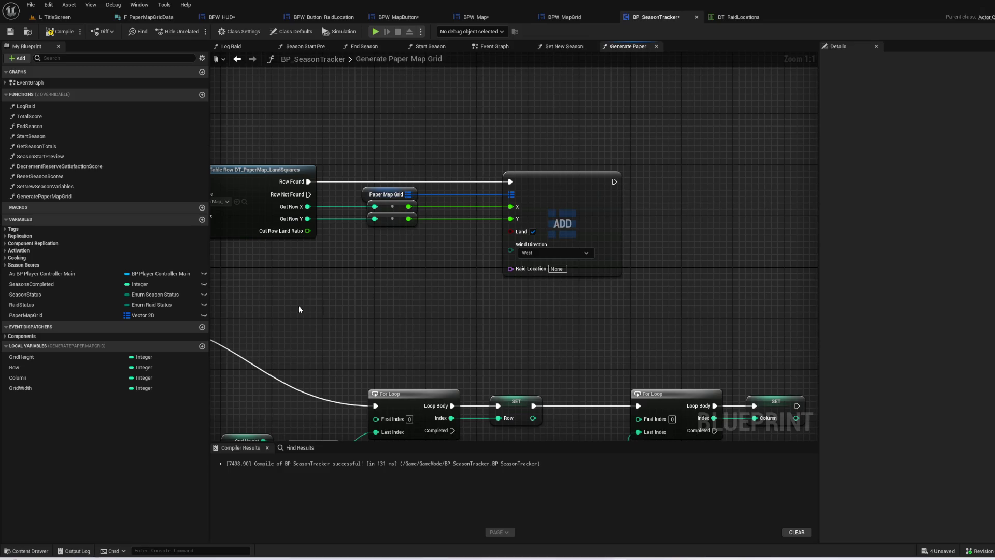
pyautogui.click(202, 346)
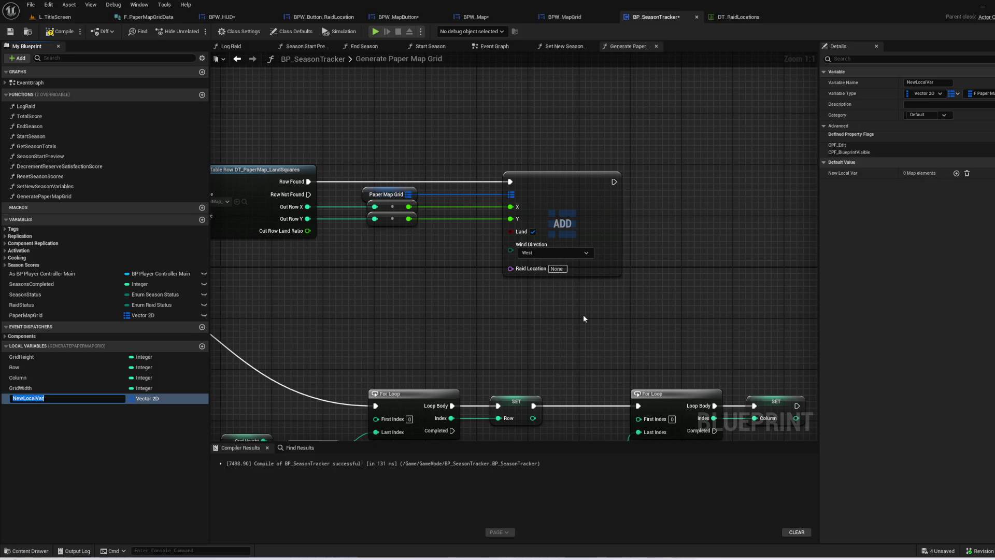
# - Name the new local variable LandSquares and make its container a Set
pyautogui.write('D')
pyautogui.press('BackSpace')
pyautogui.write('uares')
pyautogui.press('Return')
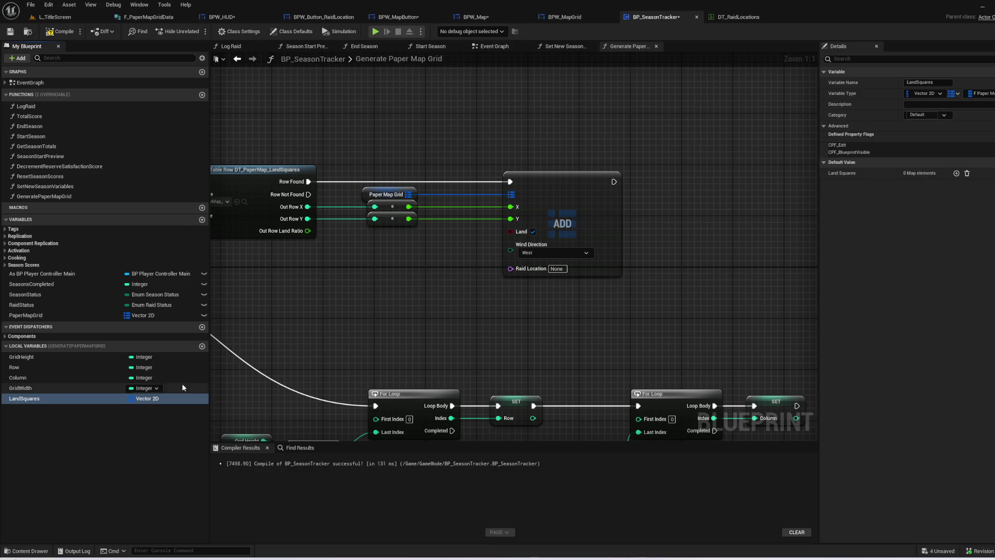
pyautogui.click(149, 411)
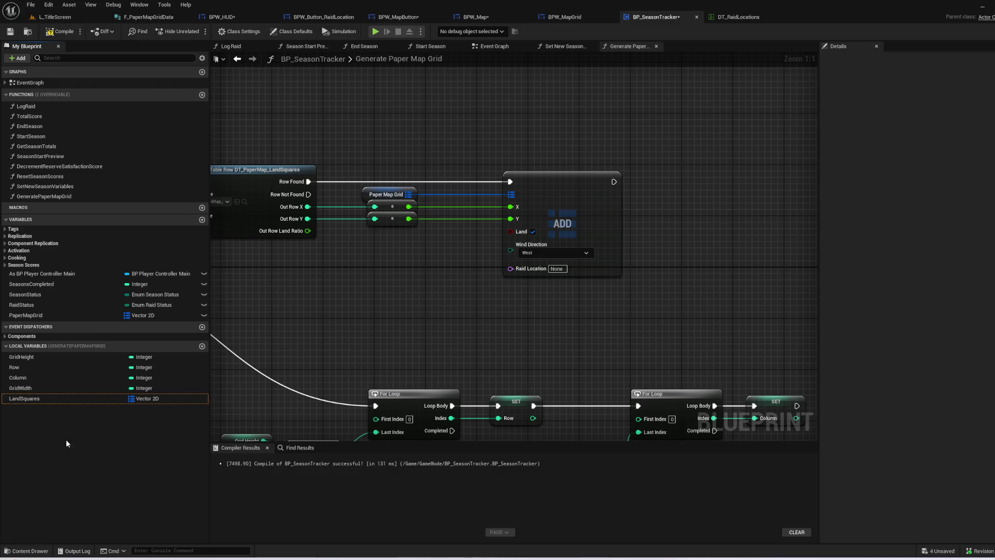
pyautogui.click(80, 399)
pyautogui.click(953, 94)
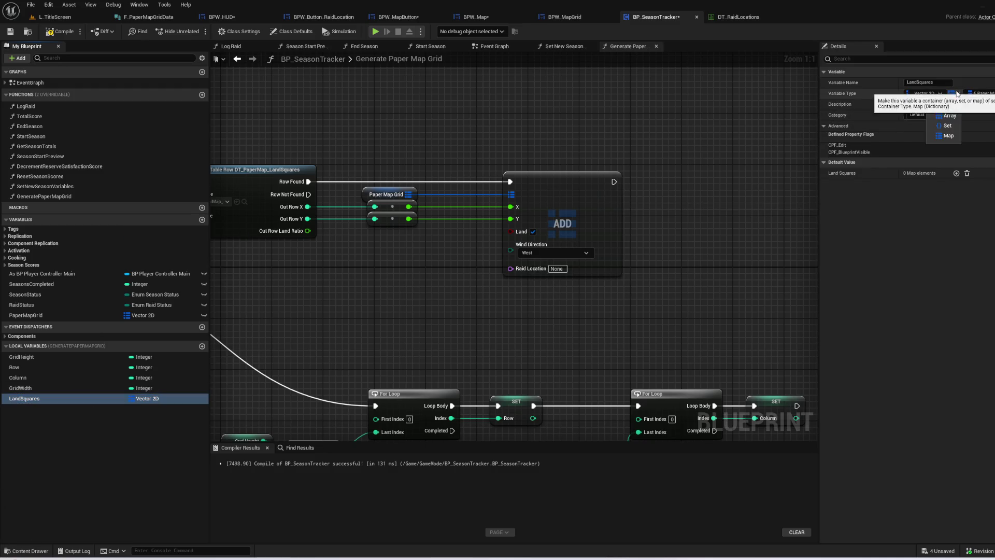
pyautogui.click(952, 126)
# - Add a Land Squares getter and delete the old ADD node and Paper Map Grid getter
pyautogui.moveTo(26, 405); pyautogui.dragTo(304, 268)
pyautogui.click(335, 284)
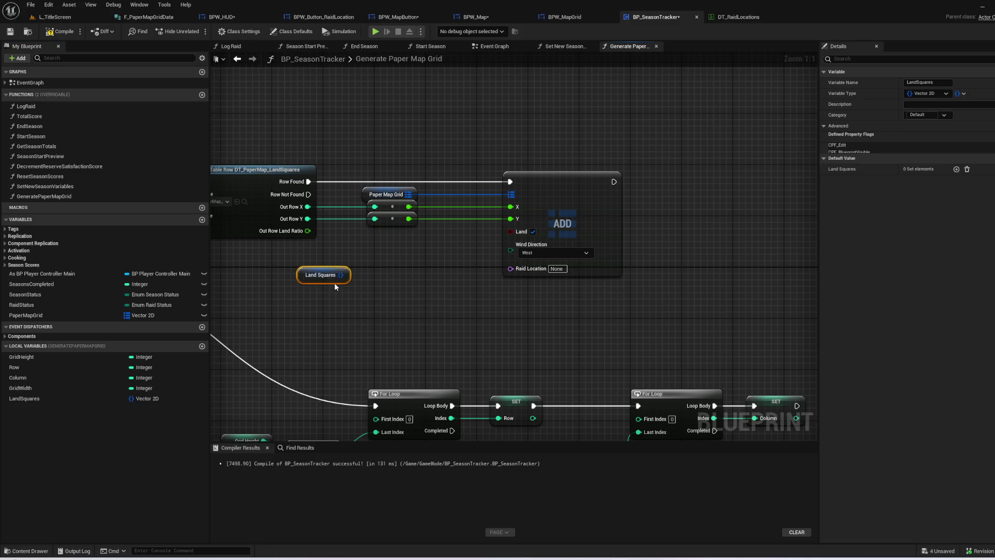
pyautogui.moveTo(706, 255)
pyautogui.mouseDown()
pyautogui.moveTo(508, 182)
pyautogui.moveTo(505, 159)
pyautogui.mouseUp()
pyautogui.press('Delete')
pyautogui.moveTo(395, 161); pyautogui.dragTo(416, 194)
pyautogui.press('Delete')
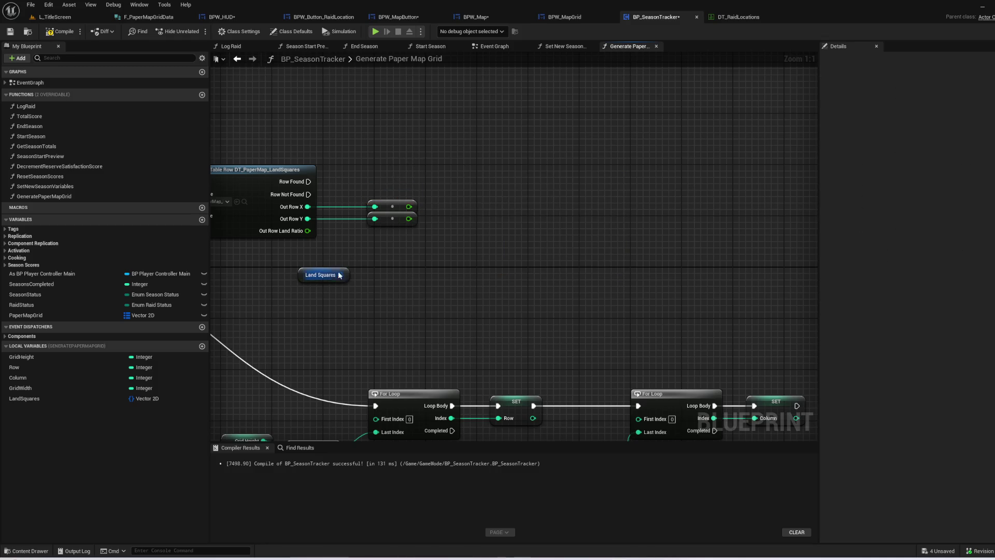
# - Add a Set Add node for Land Squares, split its item pin, and wire Out Row X and Y
pyautogui.moveTo(341, 275); pyautogui.dragTo(471, 263)
pyautogui.write('add')
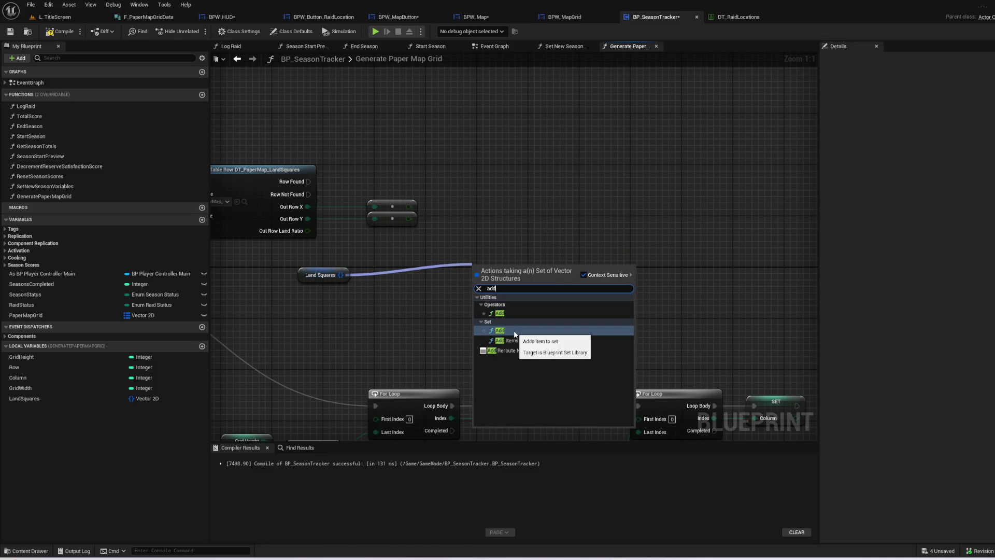
pyautogui.click(499, 330)
pyautogui.moveTo(418, 217)
pyautogui.mouseDown()
pyautogui.moveTo(462, 258)
pyautogui.moveTo(478, 296)
pyautogui.moveTo(485, 195)
pyautogui.moveTo(473, 294)
pyautogui.mouseUp()
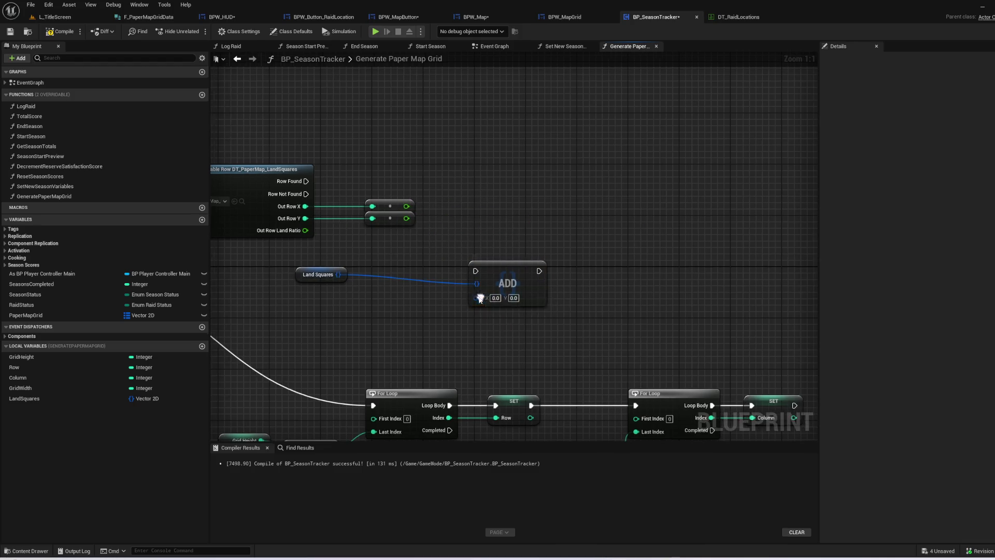
pyautogui.rightClick(474, 296)
pyautogui.click(491, 331)
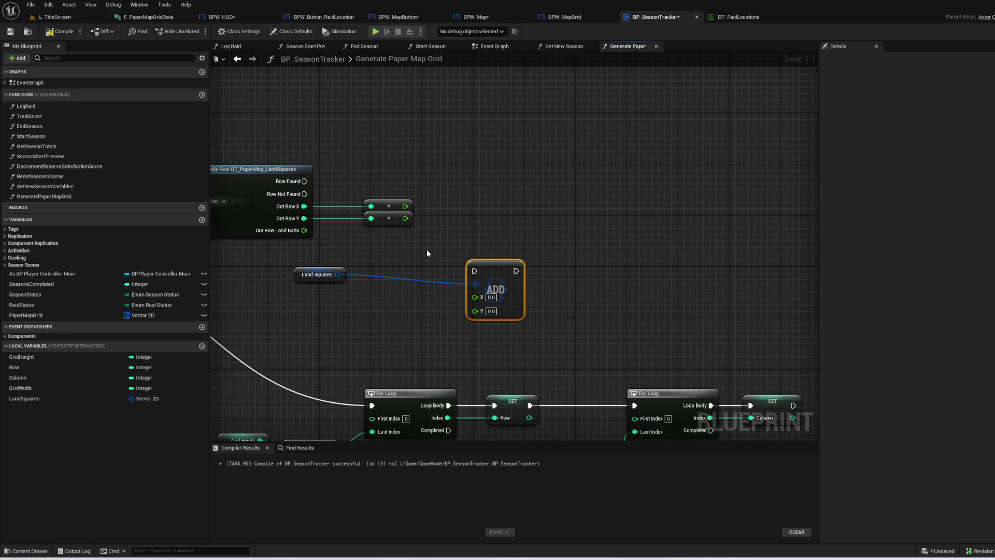
pyautogui.moveTo(405, 206); pyautogui.dragTo(474, 296)
pyautogui.moveTo(405, 218)
pyautogui.mouseDown()
pyautogui.moveTo(475, 309)
pyautogui.moveTo(497, 194)
pyautogui.mouseUp()
# - Run the Add when a land row is found and group the land-storing nodes
pyautogui.click(337, 154)
pyautogui.moveTo(306, 181); pyautogui.dragTo(481, 181)
pyautogui.moveTo(307, 277); pyautogui.dragTo(379, 196)
pyautogui.moveTo(344, 122)
pyautogui.mouseDown()
pyautogui.moveTo(556, 260)
pyautogui.moveTo(671, 227)
pyautogui.moveTo(620, 226)
pyautogui.moveTo(187, 141)
pyautogui.mouseUp()
pyautogui.click(571, 267)
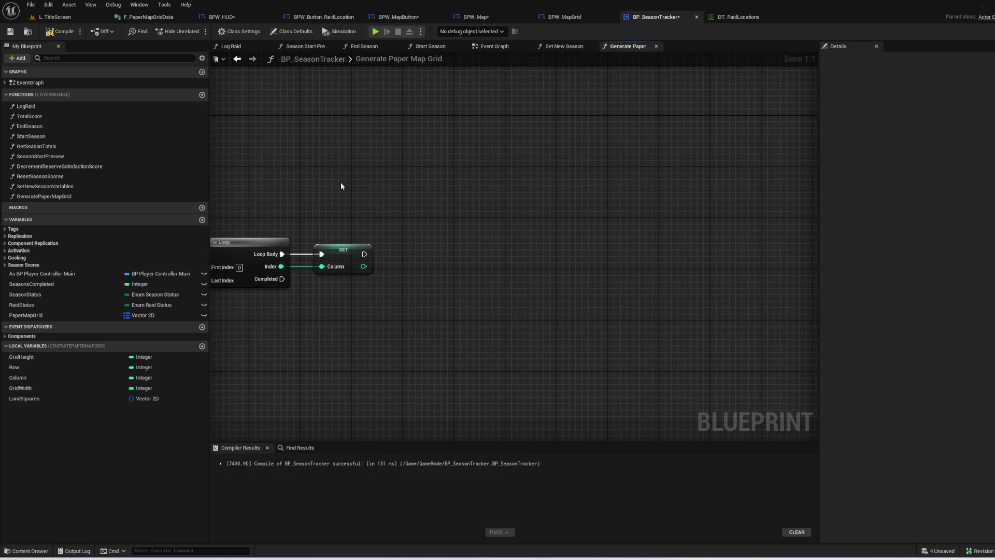
# - Place a Paper Map Grid getter node in the graph and move it aside
pyautogui.moveTo(54, 317); pyautogui.dragTo(386, 301)
pyautogui.click(409, 315)
pyautogui.click(428, 331)
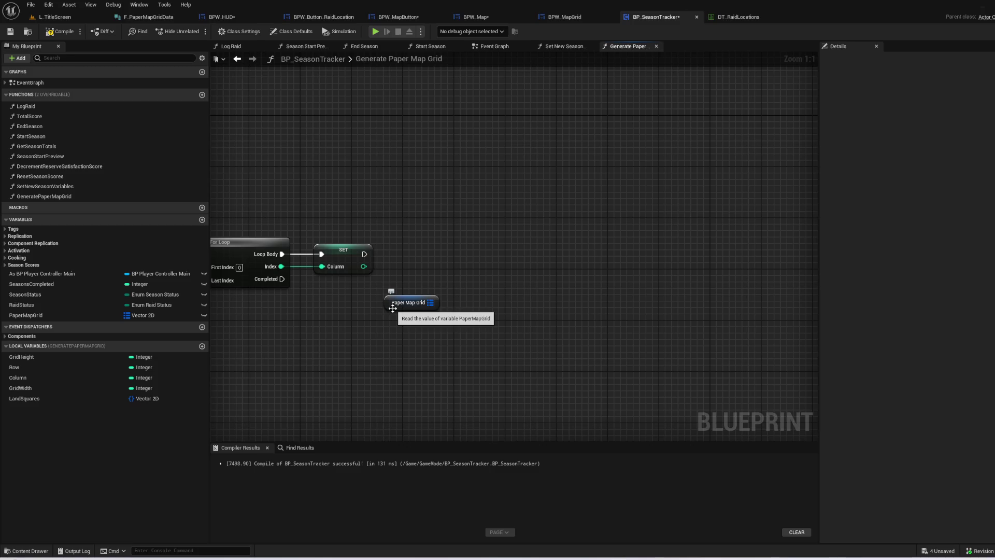
pyautogui.moveTo(392, 309); pyautogui.dragTo(595, 238)
pyautogui.click(595, 238)
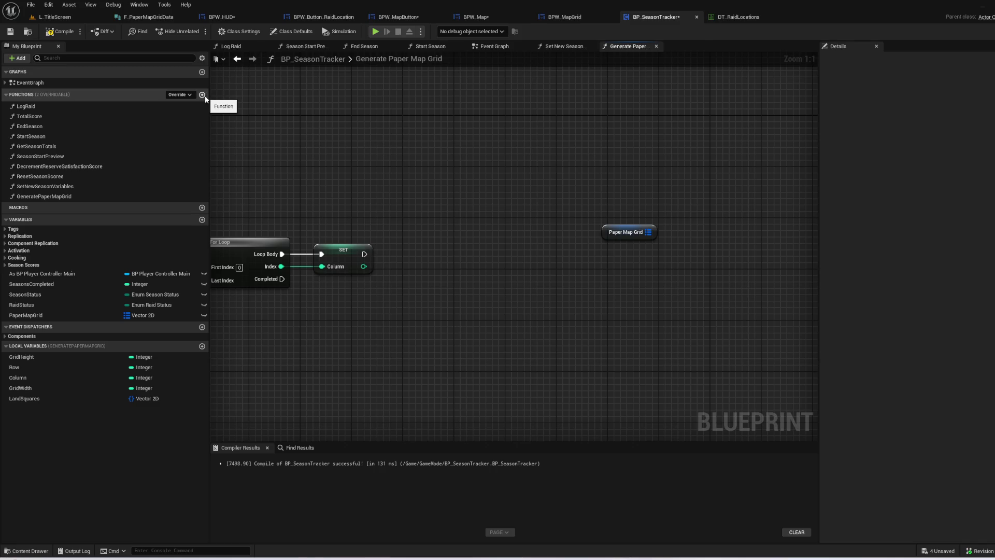
# - Create a GenerateWind function in BP_SeasonTracker, save, and switch over to BPW_Map
pyautogui.click(202, 95)
pyautogui.write('GenerateWind')
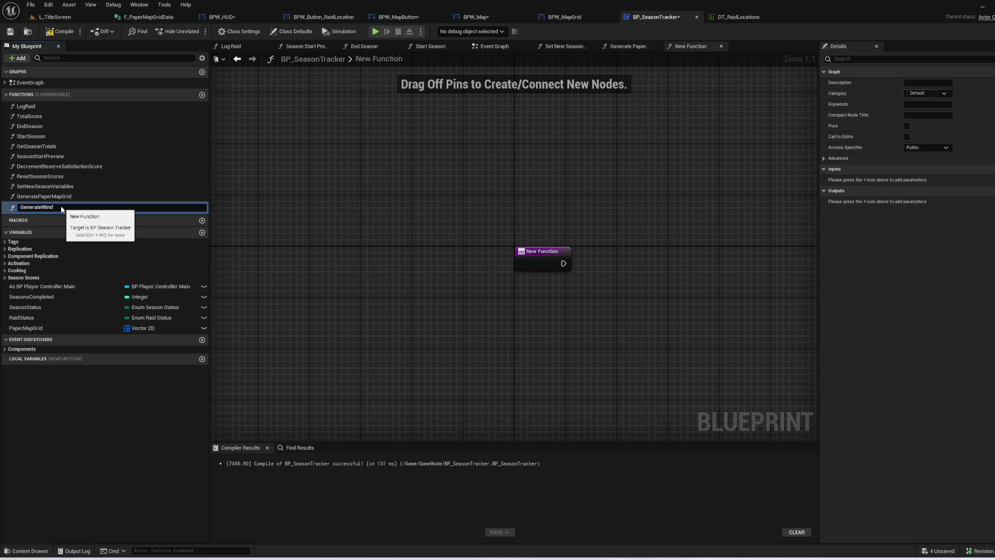
pyautogui.press('Return')
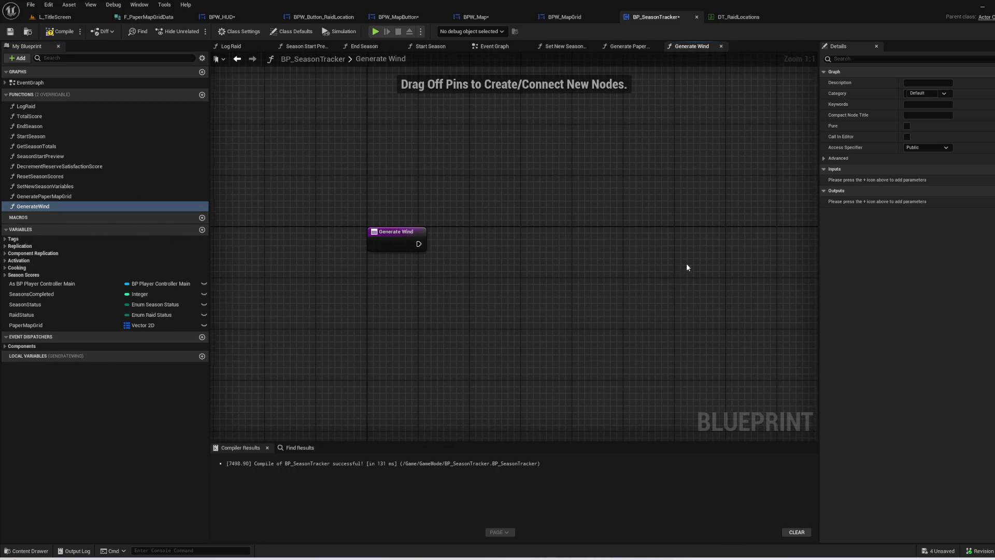
pyautogui.click(11, 32)
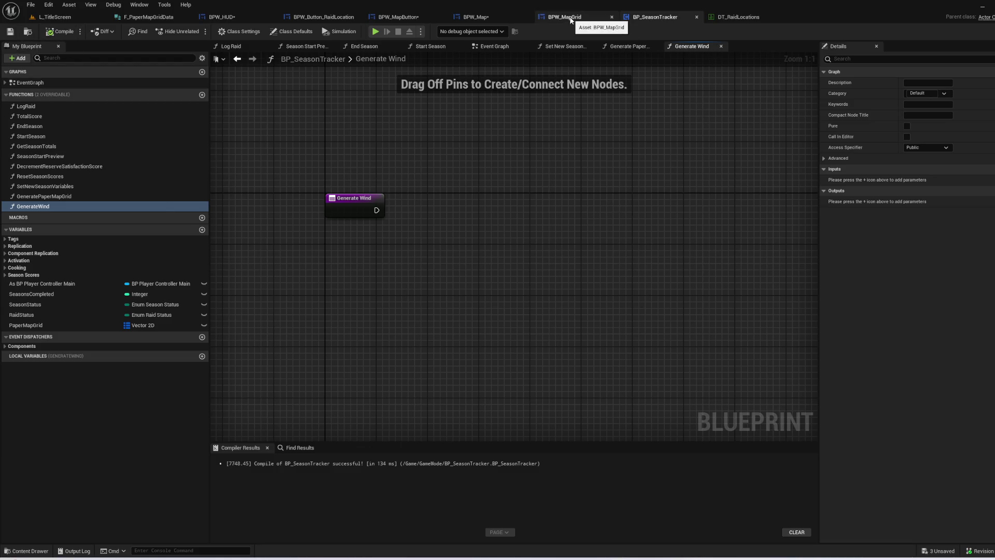
pyautogui.click(574, 21)
pyautogui.click(493, 16)
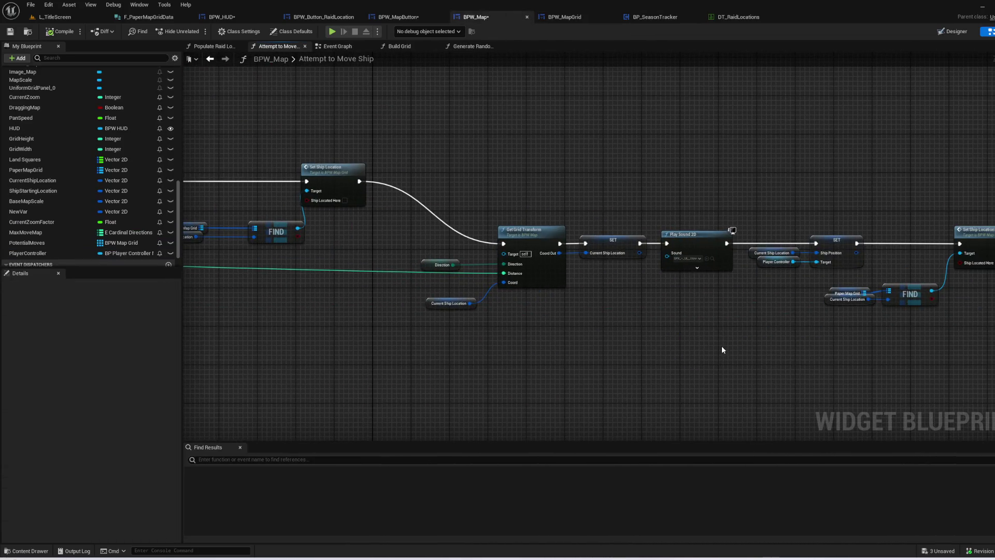
# - Copy all of BPW_Map's GenerateRandomWind nodes and paste them into BP_SeasonTracker's Generate Wind
pyautogui.scroll(5, 86, 230)
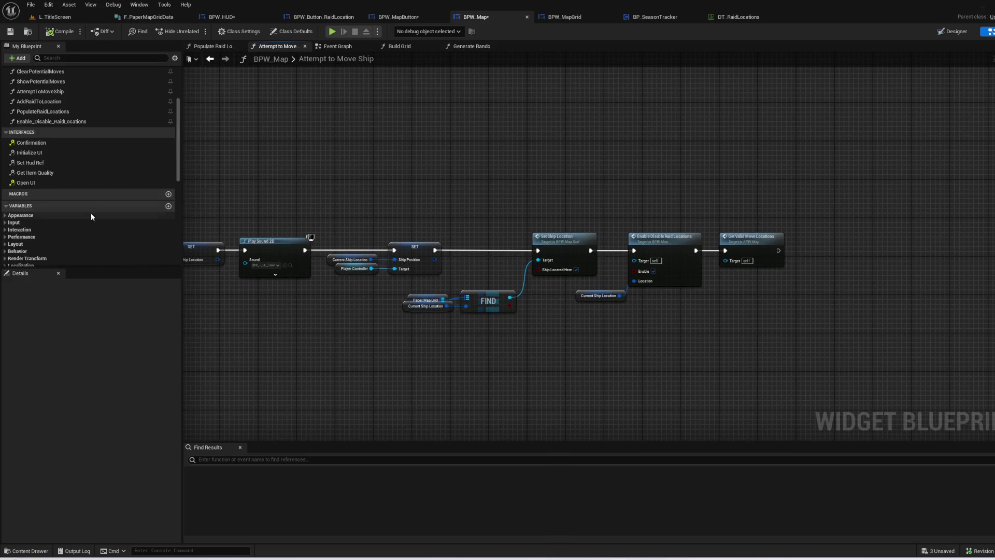
pyautogui.scroll(5, 76, 185)
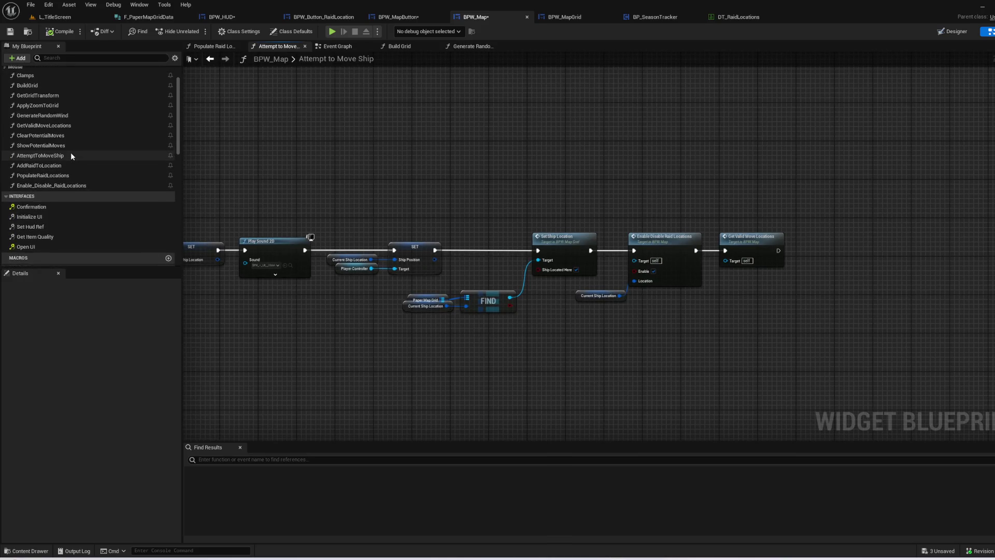
pyautogui.scroll(1, 71, 154)
pyautogui.doubleClick(81, 128)
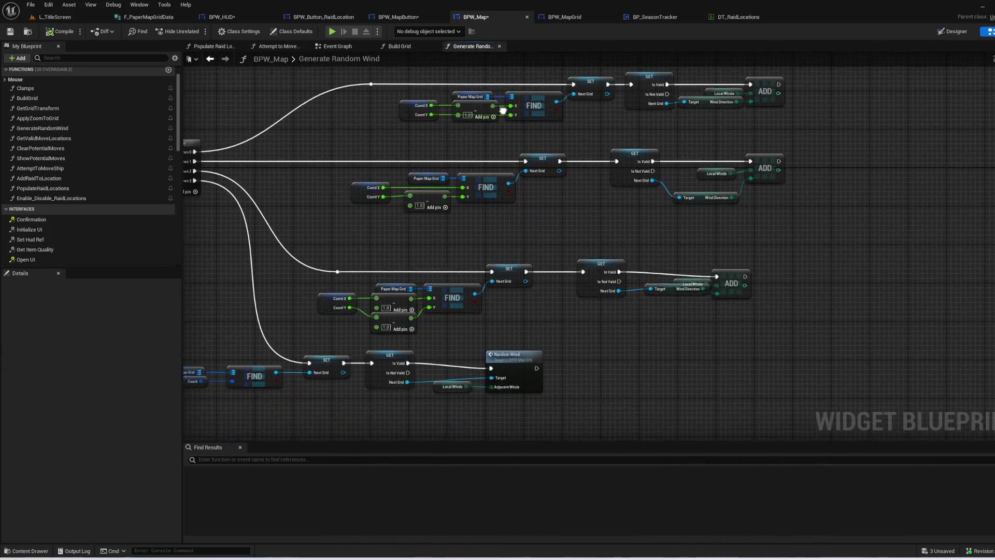
pyautogui.scroll(-1, 503, 110)
pyautogui.scroll(-3, 714, 126)
pyautogui.moveTo(843, 327)
pyautogui.mouseDown()
pyautogui.moveTo(527, 171)
pyautogui.moveTo(406, 93)
pyautogui.mouseUp()
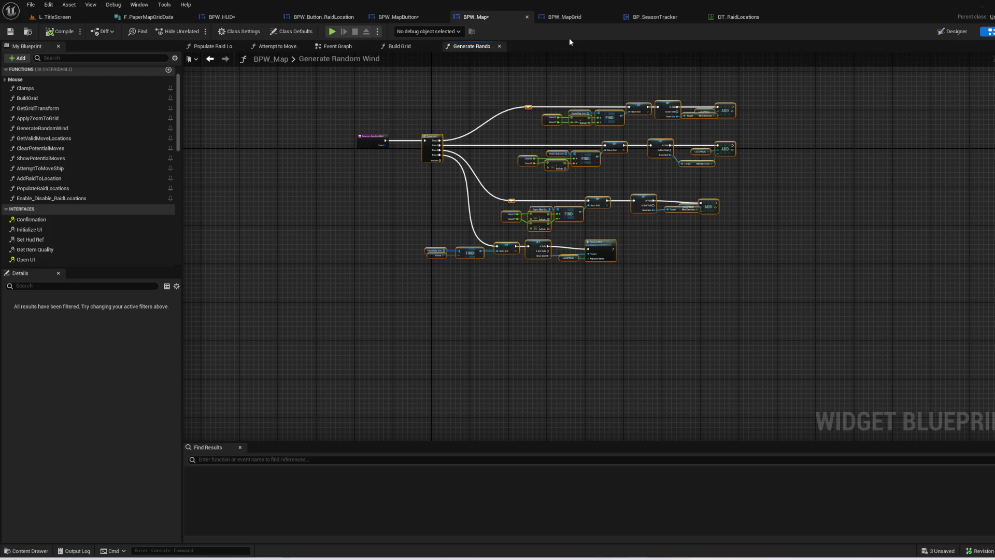
pyautogui.click(655, 17)
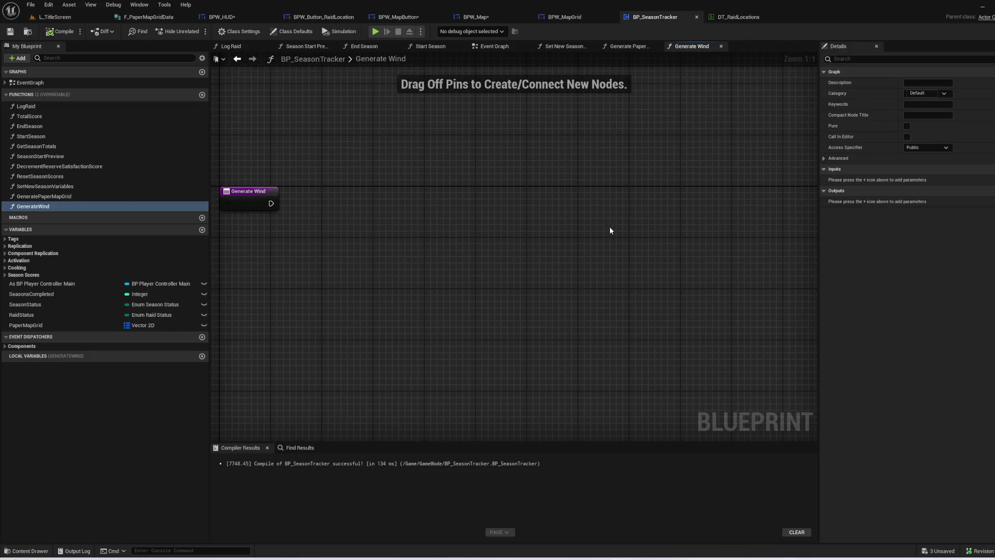
pyautogui.hotkey('ctrl', 'v')
pyautogui.moveTo(379, 125); pyautogui.dragTo(398, 188)
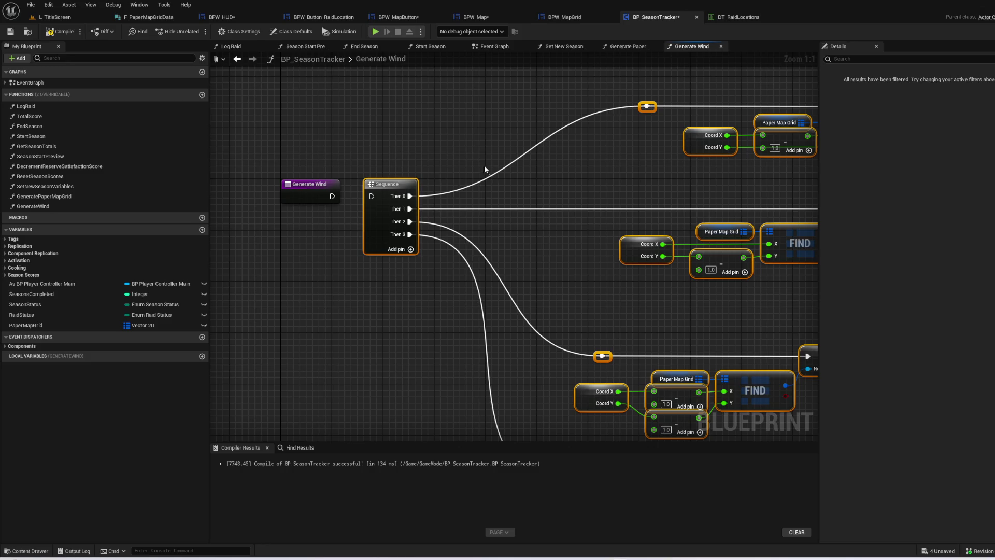
# - Wire Generate Wind into the pasted Sequence node and inspect the pasted Paper Map Grid and Coord nodes
pyautogui.click(458, 134)
pyautogui.moveTo(332, 196); pyautogui.dragTo(372, 196)
pyautogui.moveTo(580, 194); pyautogui.dragTo(380, 222)
pyautogui.click(529, 259)
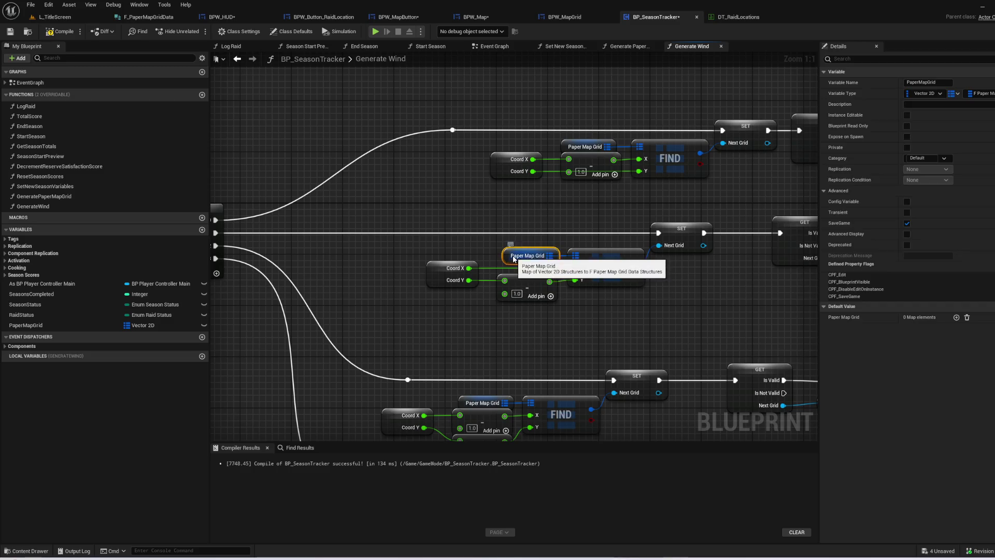
pyautogui.moveTo(532, 205); pyautogui.dragTo(415, 244)
pyautogui.rightClick(417, 255)
pyautogui.click(353, 263)
pyautogui.moveTo(337, 311); pyautogui.dragTo(537, 237)
pyautogui.click(553, 252)
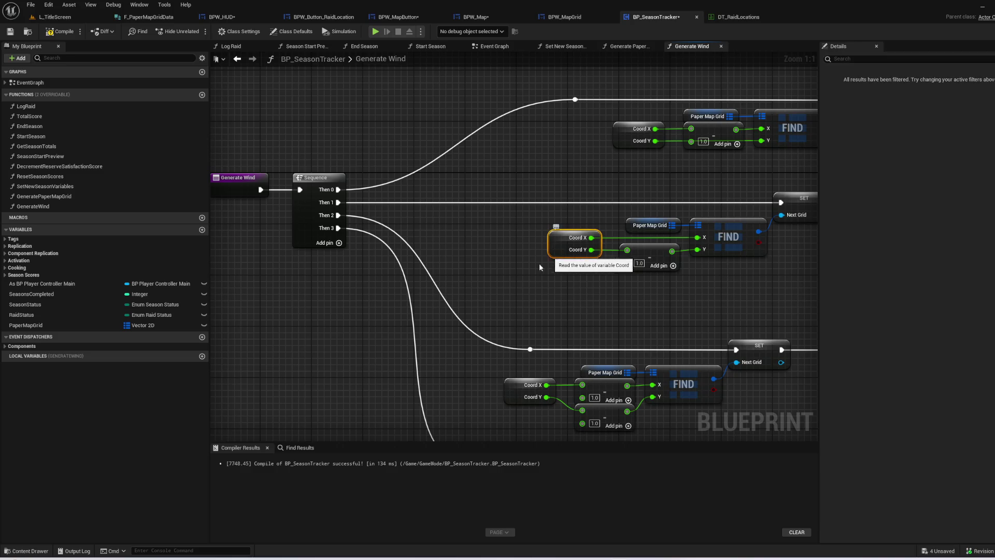
pyautogui.moveTo(515, 284); pyautogui.dragTo(357, 284)
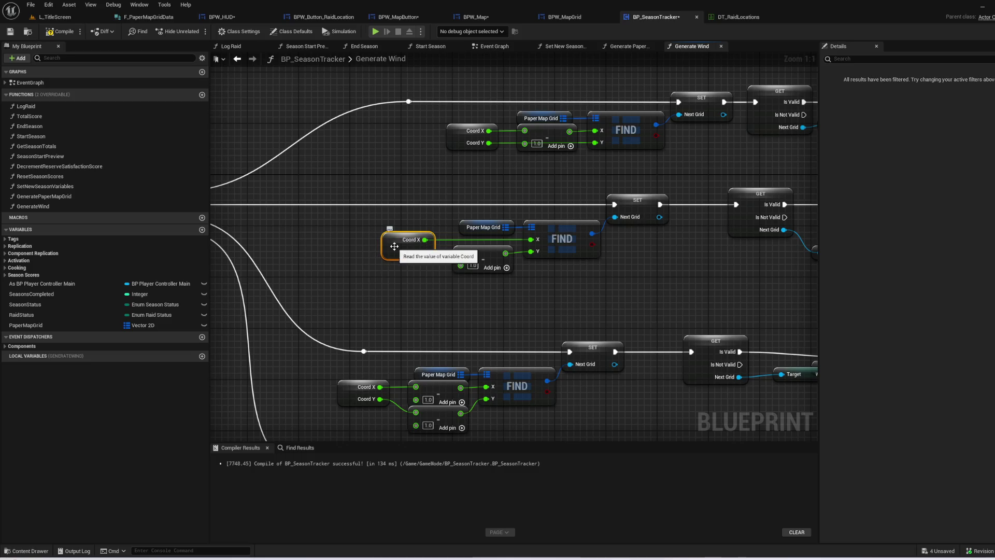
# - Compare the Generate Wind entry with BPW_Map's Generate Random Wind, which takes a Coord input
pyautogui.moveTo(394, 246); pyautogui.dragTo(665, 251)
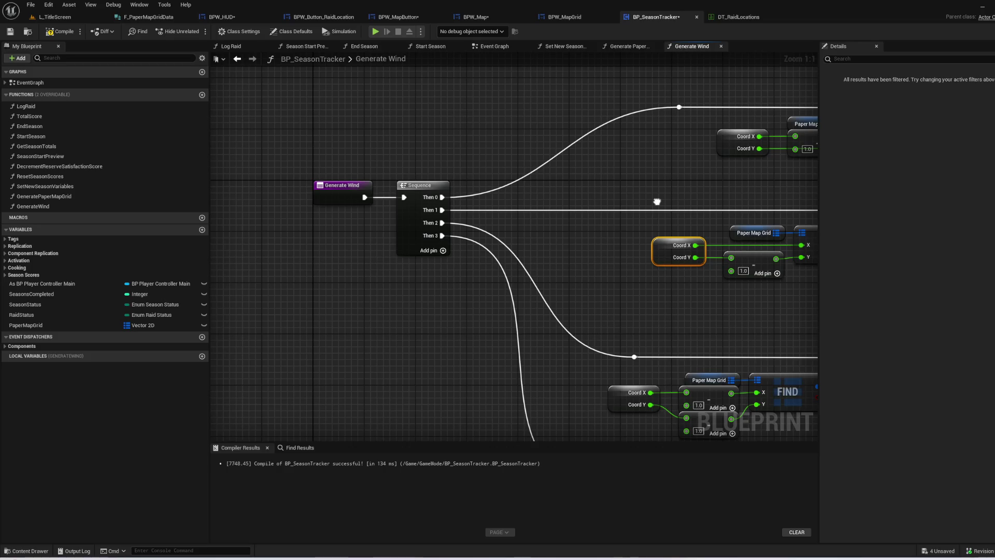
pyautogui.moveTo(657, 202); pyautogui.dragTo(656, 203)
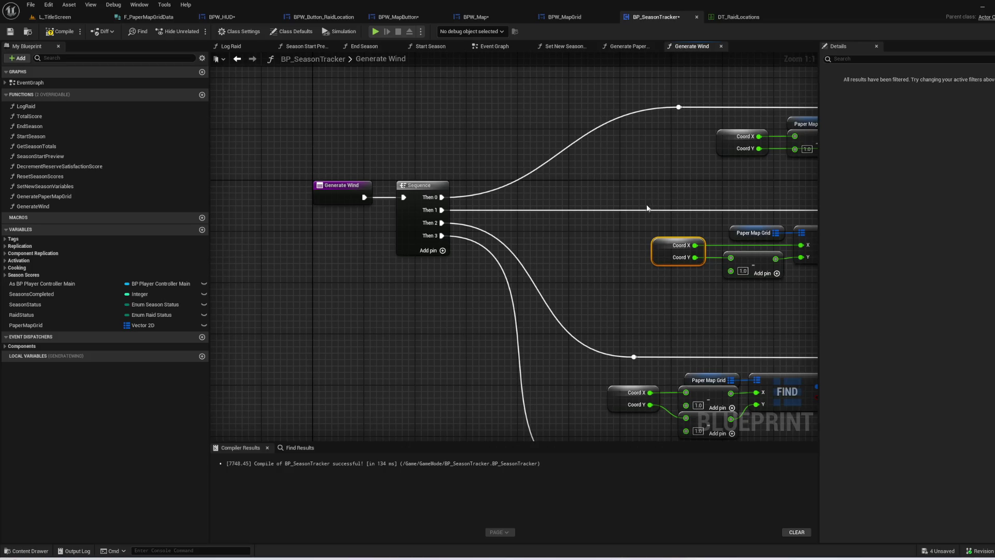
pyautogui.click(343, 190)
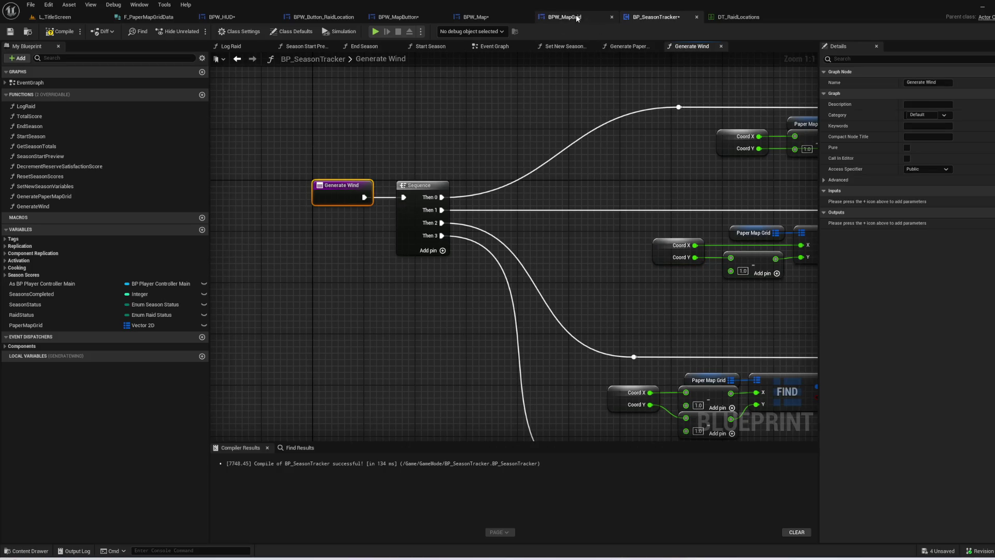
pyautogui.click(567, 19)
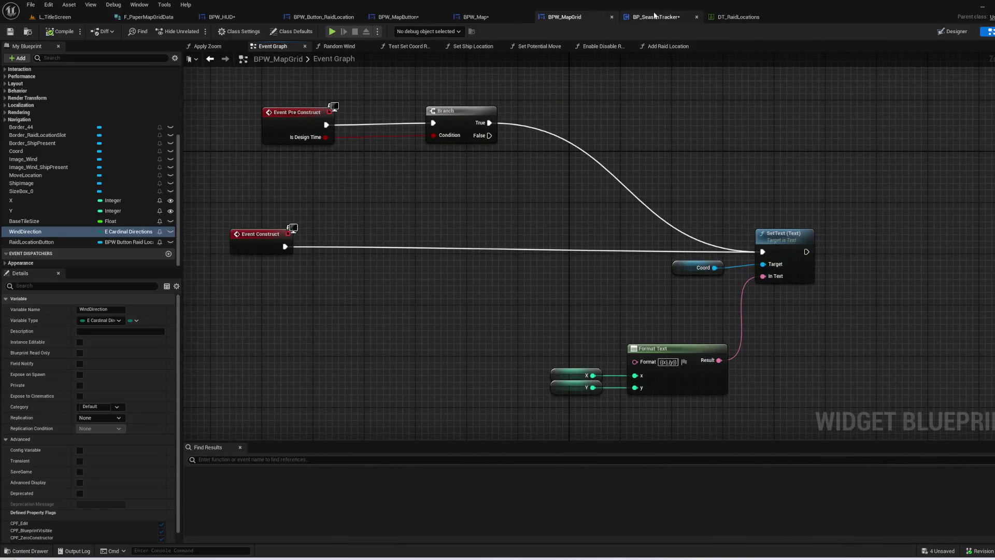
pyautogui.click(648, 17)
pyautogui.click(476, 17)
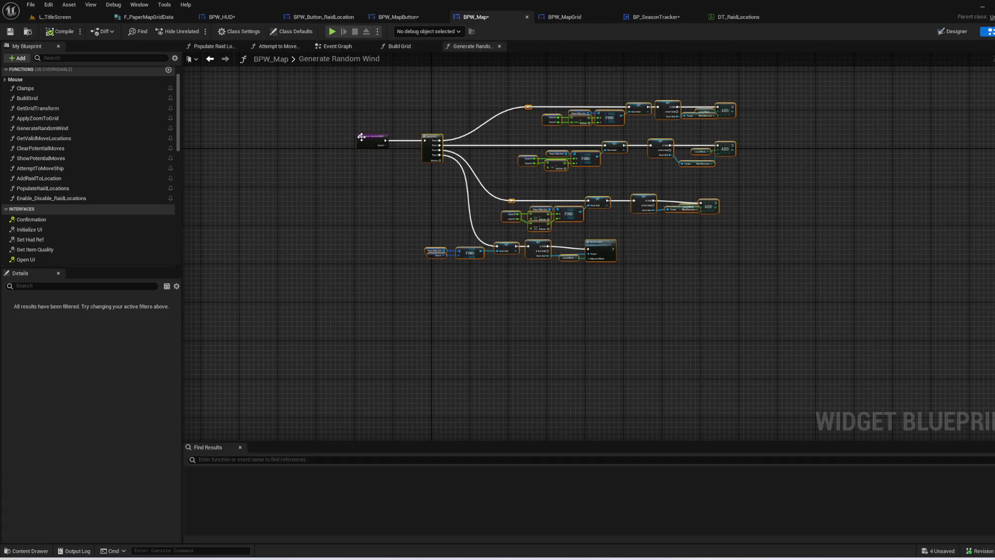
pyautogui.scroll(5, 384, 145)
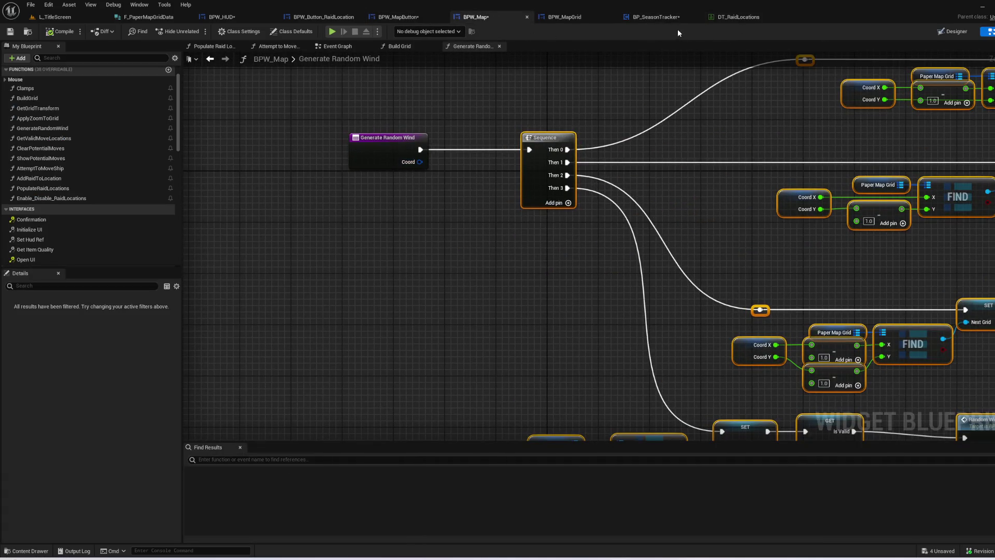
pyautogui.click(674, 17)
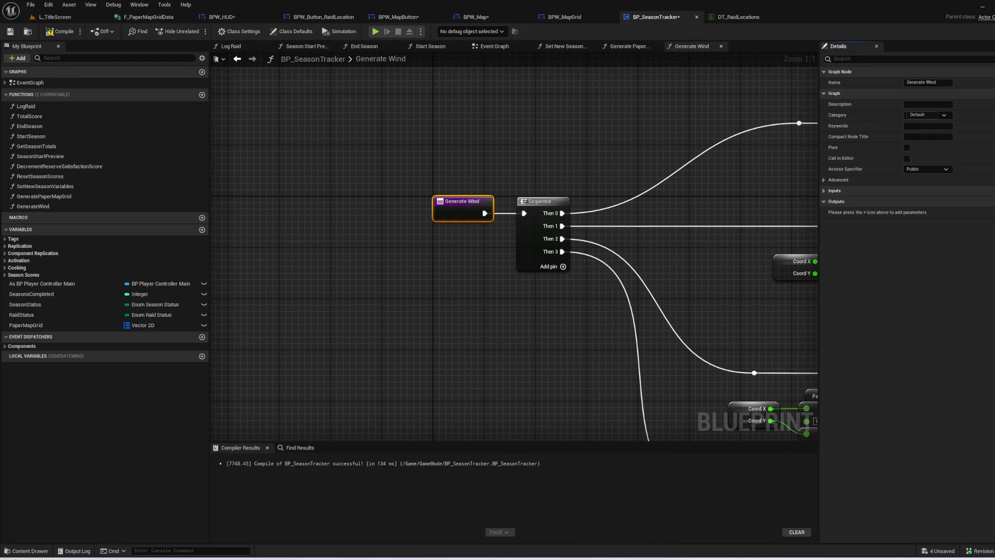
# - Add a Vector 2D input named Coord to Generate Wind, then compile to check errors
pyautogui.click(985, 191)
pyautogui.click(820, 192)
pyautogui.write('Coord')
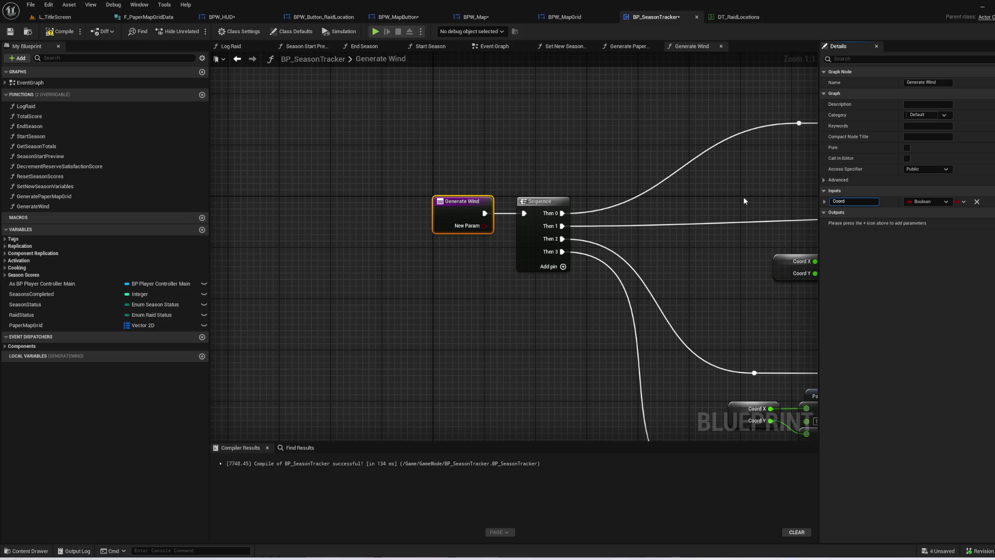
pyautogui.press('Return')
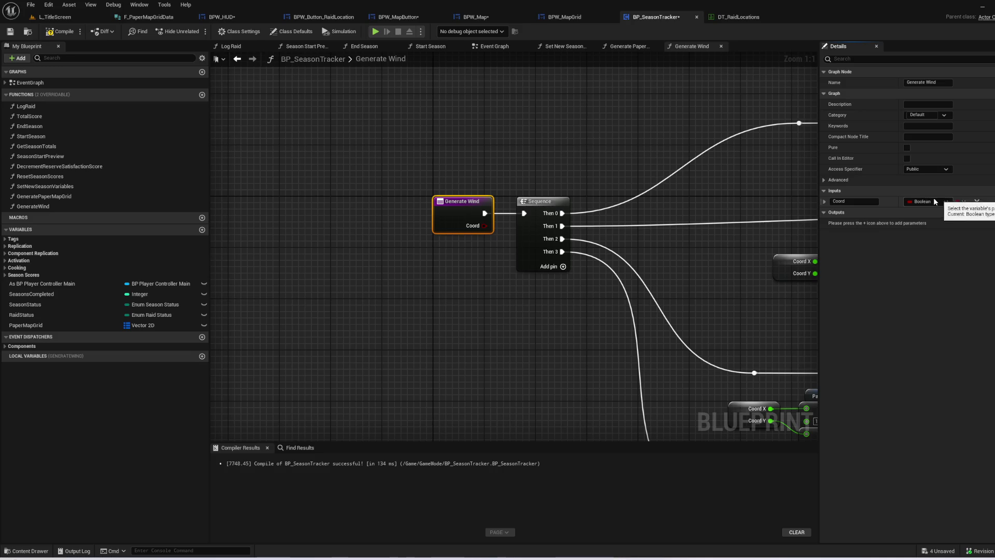
pyautogui.click(936, 202)
pyautogui.write('2dV')
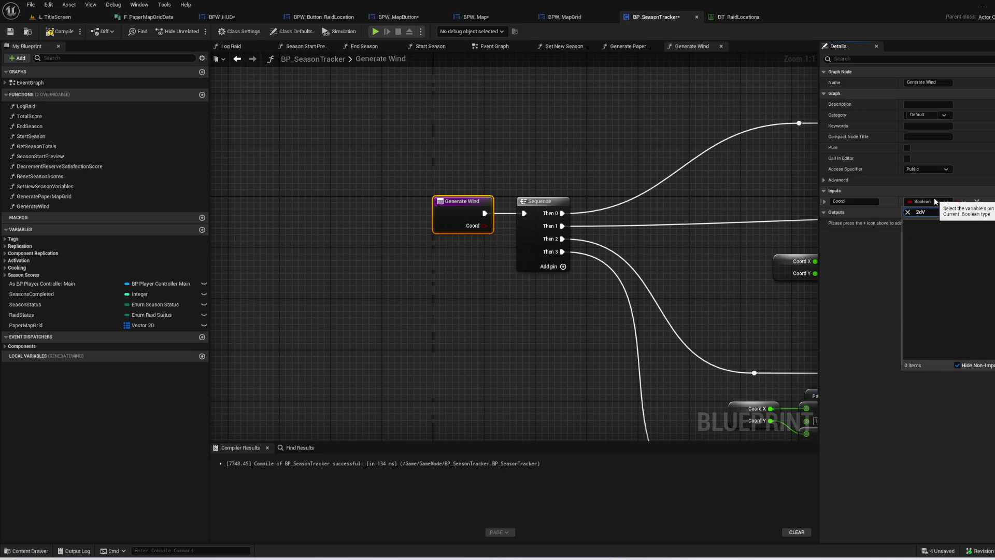
pyautogui.press('BackSpace')
pyautogui.write('ve')
pyautogui.press('BackSpace')
pyautogui.press('BackSpace')
pyautogui.write('2d')
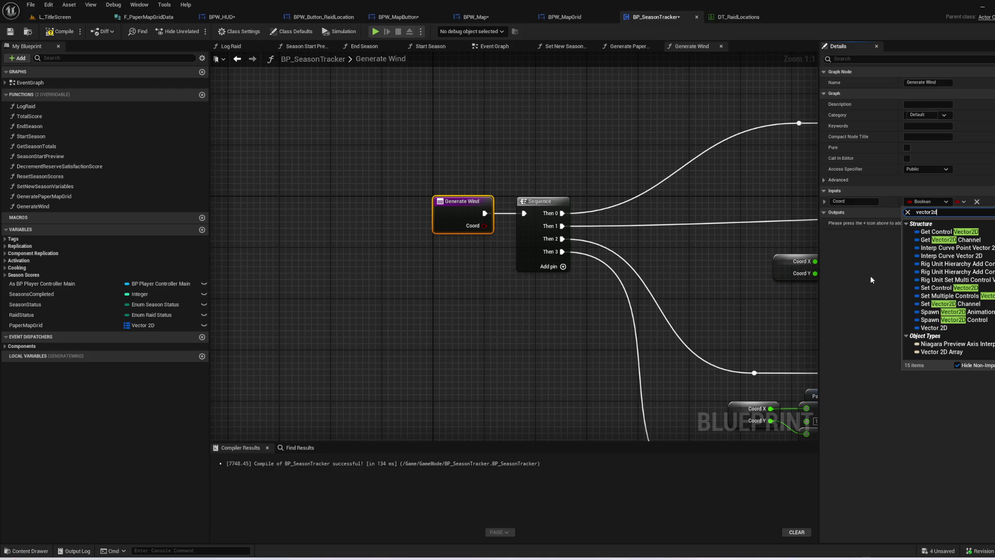
pyautogui.click(955, 330)
pyautogui.moveTo(541, 322); pyautogui.dragTo(207, 304)
pyautogui.click(59, 31)
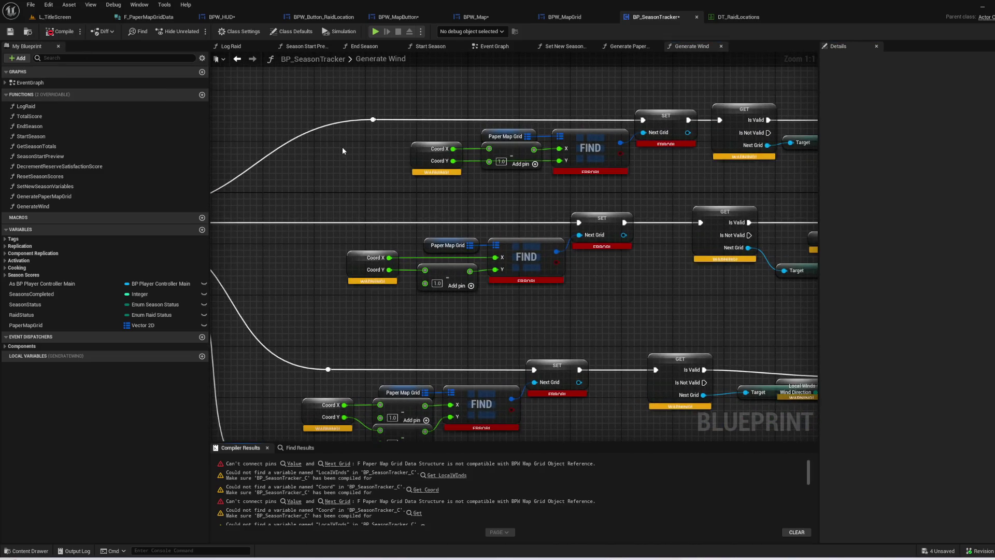
# - Inspect the unresolved Coord X node and recompile BP_SeasonTracker
pyautogui.moveTo(502, 219)
pyautogui.mouseDown()
pyautogui.moveTo(496, 244)
pyautogui.moveTo(648, 207)
pyautogui.moveTo(367, 233)
pyautogui.mouseUp()
pyautogui.rightClick(449, 189)
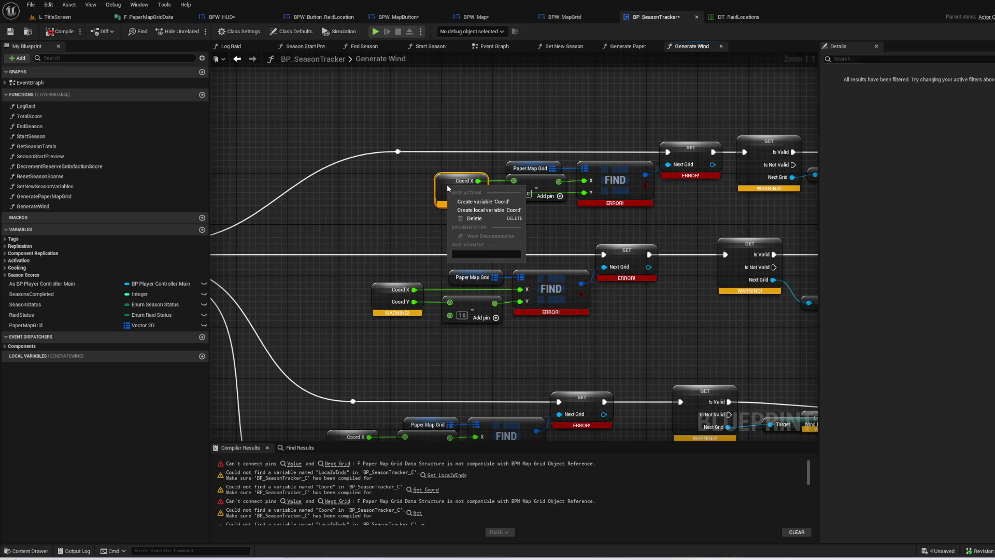
pyautogui.click(379, 202)
pyautogui.moveTo(477, 181)
pyautogui.mouseDown()
pyautogui.moveTo(516, 183)
pyautogui.moveTo(533, 203)
pyautogui.moveTo(588, 196)
pyautogui.mouseUp()
pyautogui.click(62, 31)
# - Create a local NextGrid variable from the Next Grid SET node and open its type choices
pyautogui.moveTo(492, 183); pyautogui.dragTo(354, 217)
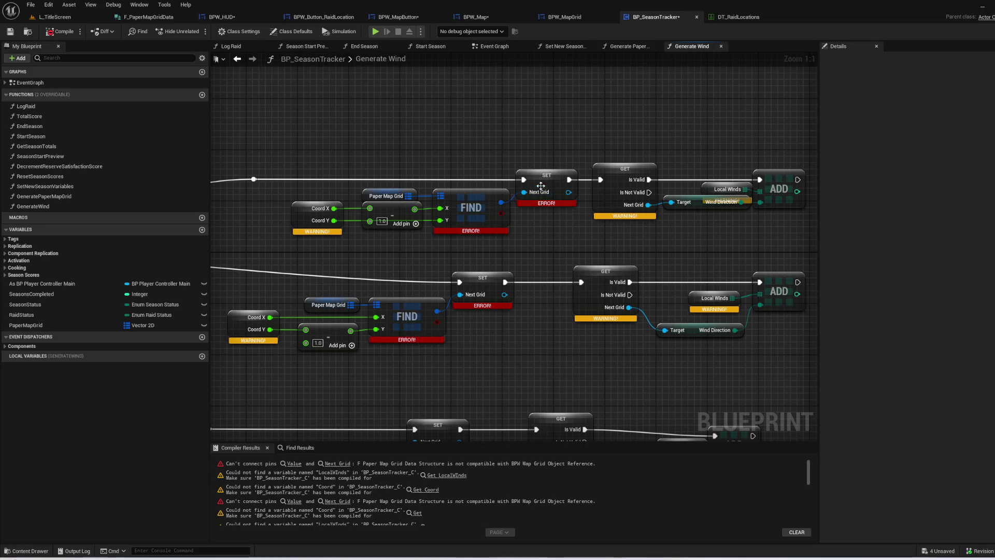
pyautogui.click(553, 174)
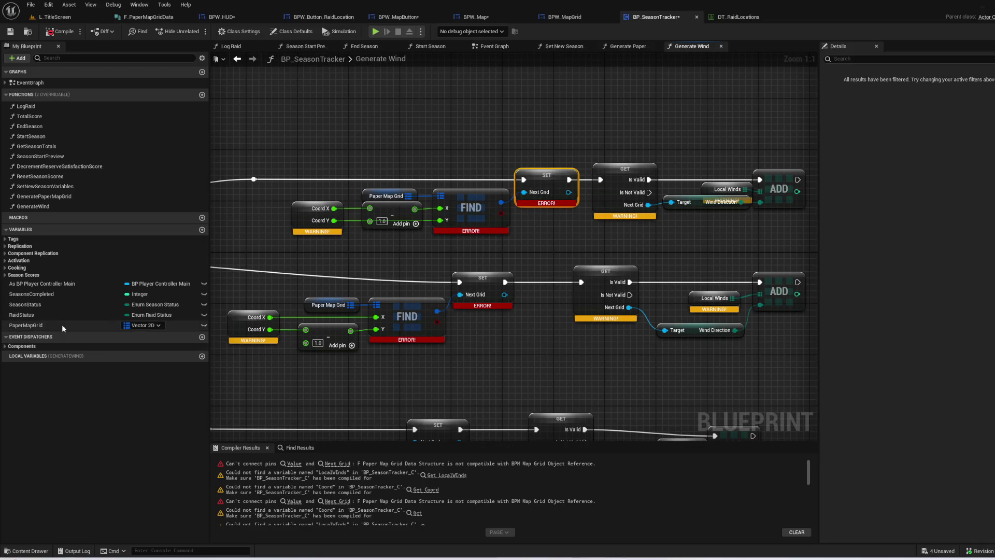
pyautogui.rightClick(554, 185)
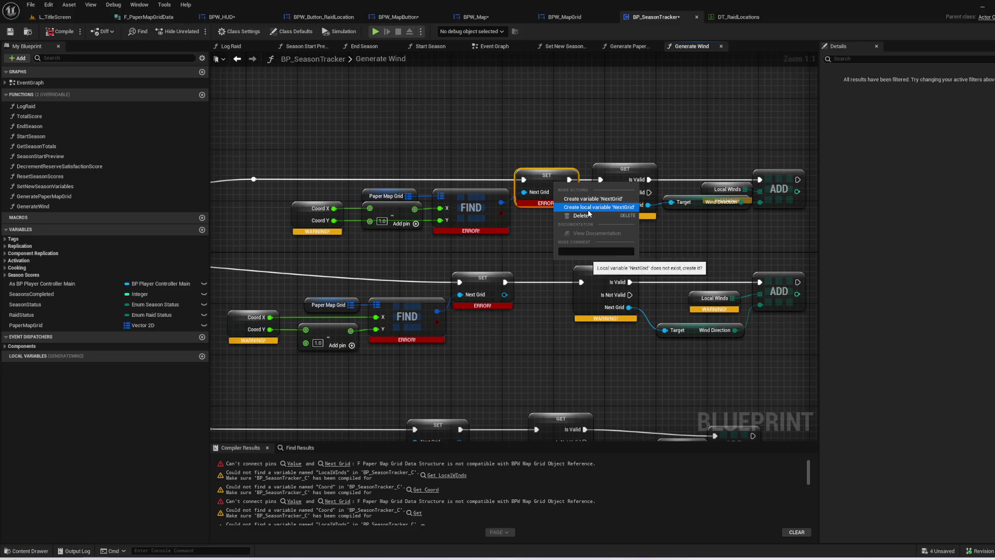
pyautogui.click(587, 208)
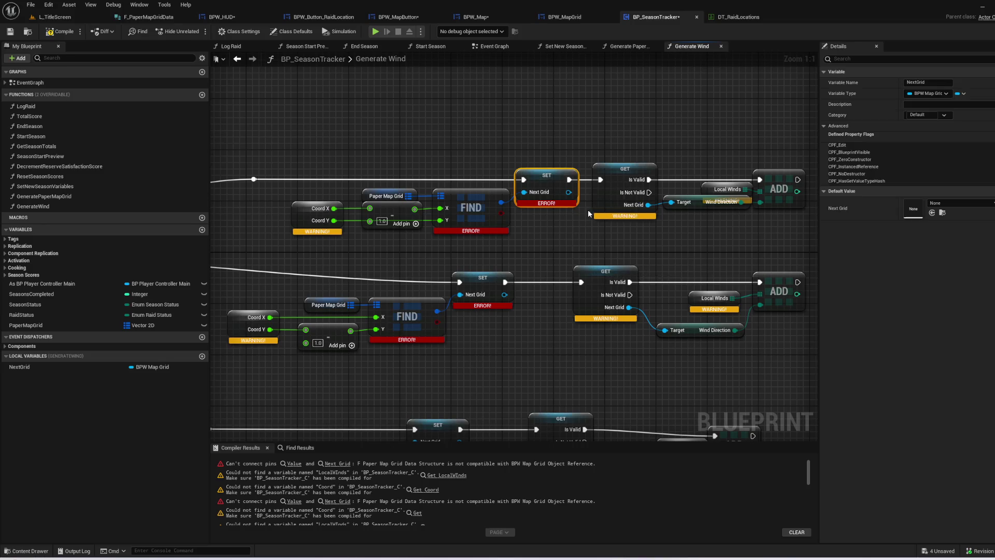
pyautogui.click(74, 372)
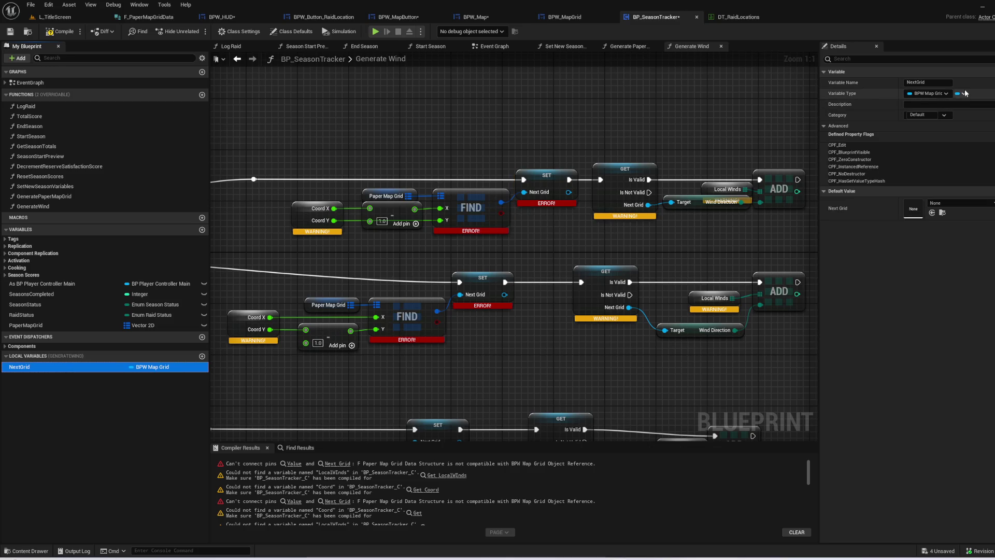
pyautogui.click(936, 93)
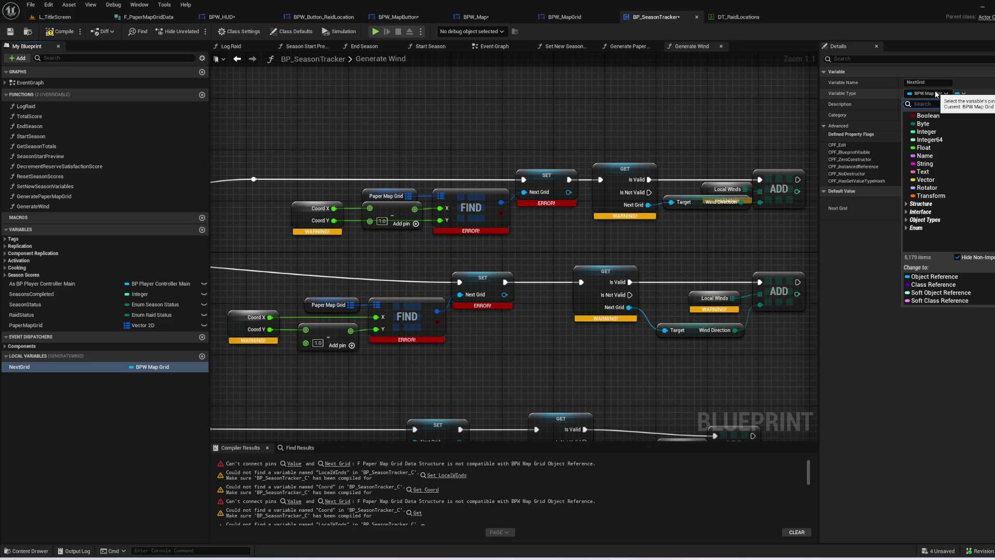
# - Retype the NextGrid local variable as F Paper Map Grid Data, confirm the change, and compile
pyautogui.write('gri')
pyautogui.write('dda')
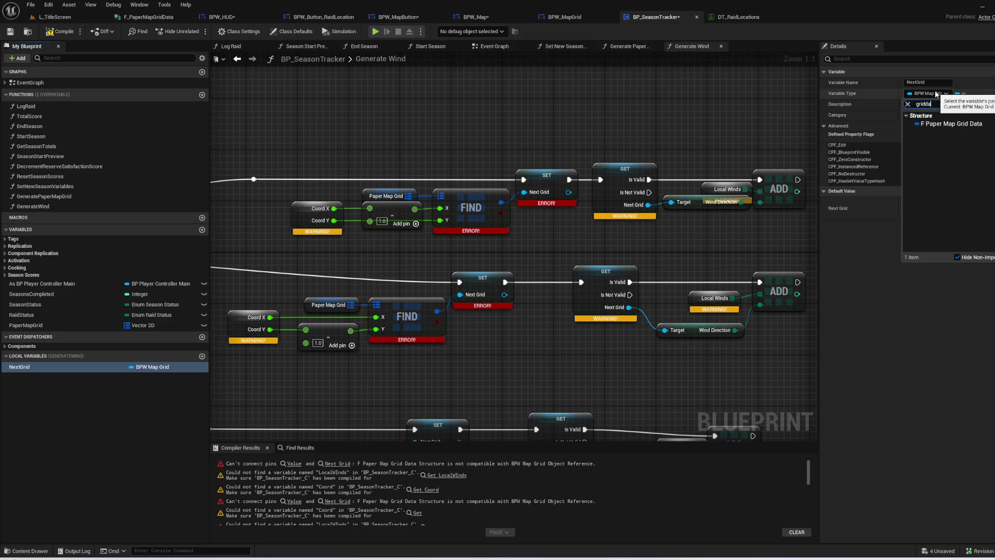
pyautogui.click(958, 124)
pyautogui.click(534, 299)
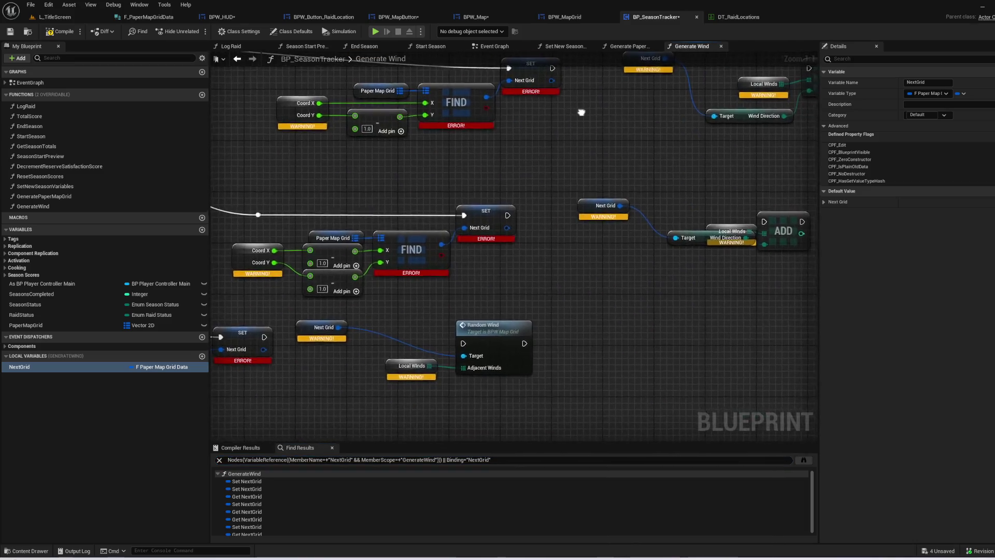
pyautogui.click(60, 31)
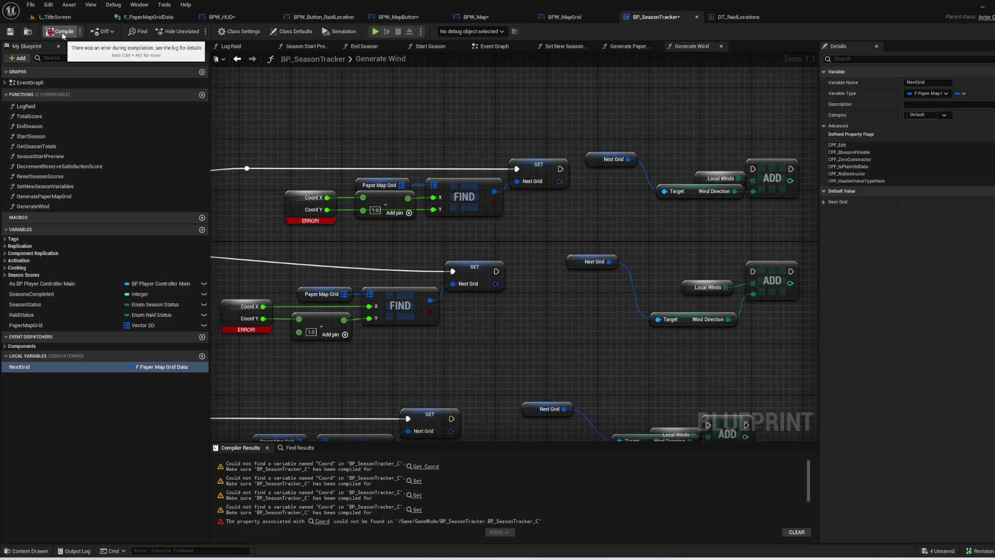
pyautogui.moveTo(380, 257)
pyautogui.mouseDown()
pyautogui.moveTo(600, 238)
pyautogui.moveTo(643, 81)
pyautogui.moveTo(709, 51)
pyautogui.mouseUp()
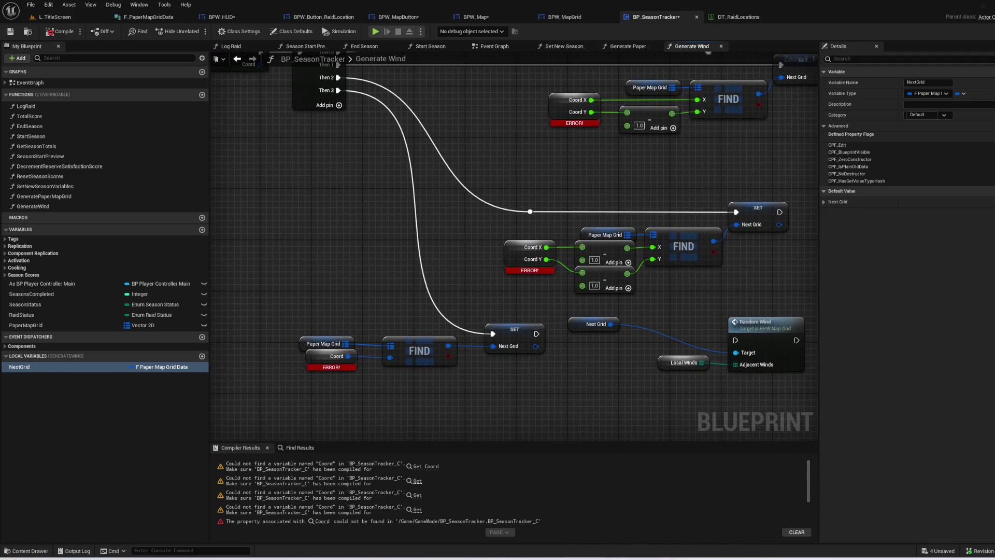
pyautogui.moveTo(335, 270); pyautogui.dragTo(467, 405)
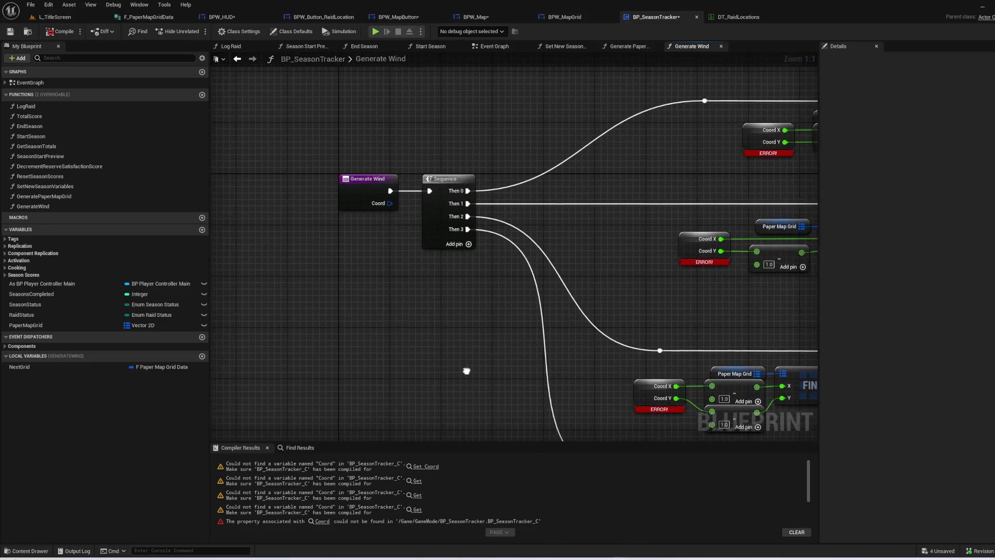
# - Replace the broken Coord X/Y node by the top FIND with a new Get Coord node split into X and Y
pyautogui.click(366, 189)
pyautogui.moveTo(466, 293); pyautogui.dragTo(223, 355)
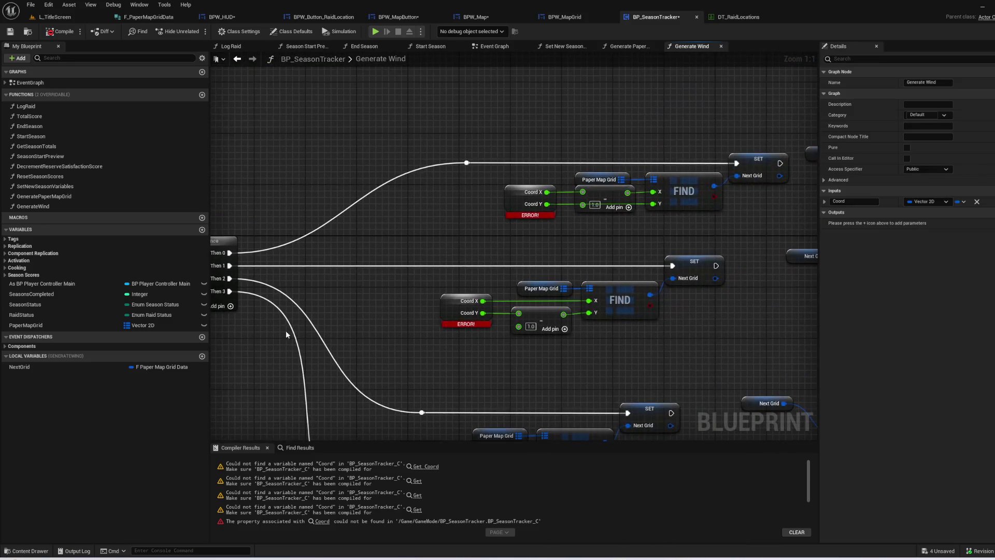
pyautogui.rightClick(492, 255)
pyautogui.write('get coor')
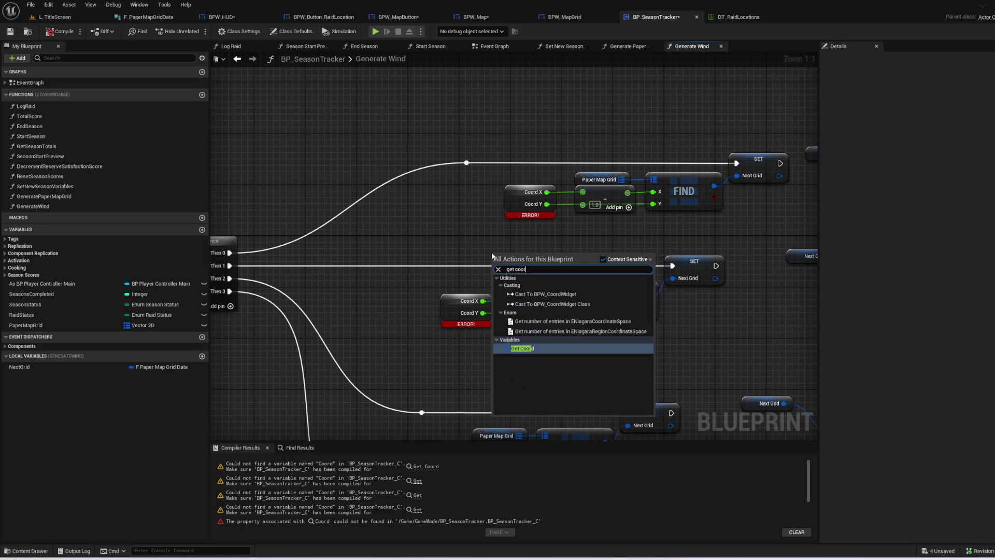
pyautogui.click(522, 348)
pyautogui.click(530, 199)
pyautogui.press('Delete')
pyautogui.moveTo(534, 256); pyautogui.dragTo(515, 210)
pyautogui.press('Escape')
pyautogui.moveTo(502, 259); pyautogui.dragTo(509, 202)
pyautogui.rightClick(516, 203)
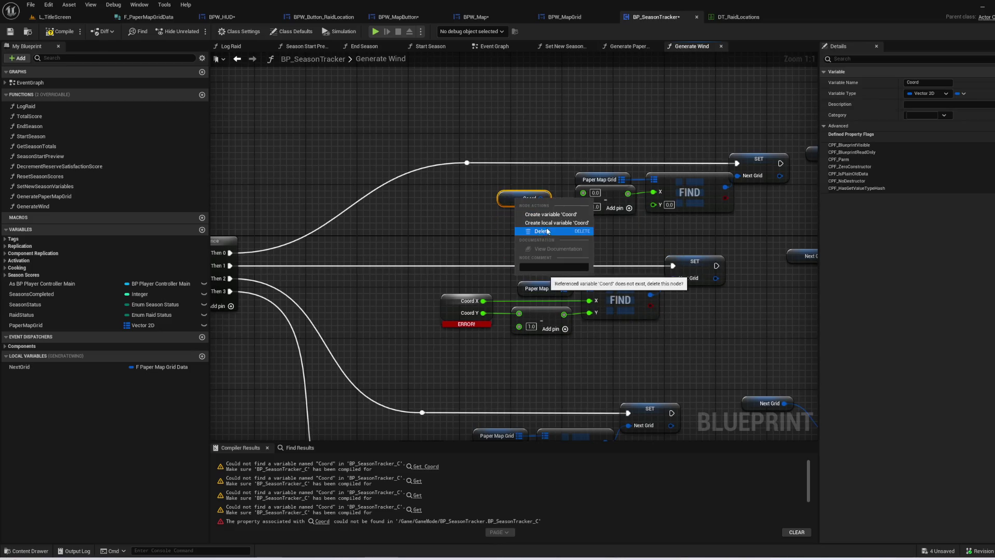
pyautogui.press('Escape')
pyautogui.rightClick(541, 199)
pyautogui.click(562, 231)
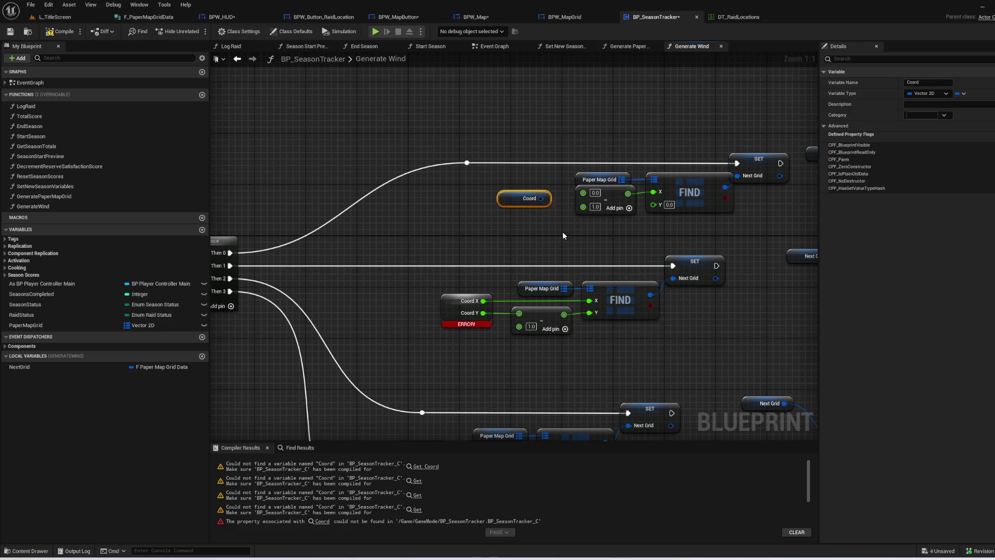
pyautogui.moveTo(517, 232)
pyautogui.mouseDown()
pyautogui.moveTo(586, 202)
pyautogui.moveTo(553, 218)
pyautogui.moveTo(565, 197)
pyautogui.moveTo(583, 192)
pyautogui.moveTo(670, 205)
pyautogui.mouseUp()
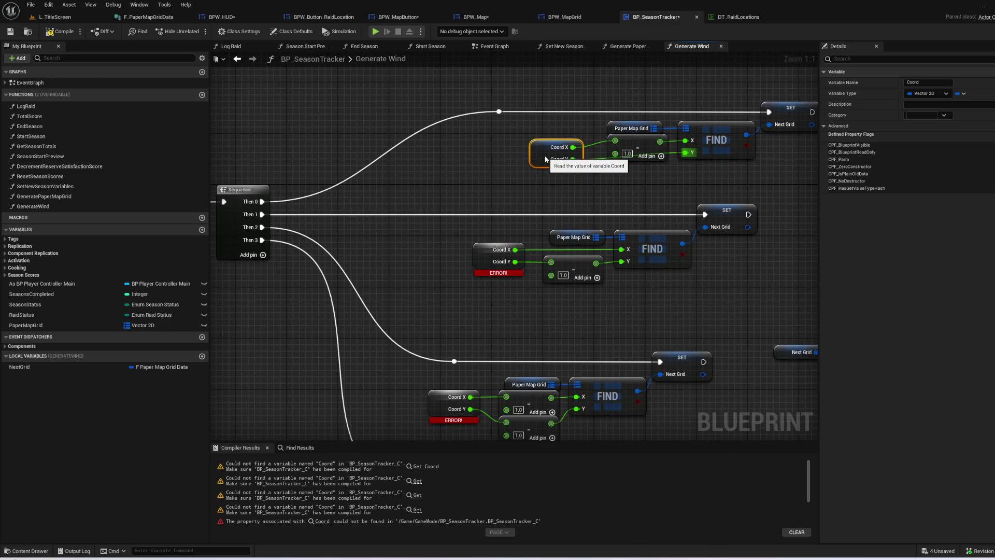
pyautogui.moveTo(545, 155); pyautogui.dragTo(540, 149)
# - Swap the second row's broken Coord getter for a copy of the split one, wiring Coord X and Y into the lookup
pyautogui.click(469, 294)
pyautogui.hotkey('ctrl', 'v')
pyautogui.click(487, 264)
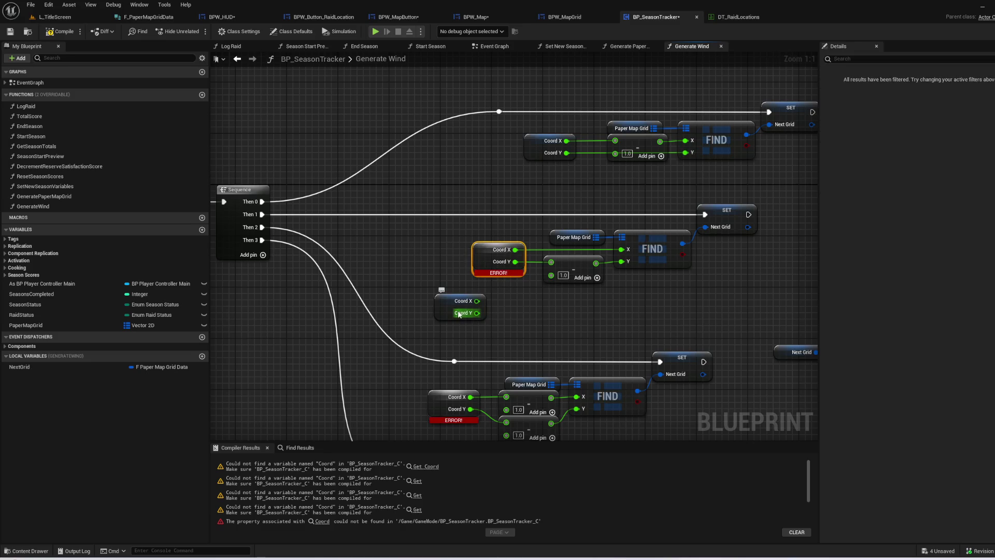
pyautogui.press('Delete')
pyautogui.moveTo(459, 313)
pyautogui.mouseDown()
pyautogui.moveTo(479, 265)
pyautogui.moveTo(499, 256)
pyautogui.moveTo(622, 250)
pyautogui.mouseUp()
pyautogui.moveTo(496, 268)
pyautogui.mouseDown()
pyautogui.moveTo(513, 280)
pyautogui.moveTo(551, 275)
pyautogui.mouseUp()
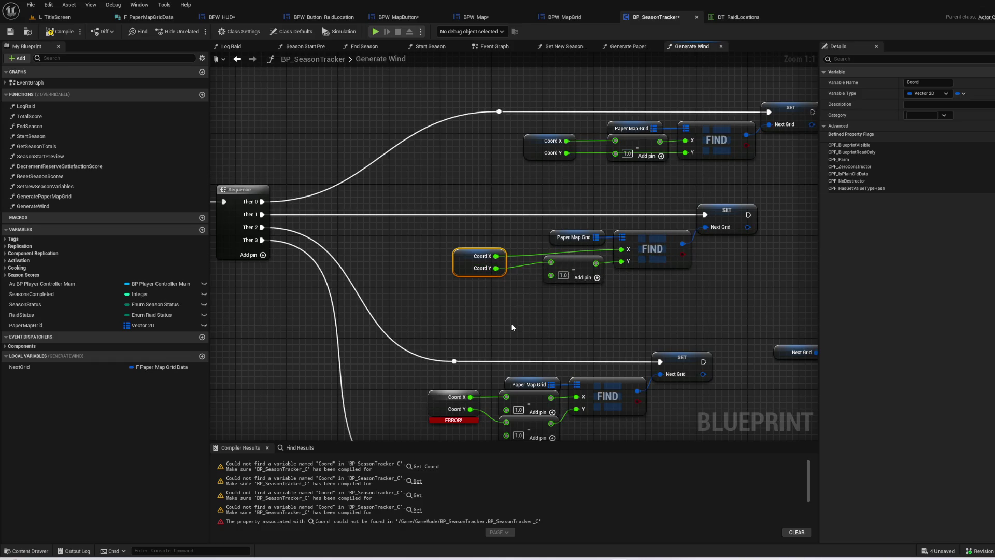
pyautogui.scroll(-3, 511, 323)
pyautogui.scroll(-3, 458, 236)
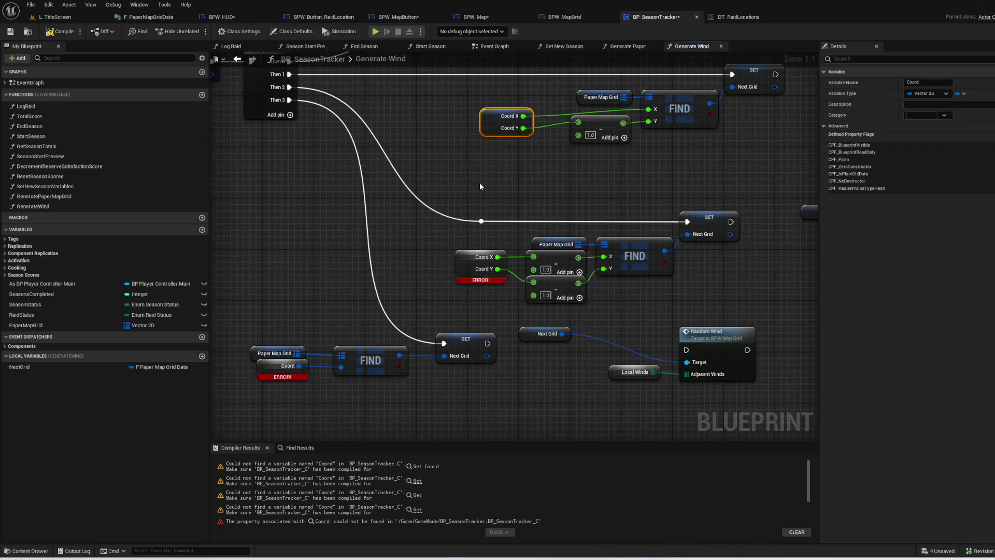
# - Add a split Coord getter for the third row, wiring Coord X to the add and Coord Y to the subtract
pyautogui.click(476, 263)
pyautogui.hotkey('ctrl', 'x')
pyautogui.hotkey('ctrl', 'v')
pyautogui.moveTo(420, 263); pyautogui.dragTo(533, 257)
pyautogui.moveTo(465, 269); pyautogui.dragTo(533, 283)
pyautogui.moveTo(436, 262); pyautogui.dragTo(462, 262)
pyautogui.click(440, 294)
# - Paste a recombined Coord getter into the bottom FIND and delete its broken Coord node
pyautogui.moveTo(439, 293); pyautogui.dragTo(533, 232)
pyautogui.moveTo(375, 340); pyautogui.dragTo(428, 310)
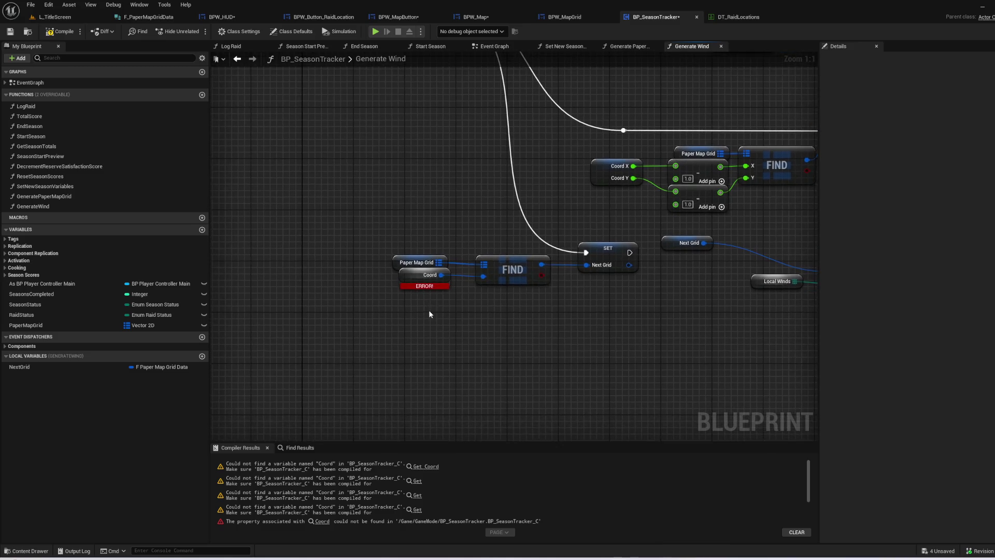
pyautogui.hotkey('ctrl', 'v')
pyautogui.rightClick(460, 331)
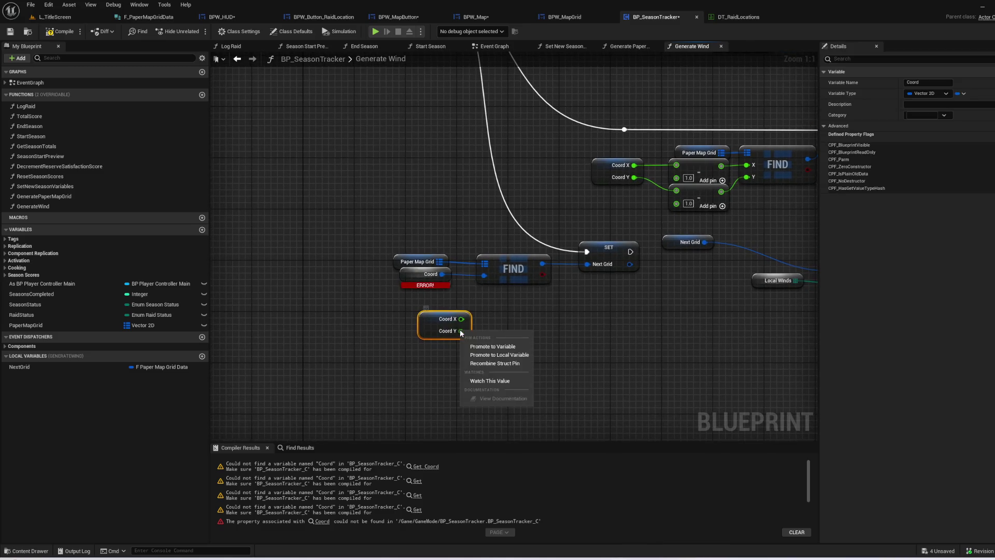
pyautogui.click(472, 356)
pyautogui.moveTo(462, 319)
pyautogui.mouseDown()
pyautogui.moveTo(489, 284)
pyautogui.moveTo(481, 276)
pyautogui.mouseUp()
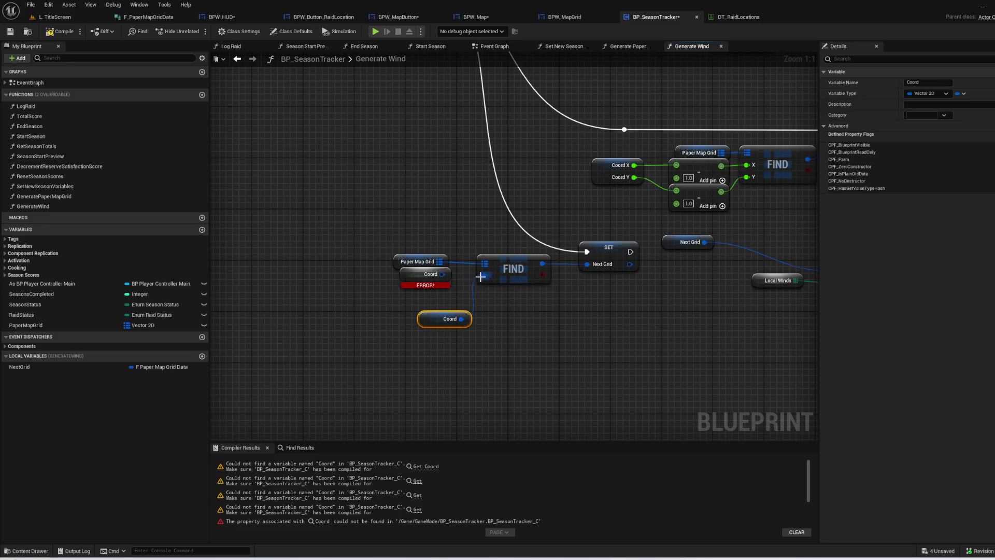
pyautogui.press('Delete')
pyautogui.moveTo(446, 318); pyautogui.dragTo(425, 297)
pyautogui.click(598, 310)
pyautogui.moveTo(598, 310); pyautogui.dragTo(375, 342)
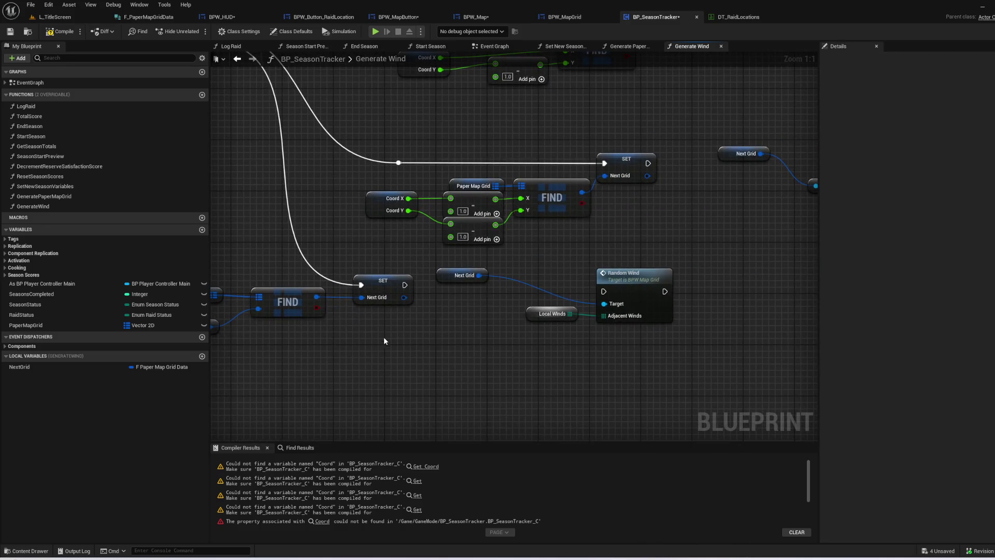
# - Make Local Winds a local variable and place its getter beside the Next Grid getter
pyautogui.rightClick(547, 315)
pyautogui.click(536, 331)
pyautogui.rightClick(535, 317)
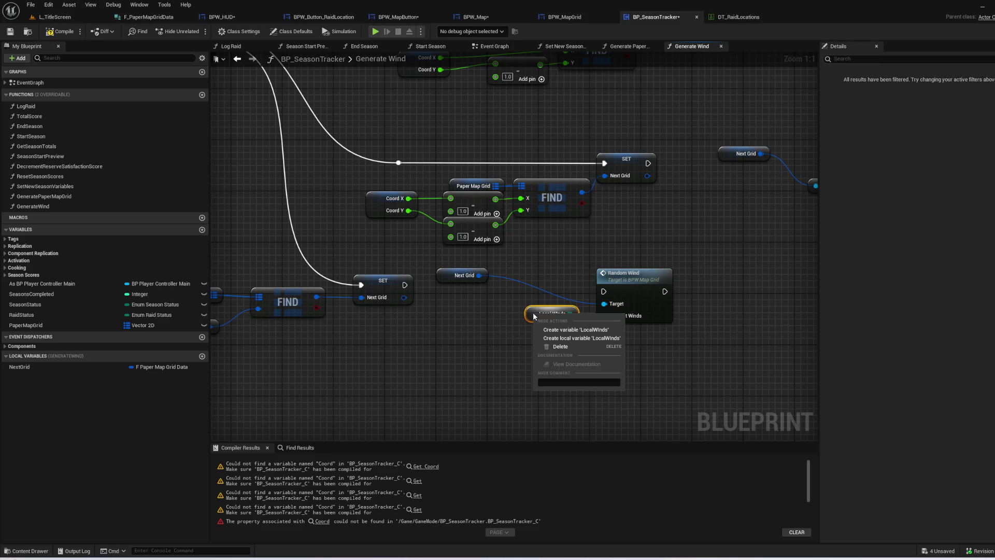
pyautogui.click(575, 338)
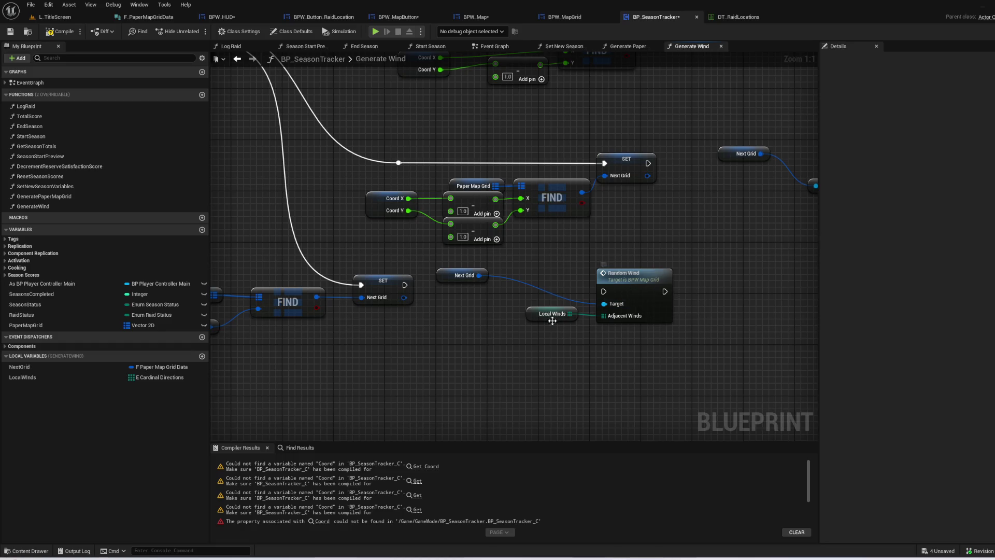
pyautogui.moveTo(534, 320)
pyautogui.mouseDown()
pyautogui.moveTo(541, 354)
pyautogui.moveTo(520, 339)
pyautogui.mouseUp()
pyautogui.moveTo(442, 277); pyautogui.dragTo(520, 309)
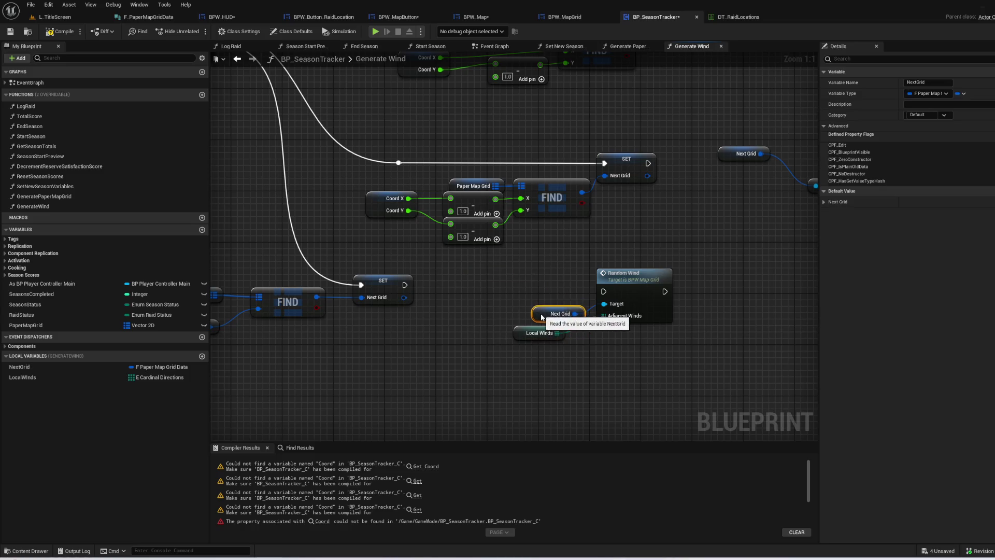
pyautogui.click(434, 286)
# - Run Random Wind and then the first ADD after SET Next Grid, unlinking Next Grid from Random Wind's target
pyautogui.moveTo(404, 284); pyautogui.dragTo(569, 282)
pyautogui.click(553, 257)
pyautogui.moveTo(405, 284)
pyautogui.mouseDown()
pyautogui.moveTo(604, 292)
pyautogui.moveTo(562, 302)
pyautogui.moveTo(470, 291)
pyautogui.mouseUp()
pyautogui.keyDown('alt'); pyautogui.click(507, 319); pyautogui.keyUp('alt')
pyautogui.moveTo(507, 320)
pyautogui.mouseDown()
pyautogui.moveTo(399, 320)
pyautogui.moveTo(465, 332)
pyautogui.moveTo(555, 273)
pyautogui.mouseUp()
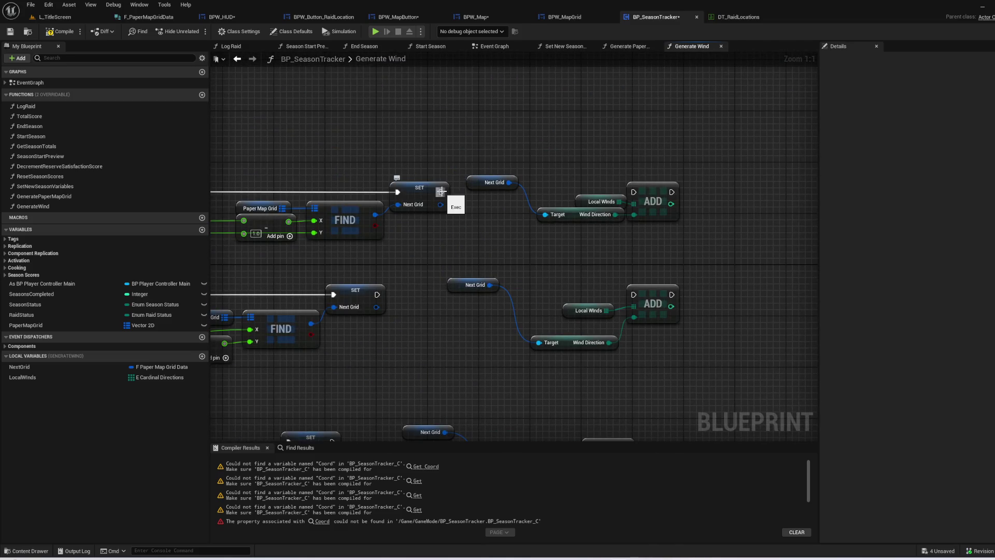
pyautogui.moveTo(441, 192); pyautogui.dragTo(639, 195)
pyautogui.moveTo(490, 184)
pyautogui.mouseDown()
pyautogui.moveTo(496, 236)
pyautogui.moveTo(476, 247)
pyautogui.mouseUp()
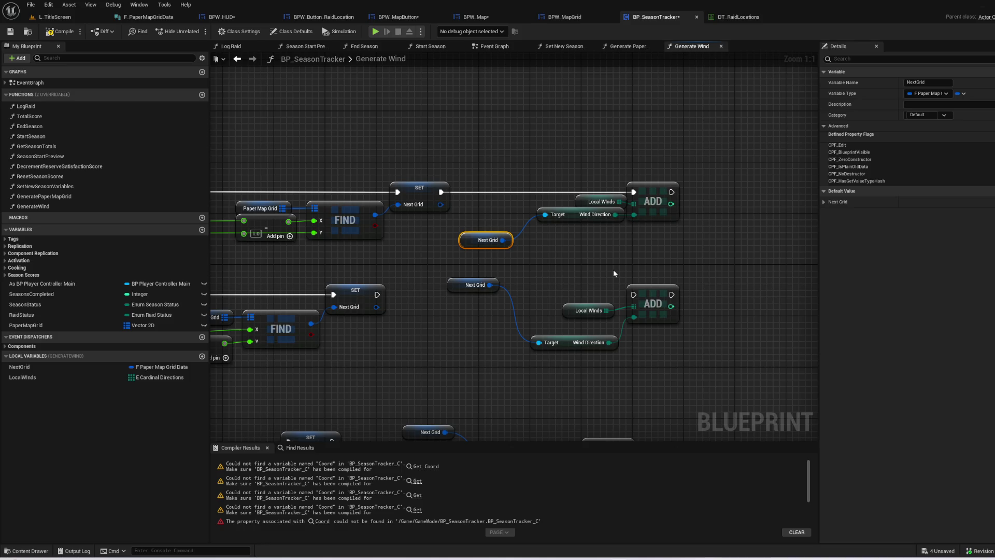
pyautogui.click(610, 273)
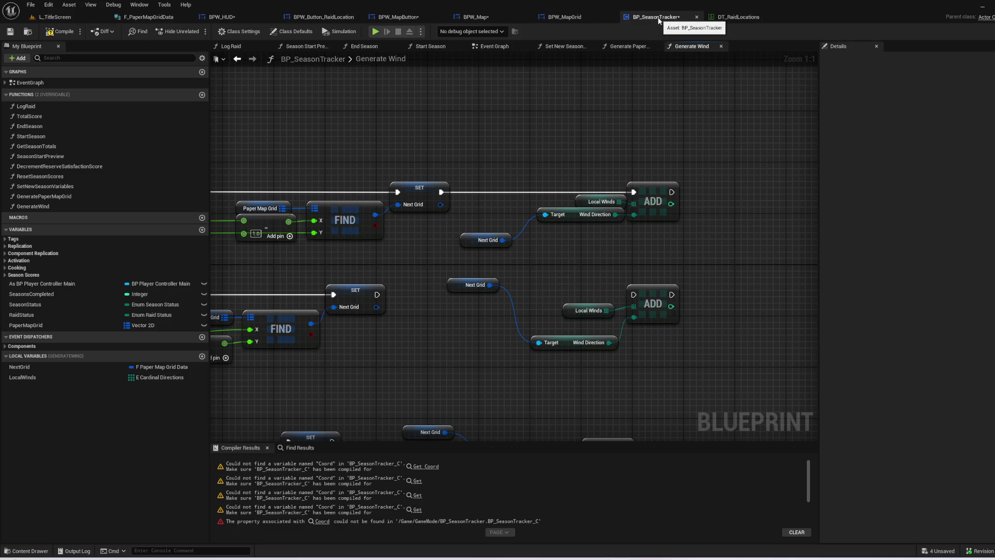
pyautogui.click(564, 19)
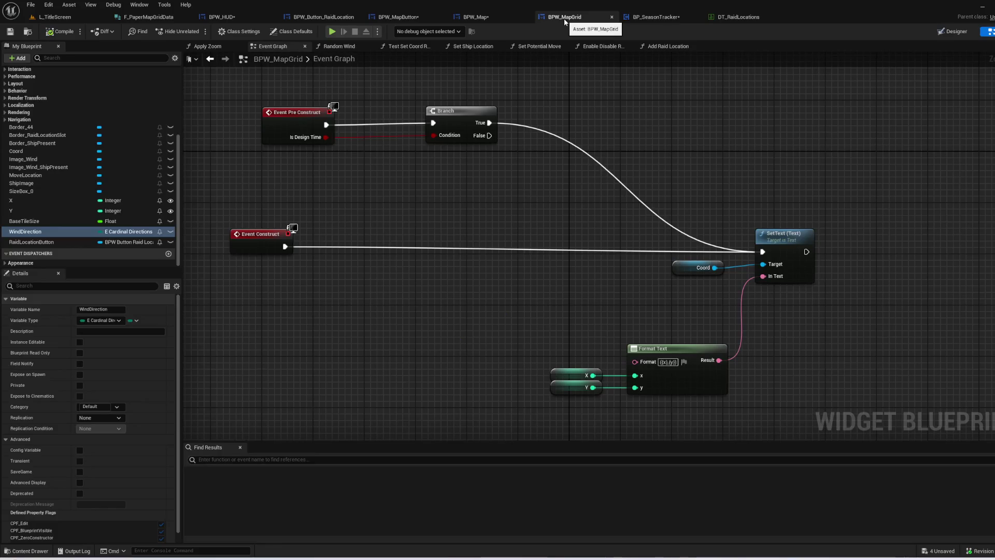
pyautogui.click(502, 17)
pyautogui.moveTo(642, 143); pyautogui.dragTo(151, 252)
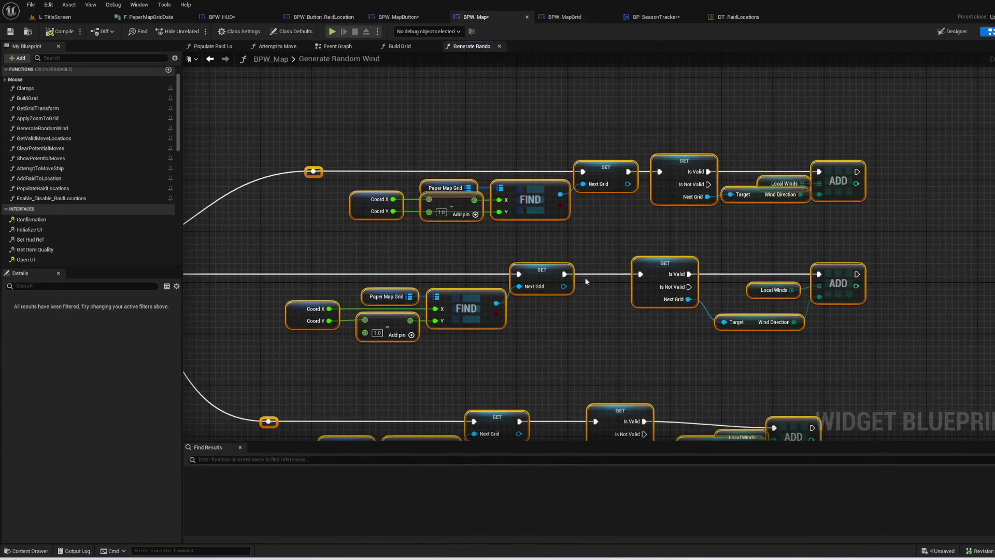
pyautogui.moveTo(689, 233); pyautogui.dragTo(461, 229)
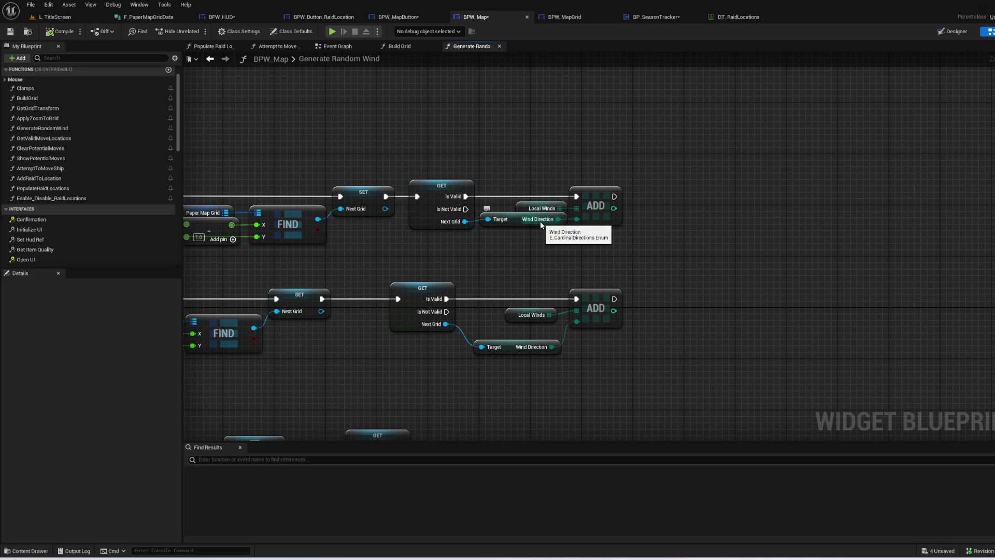
pyautogui.moveTo(516, 177); pyautogui.dragTo(635, 239)
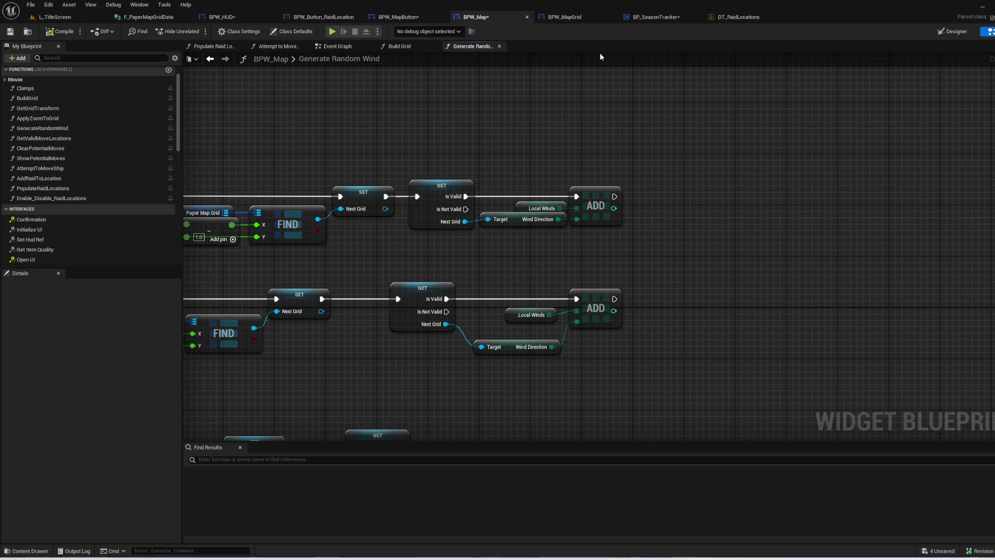
pyautogui.click(654, 17)
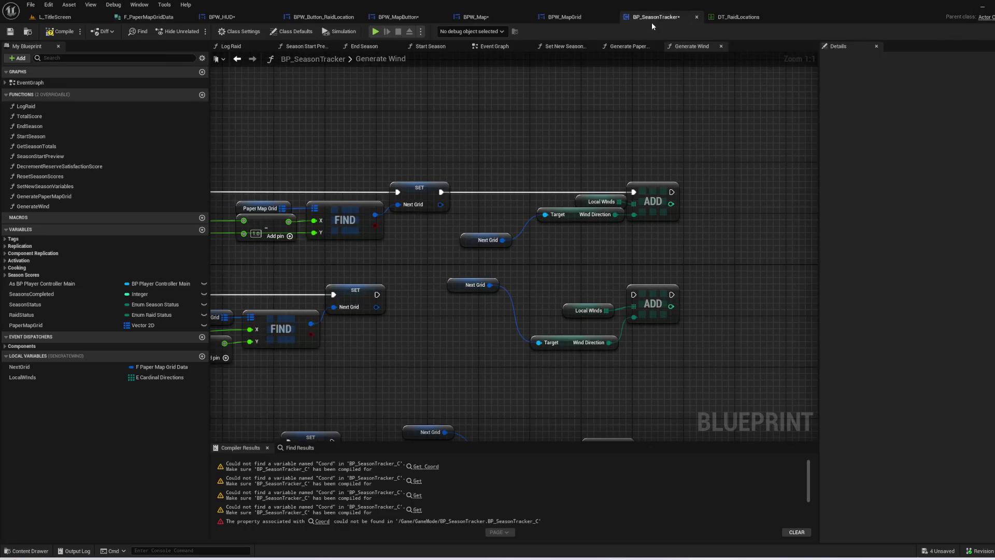
pyautogui.click(567, 217)
# - Feed the top ADD from a Break F_PaperMapGridData on Next Grid instead of the Target getter
pyautogui.press('Delete')
pyautogui.rightClick(503, 239)
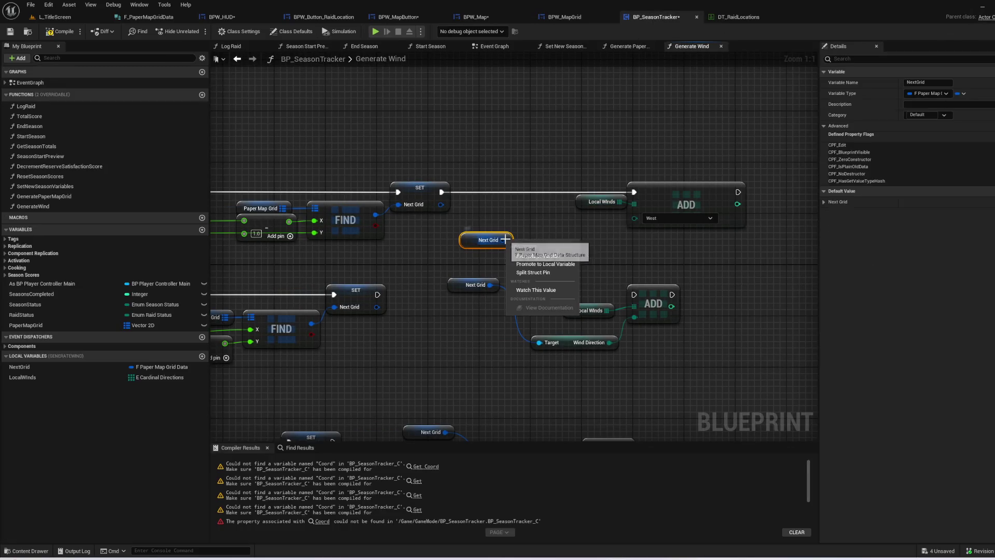
pyautogui.click(510, 220)
pyautogui.moveTo(502, 240); pyautogui.dragTo(546, 241)
pyautogui.write('break')
pyautogui.click(602, 281)
pyautogui.moveTo(606, 290)
pyautogui.mouseDown()
pyautogui.moveTo(567, 276)
pyautogui.moveTo(626, 245)
pyautogui.moveTo(635, 214)
pyautogui.mouseUp()
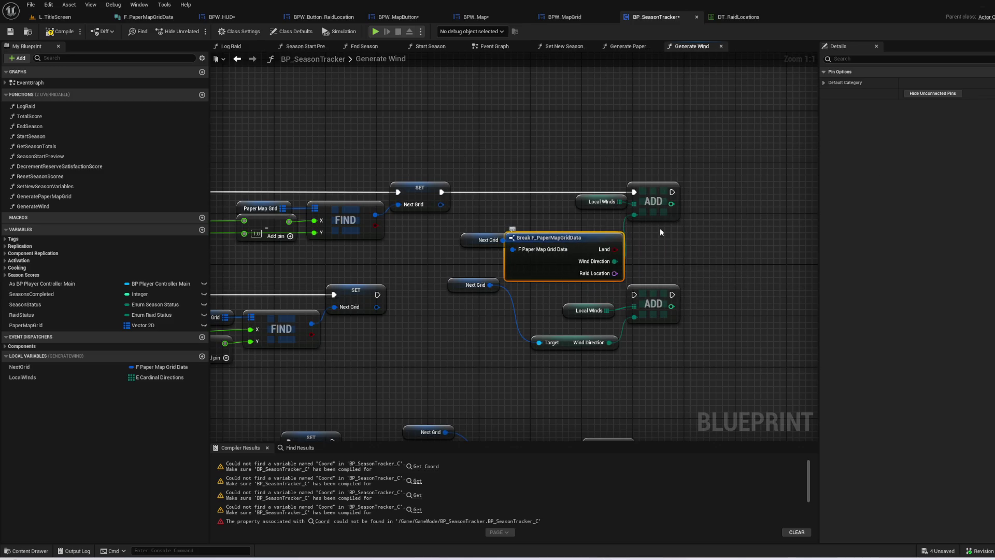
pyautogui.click(932, 93)
pyautogui.moveTo(482, 240)
pyautogui.mouseDown()
pyautogui.moveTo(449, 240)
pyautogui.moveTo(552, 254)
pyautogui.mouseUp()
pyautogui.press('q')
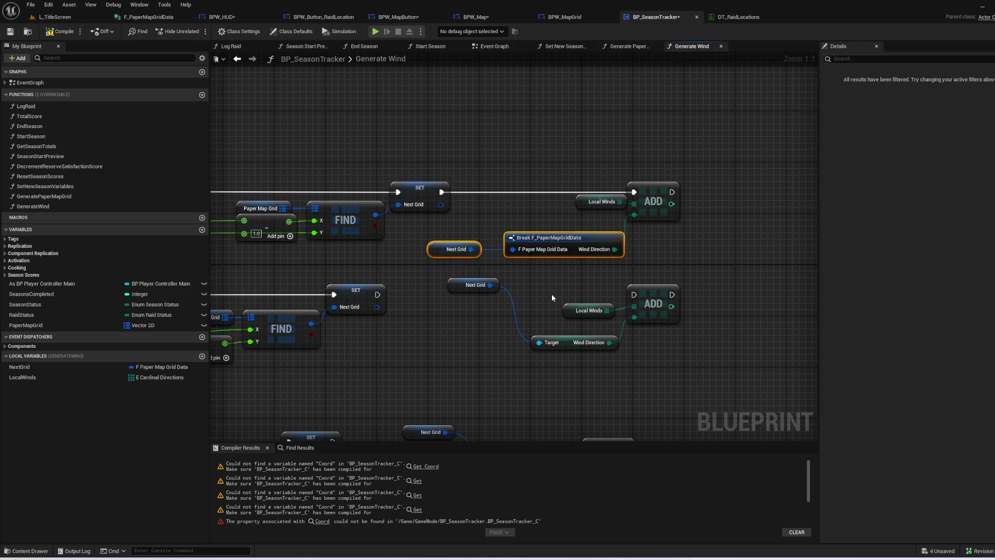
pyautogui.click(653, 201)
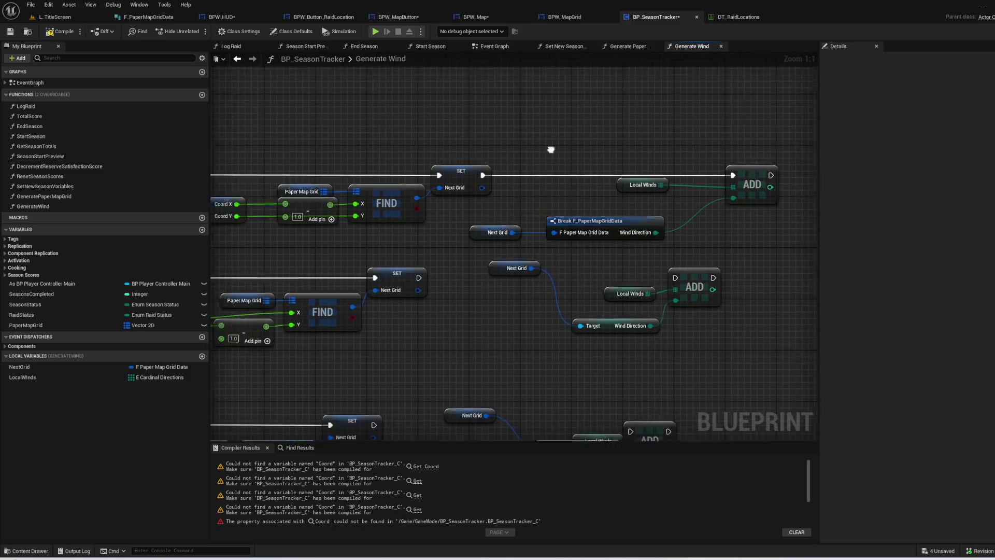
# - Put a Branch before the top SET Next Grid, conditioned on FIND's found result
pyautogui.moveTo(608, 175); pyautogui.dragTo(645, 171)
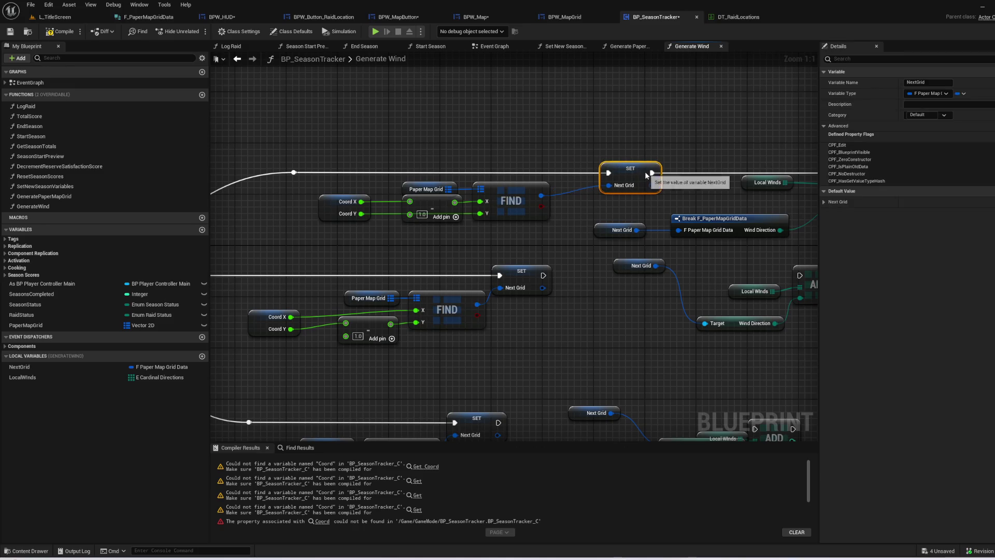
pyautogui.moveTo(521, 253); pyautogui.dragTo(373, 204)
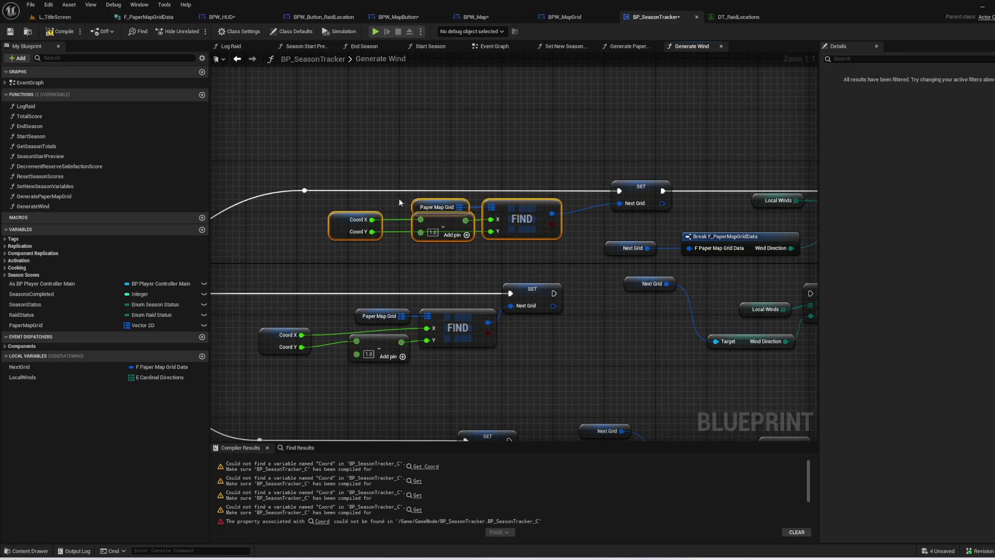
pyautogui.click(634, 151)
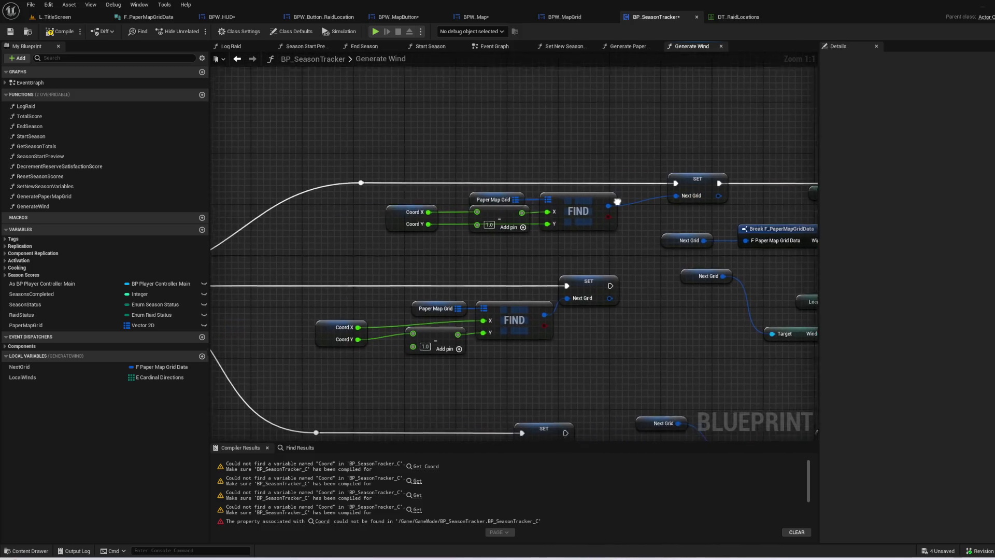
pyautogui.moveTo(645, 245); pyautogui.dragTo(417, 198)
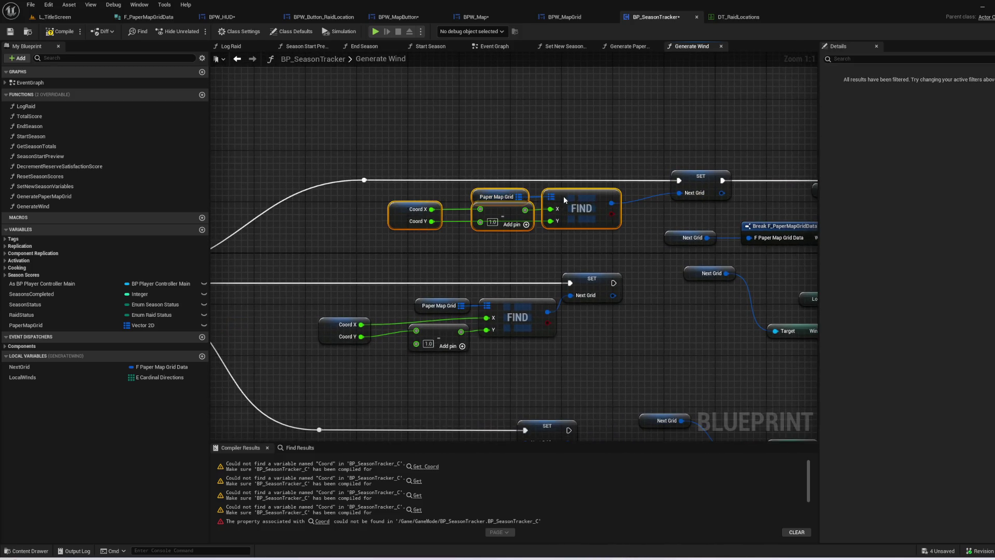
pyautogui.moveTo(564, 196); pyautogui.dragTo(514, 215)
pyautogui.click(569, 162)
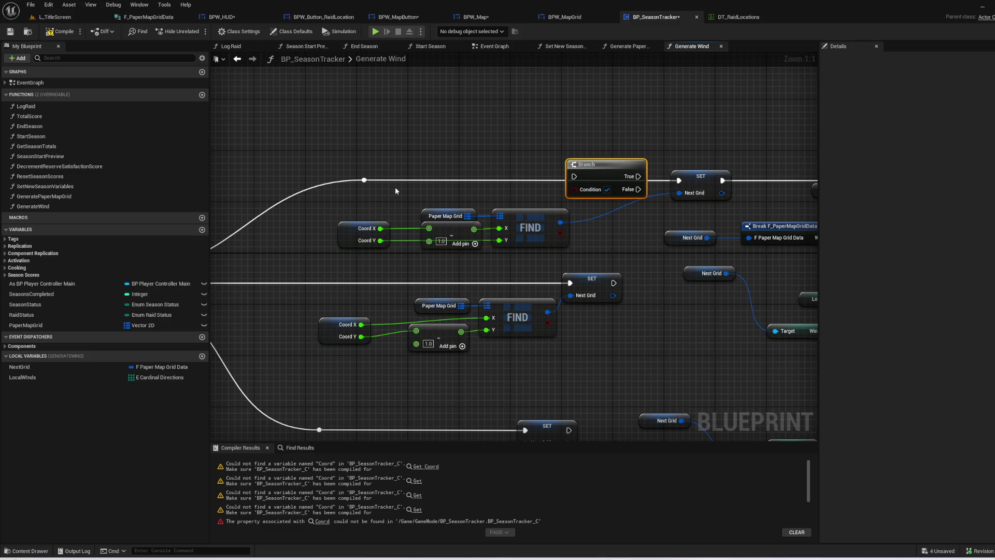
pyautogui.moveTo(364, 180); pyautogui.dragTo(611, 170)
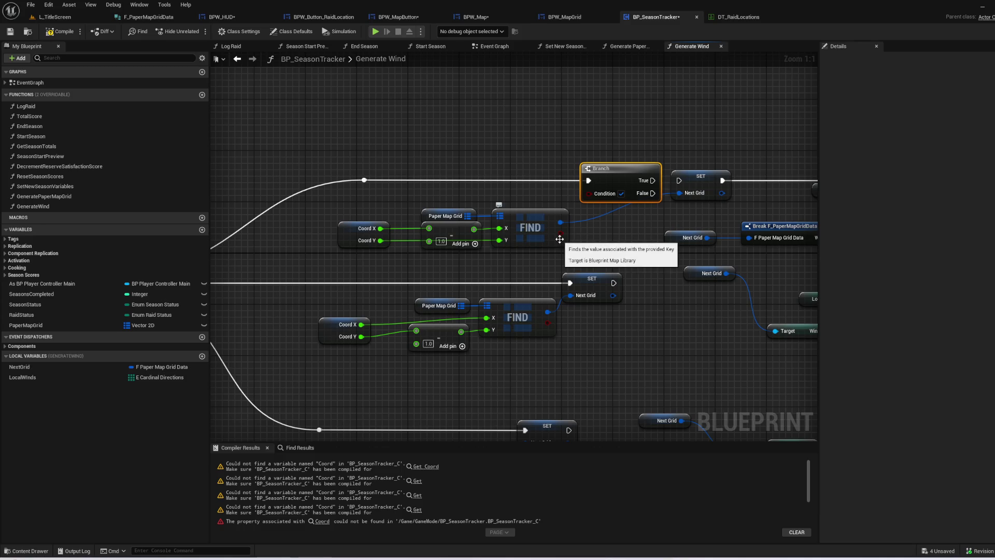
pyautogui.moveTo(560, 233); pyautogui.dragTo(590, 194)
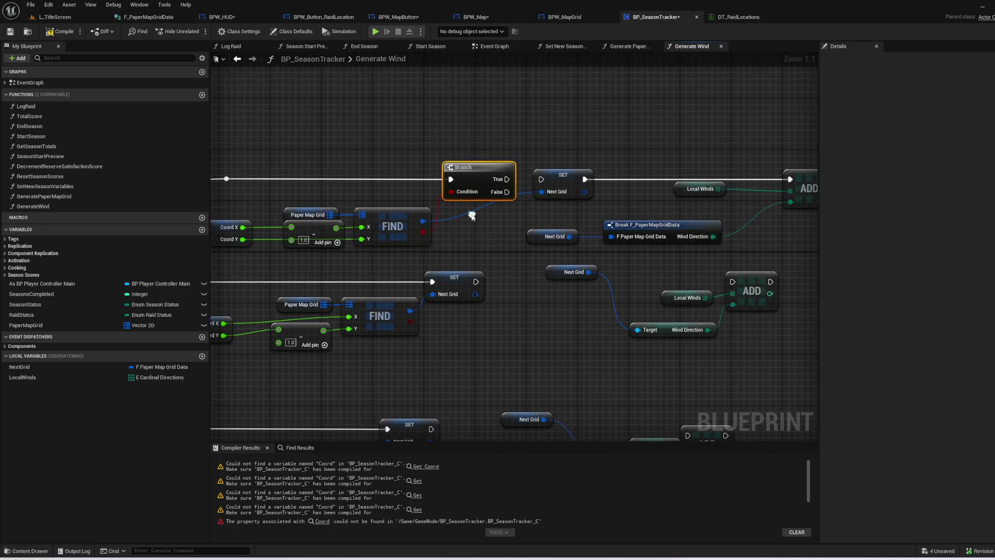
# - Copy the Next Grid and Break pair to the middle ADD and delete the old Target getter
pyautogui.moveTo(513, 272)
pyautogui.mouseDown()
pyautogui.moveTo(480, 291)
pyautogui.moveTo(506, 321)
pyautogui.moveTo(649, 278)
pyautogui.moveTo(553, 300)
pyautogui.moveTo(484, 302)
pyautogui.mouseUp()
pyautogui.moveTo(621, 243); pyautogui.dragTo(461, 208)
pyautogui.hotkey('ctrl', 'c')
pyautogui.hotkey('ctrl', 'v')
pyautogui.moveTo(675, 303)
pyautogui.mouseDown()
pyautogui.moveTo(643, 278)
pyautogui.moveTo(627, 307)
pyautogui.mouseUp()
pyautogui.click(638, 262)
pyautogui.moveTo(567, 352); pyautogui.dragTo(475, 306)
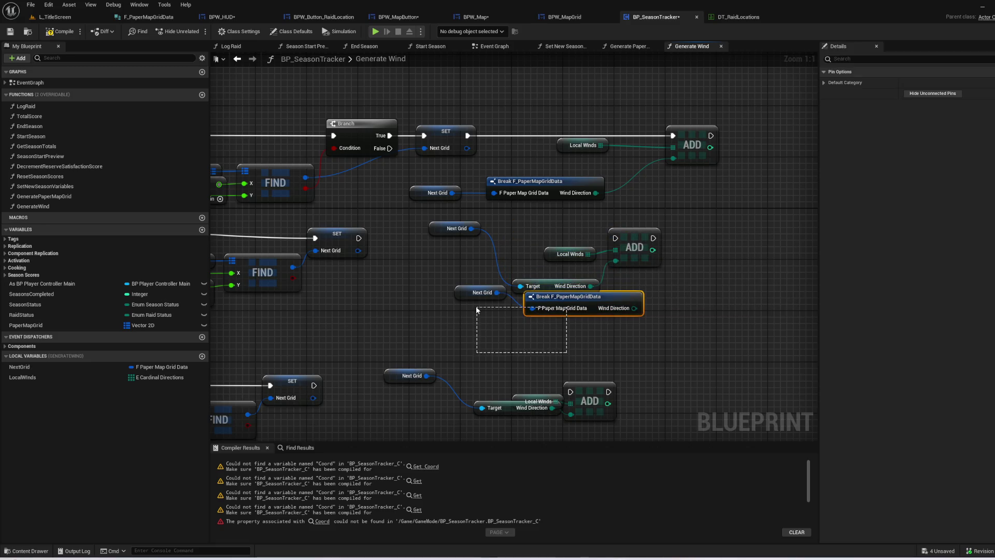
pyautogui.keyDown('shift'); pyautogui.click(479, 292); pyautogui.keyUp('shift')
pyautogui.press('q')
pyautogui.moveTo(622, 296)
pyautogui.mouseDown()
pyautogui.moveTo(565, 309)
pyautogui.moveTo(624, 260)
pyautogui.mouseUp()
pyautogui.click(555, 288)
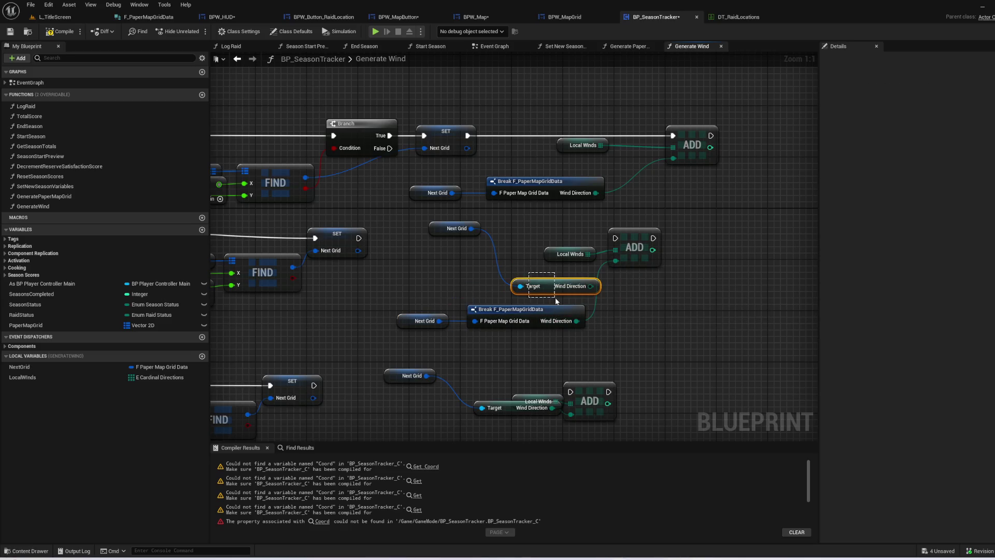
pyautogui.press('Delete')
pyautogui.moveTo(482, 234); pyautogui.dragTo(466, 223)
pyautogui.press('Delete')
# - Duplicate the Next Grid and Break pair for the third ADD and remove its old getter
pyautogui.scroll(-5, 458, 172)
pyautogui.moveTo(596, 176); pyautogui.dragTo(443, 232)
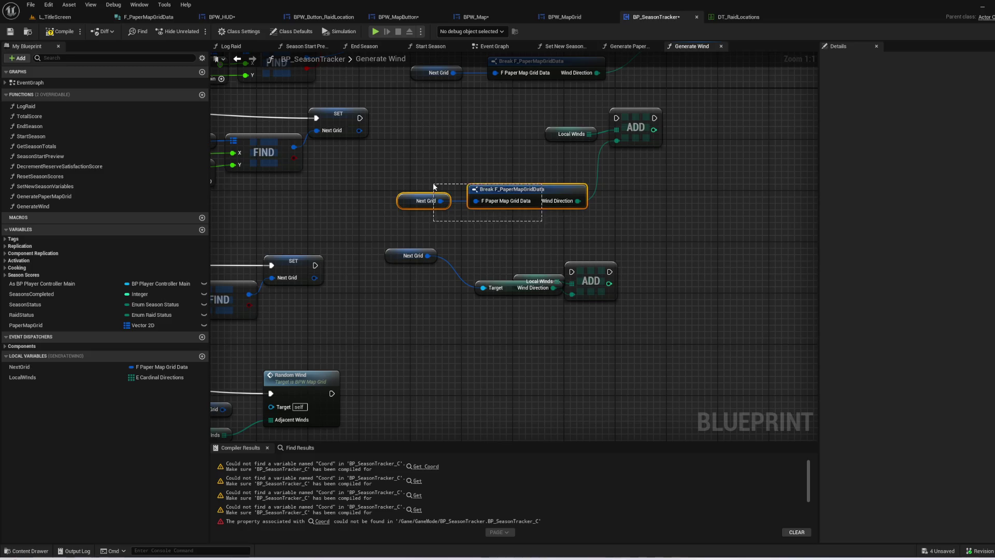
pyautogui.hotkey('ctrl', 'w')
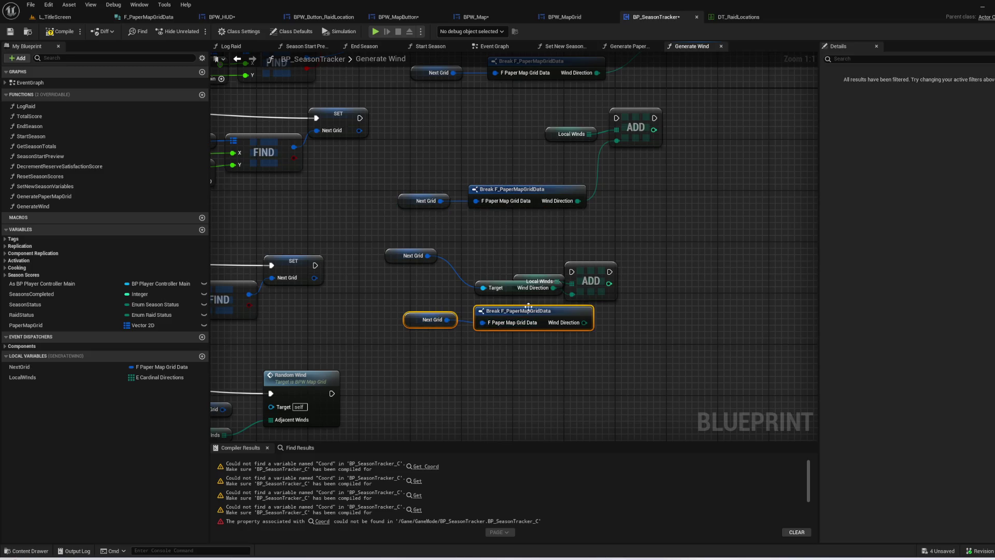
pyautogui.moveTo(544, 315)
pyautogui.mouseDown()
pyautogui.moveTo(507, 315)
pyautogui.moveTo(571, 293)
pyautogui.mouseUp()
pyautogui.moveTo(417, 236); pyautogui.dragTo(497, 285)
pyautogui.press('Delete')
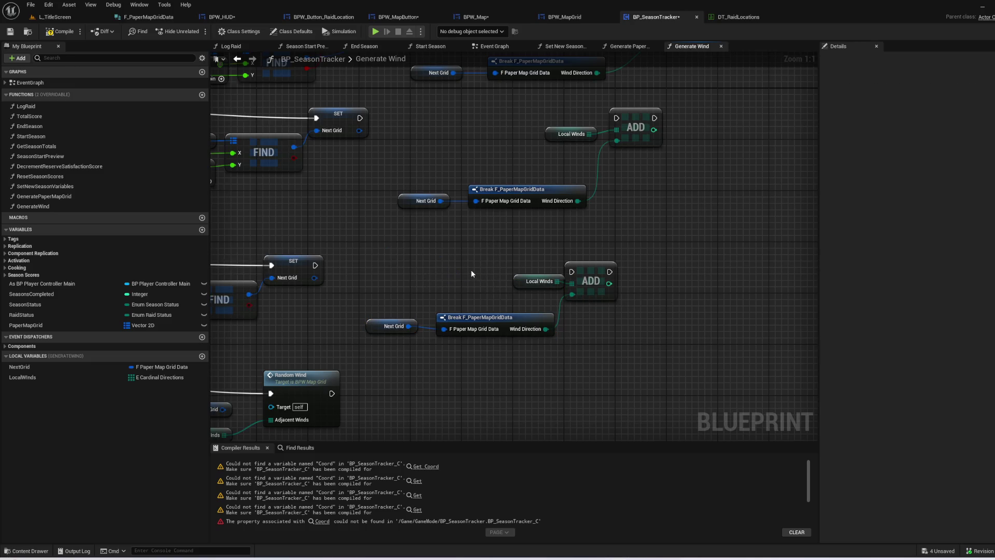
# - Gate the middle SET Next Grid with a second Branch driven by the middle FIND's found result
pyautogui.moveTo(317, 267)
pyautogui.mouseDown()
pyautogui.moveTo(446, 435)
pyautogui.moveTo(431, 363)
pyautogui.moveTo(436, 401)
pyautogui.mouseUp()
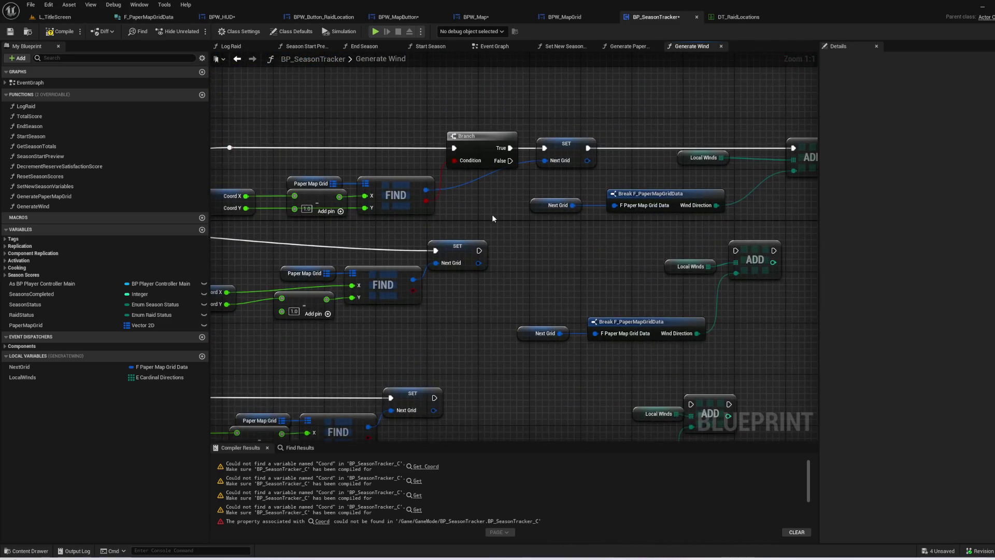
pyautogui.click(480, 151)
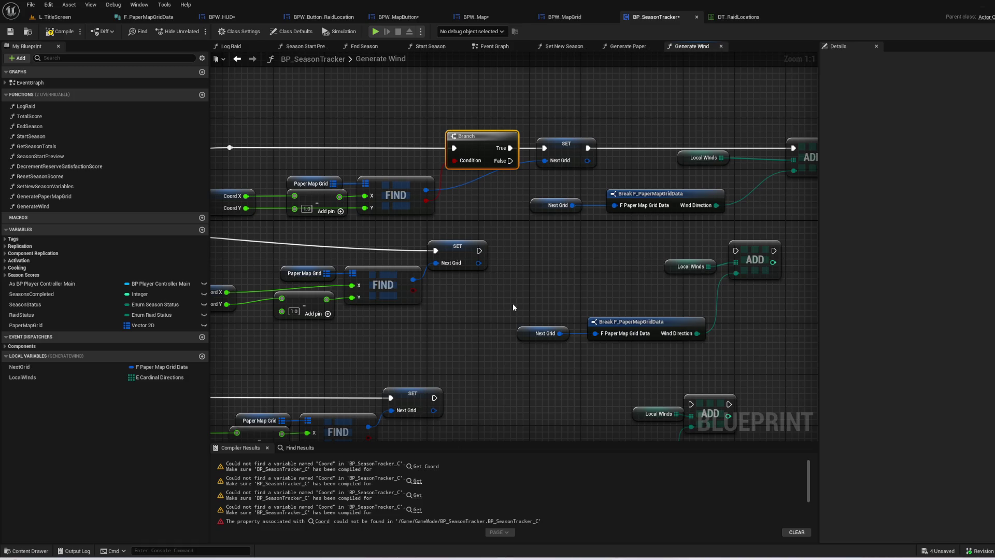
pyautogui.moveTo(473, 252)
pyautogui.mouseDown()
pyautogui.moveTo(478, 237)
pyautogui.moveTo(529, 232)
pyautogui.mouseUp()
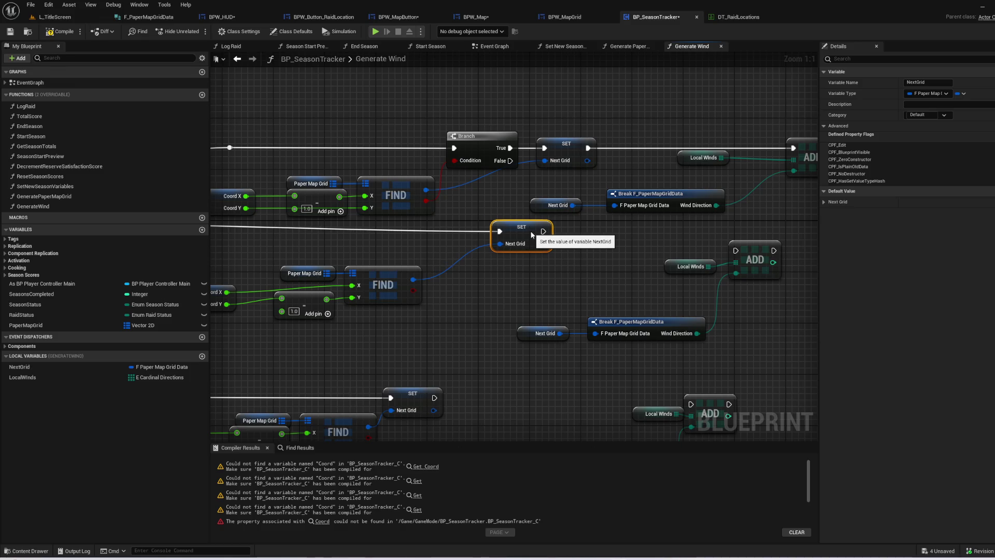
pyautogui.moveTo(531, 233); pyautogui.dragTo(472, 228)
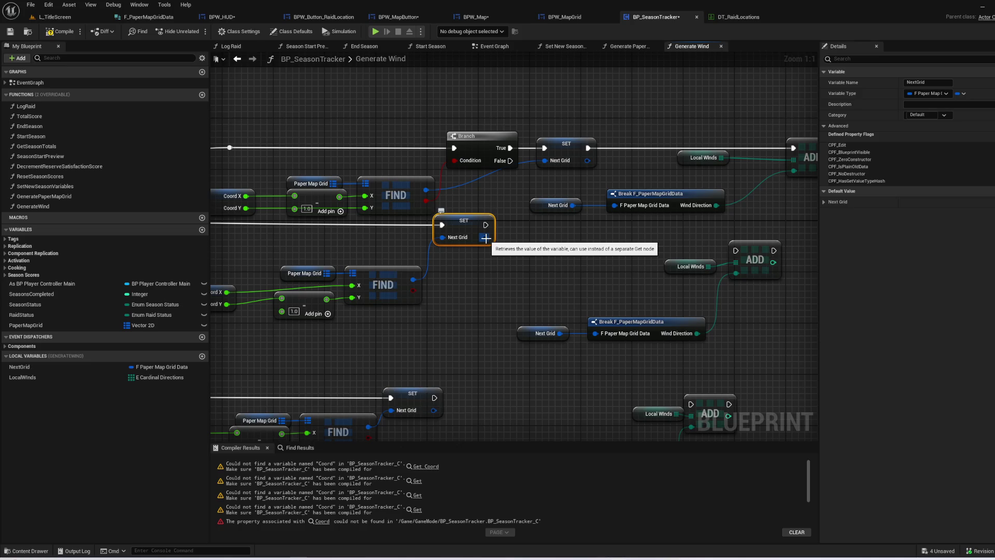
pyautogui.moveTo(462, 221); pyautogui.dragTo(512, 221)
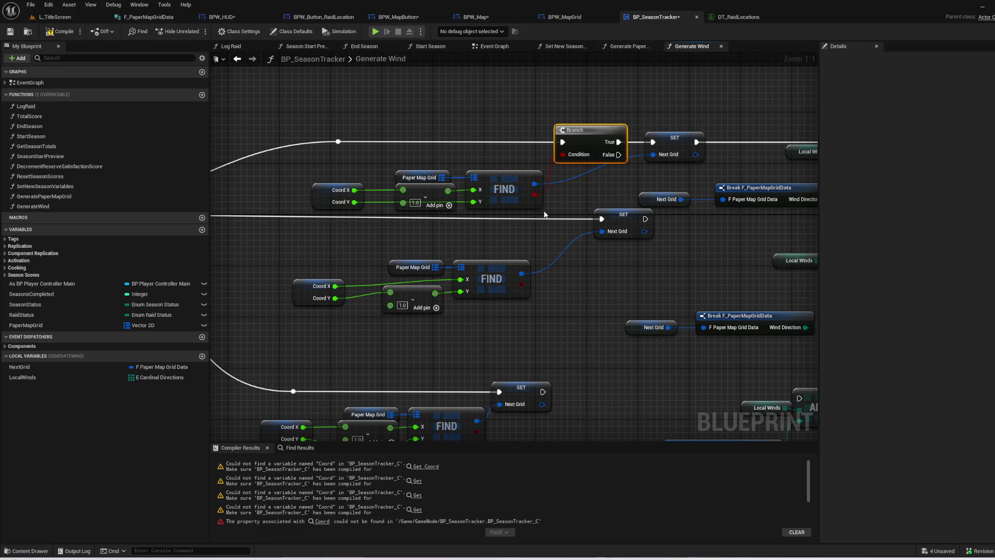
pyautogui.hotkey('ctrl', 'v')
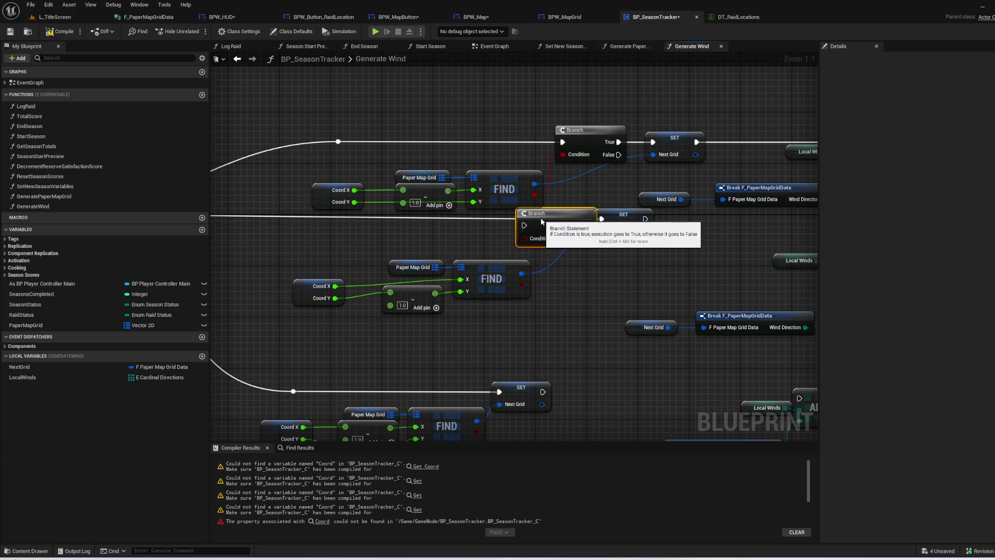
pyautogui.moveTo(369, 309)
pyautogui.mouseDown()
pyautogui.moveTo(536, 252)
pyautogui.moveTo(498, 265)
pyautogui.mouseUp()
pyautogui.click(585, 275)
pyautogui.moveTo(565, 283); pyautogui.dragTo(599, 224)
pyautogui.moveTo(306, 242); pyautogui.dragTo(358, 236)
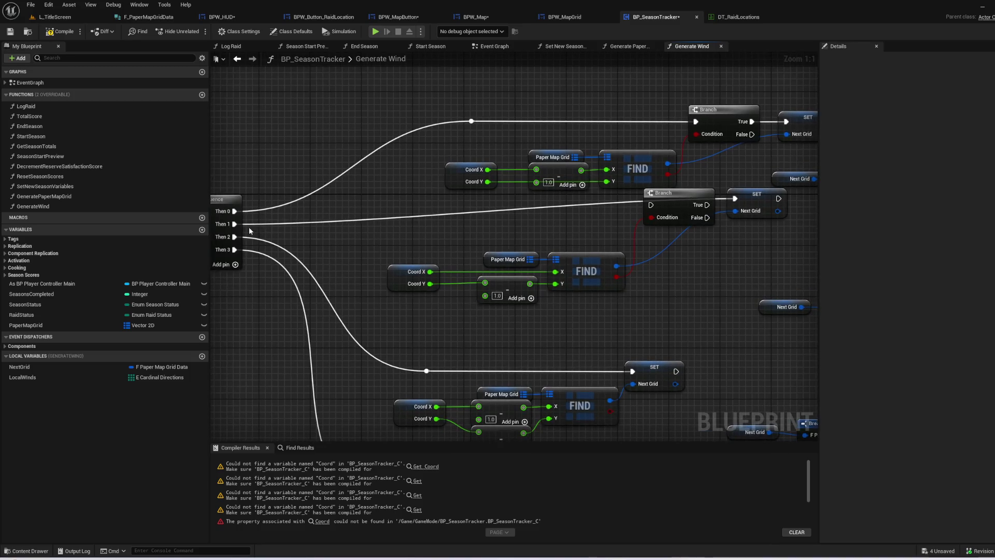
pyautogui.moveTo(676, 204)
pyautogui.mouseDown()
pyautogui.moveTo(663, 210)
pyautogui.moveTo(711, 218)
pyautogui.moveTo(735, 199)
pyautogui.mouseUp()
pyautogui.moveTo(748, 242); pyautogui.dragTo(514, 263)
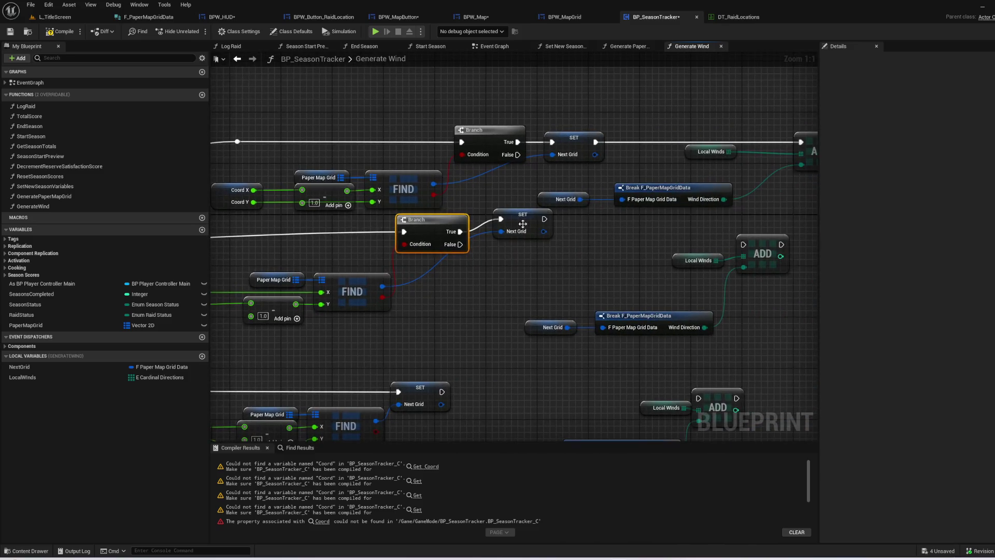
pyautogui.keyDown('ctrl'); pyautogui.click(539, 228); pyautogui.keyUp('ctrl')
pyautogui.moveTo(539, 229)
pyautogui.mouseDown()
pyautogui.moveTo(549, 245)
pyautogui.moveTo(539, 242)
pyautogui.mouseUp()
pyautogui.click(628, 238)
pyautogui.moveTo(603, 261); pyautogui.dragTo(504, 241)
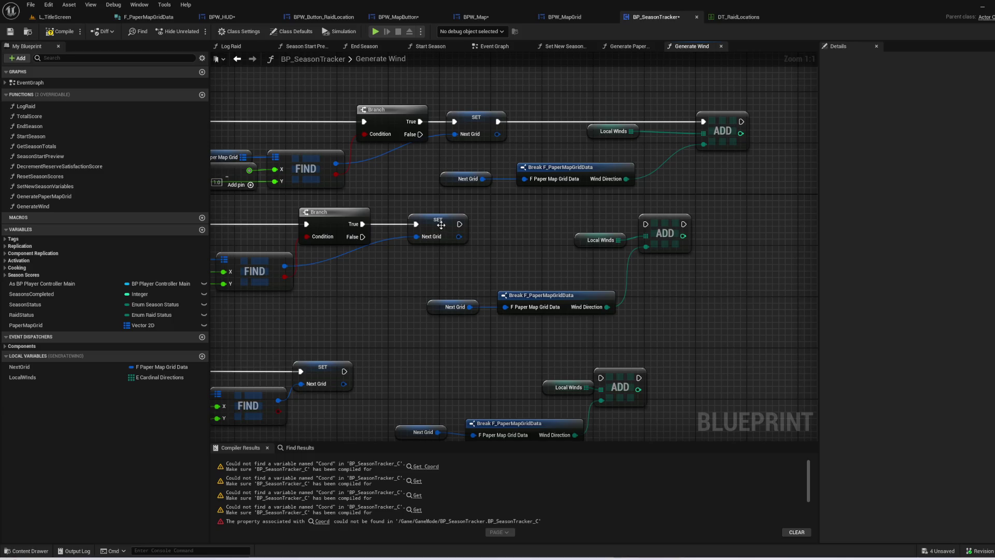
pyautogui.moveTo(289, 276); pyautogui.dragTo(342, 252)
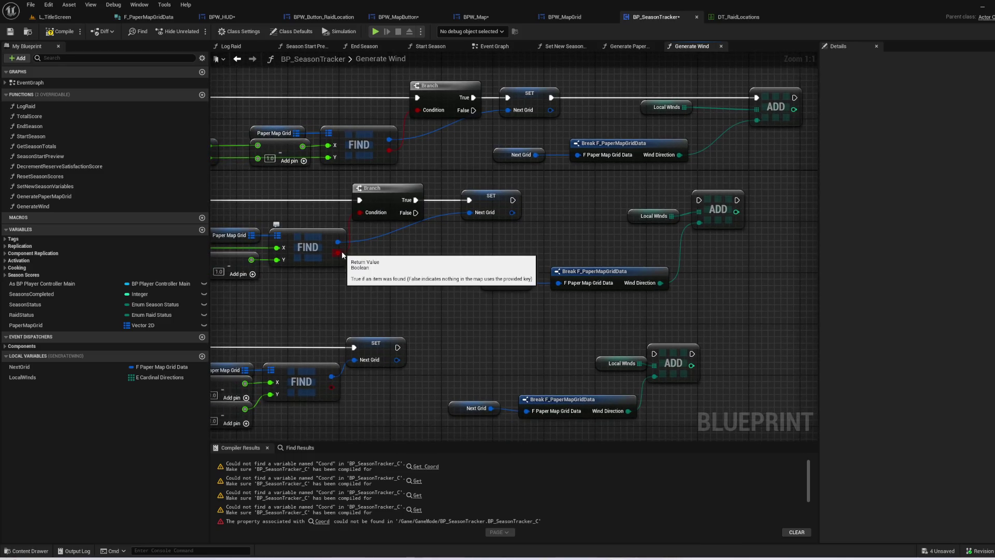
pyautogui.moveTo(485, 215)
pyautogui.mouseDown()
pyautogui.moveTo(631, 113)
pyautogui.moveTo(861, 22)
pyautogui.moveTo(795, 50)
pyautogui.moveTo(656, 155)
pyautogui.mouseUp()
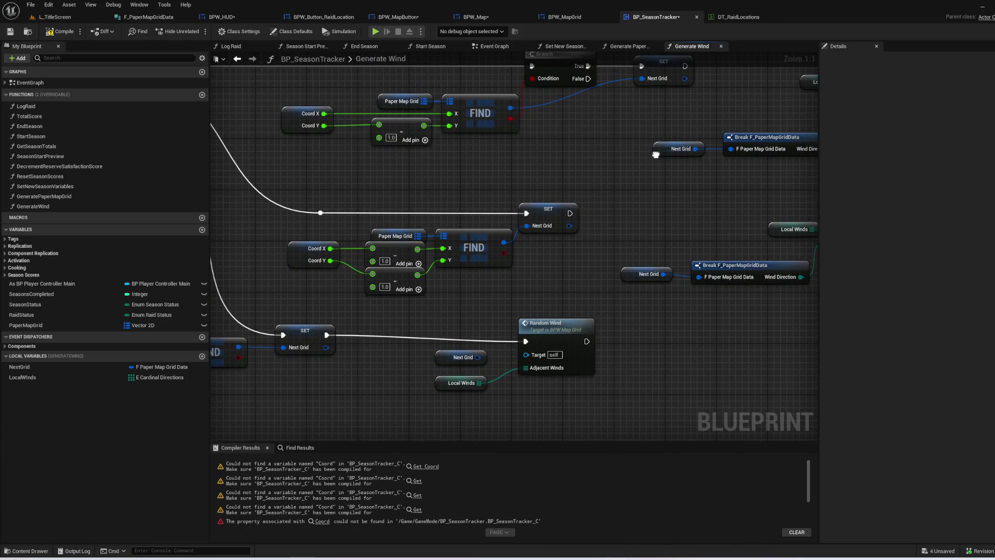
pyautogui.moveTo(655, 154)
pyautogui.mouseDown()
pyautogui.moveTo(643, 171)
pyautogui.moveTo(939, 285)
pyautogui.moveTo(440, 327)
pyautogui.mouseUp()
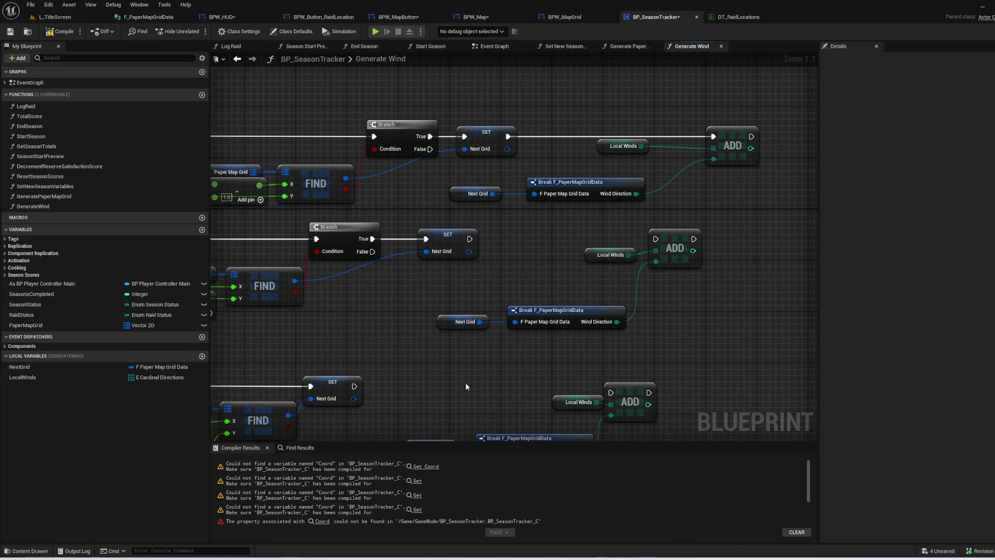
# - Delete the top and middle SET Next Grid nodes and wire the top Branch True straight to ADD
pyautogui.click(472, 245)
pyautogui.moveTo(503, 267); pyautogui.dragTo(555, 275)
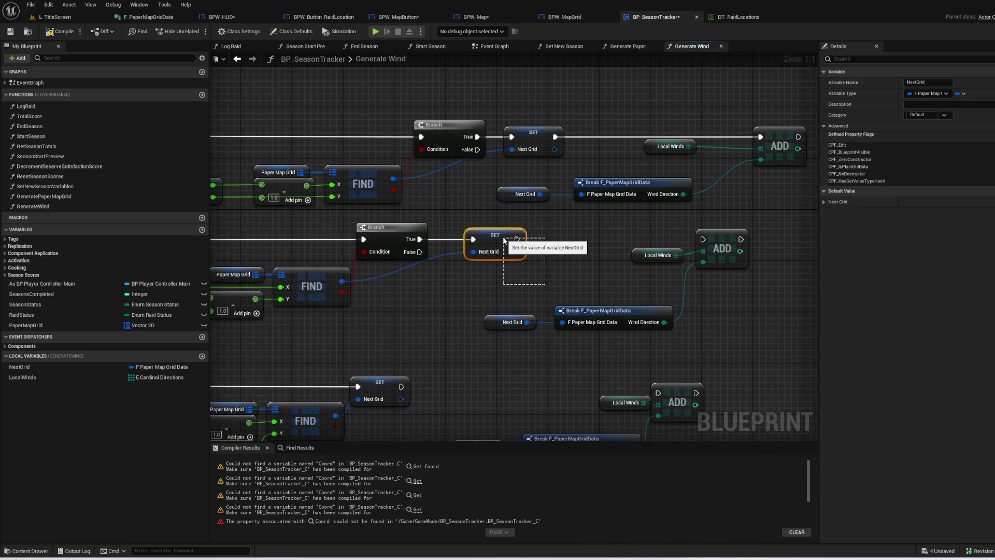
pyautogui.press('Delete')
pyautogui.click(534, 140)
pyautogui.press('Delete')
pyautogui.moveTo(477, 137)
pyautogui.mouseDown()
pyautogui.moveTo(493, 151)
pyautogui.moveTo(818, 150)
pyautogui.moveTo(760, 136)
pyautogui.mouseUp()
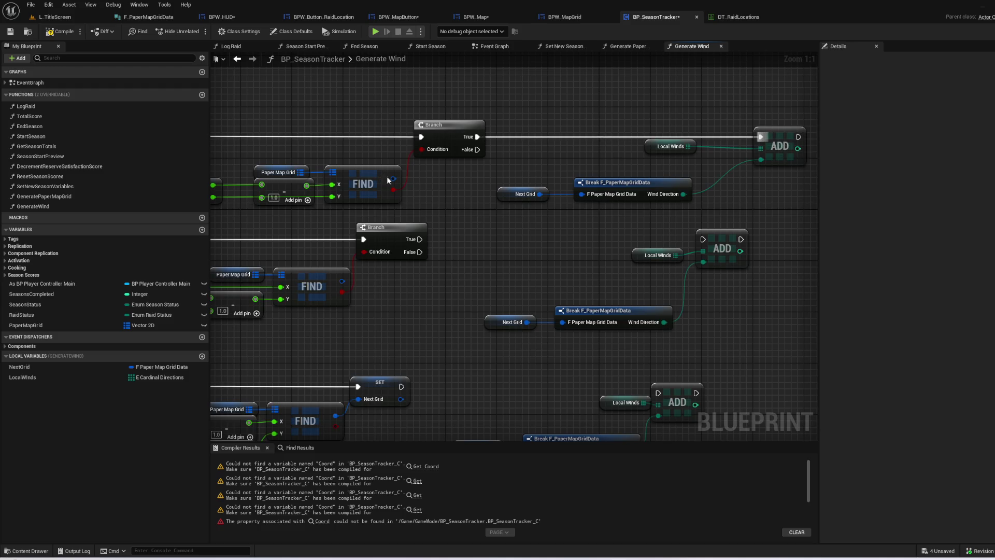
pyautogui.moveTo(387, 180)
pyautogui.mouseDown()
pyautogui.moveTo(374, 211)
pyautogui.moveTo(561, 222)
pyautogui.mouseUp()
pyautogui.moveTo(497, 224); pyautogui.dragTo(480, 247)
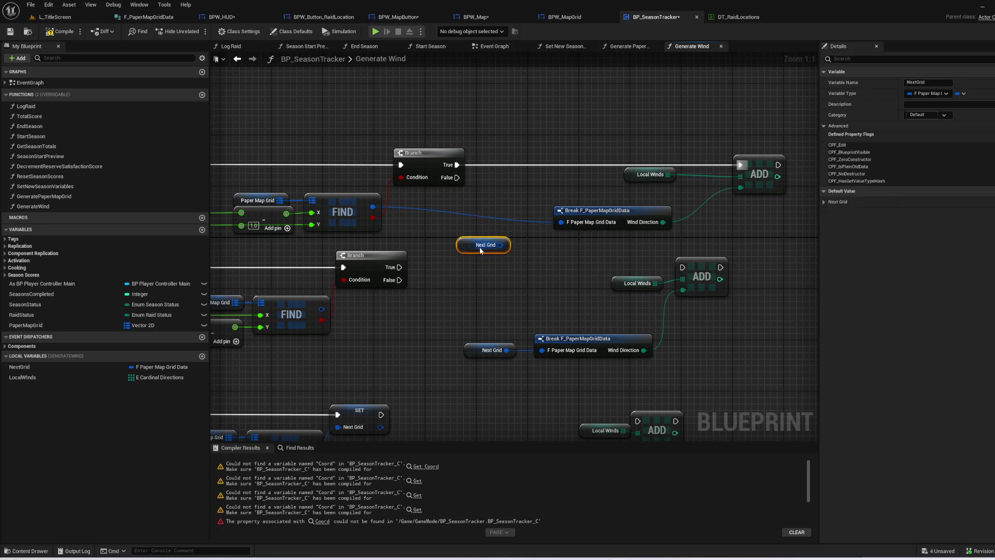
pyautogui.hotkey('ctrl', 'z')
# - Connect the middle Branch True to its ADD and delete the remaining SET Next Grid node
pyautogui.moveTo(375, 226); pyautogui.dragTo(596, 267)
pyautogui.moveTo(454, 184); pyautogui.dragTo(736, 185)
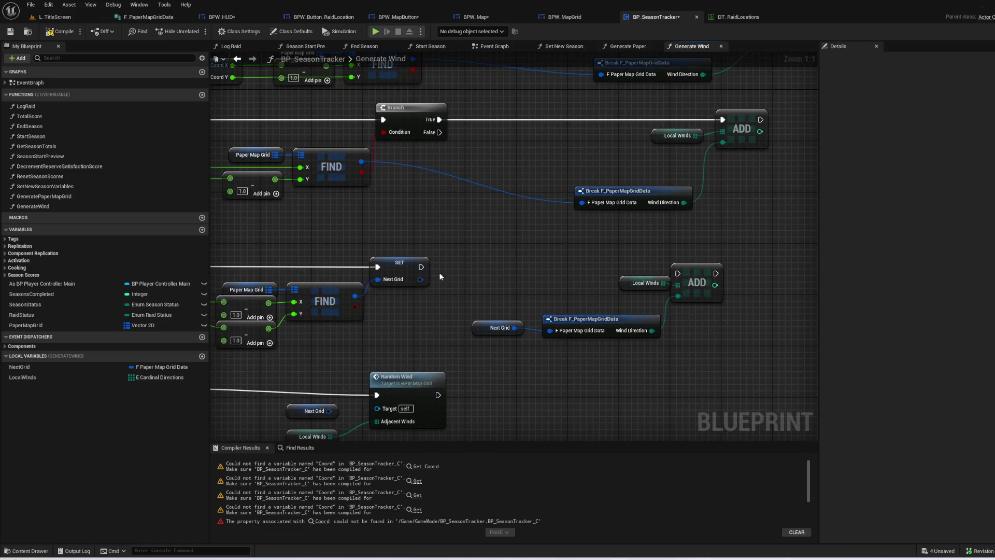
pyautogui.click(419, 265)
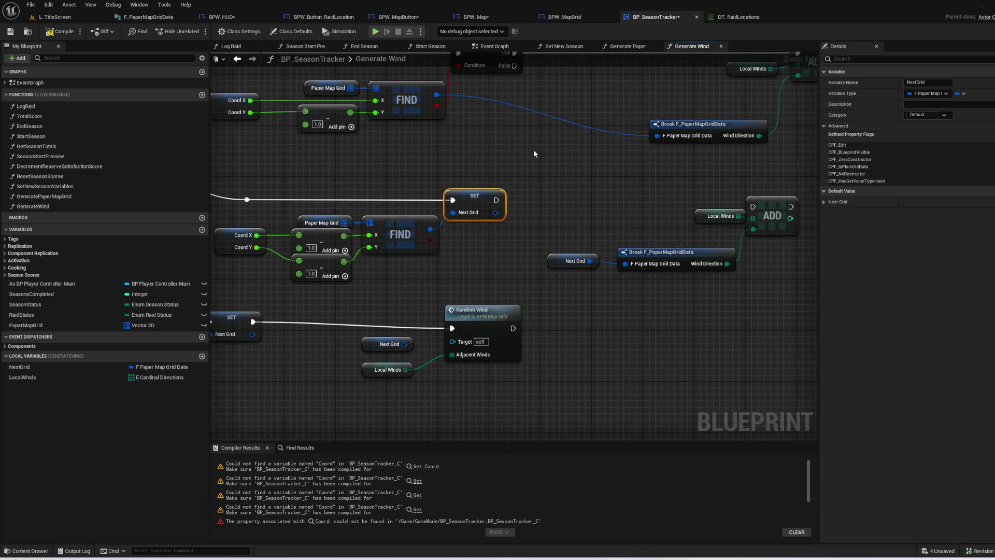
pyautogui.press('Delete')
# - Duplicate the Branch for the lower FIND result, wire its True to ADD, and open Random Wind
pyautogui.click(482, 176)
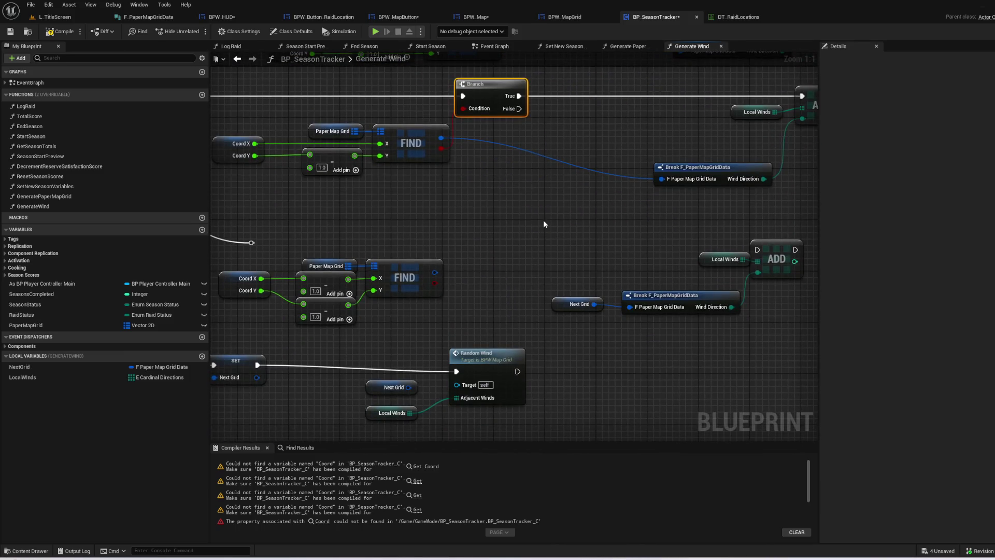
pyautogui.hotkey('ctrl', 'v')
pyautogui.moveTo(435, 283); pyautogui.dragTo(470, 249)
pyautogui.click(362, 232)
pyautogui.moveTo(252, 242)
pyautogui.mouseDown()
pyautogui.moveTo(427, 244)
pyautogui.moveTo(467, 228)
pyautogui.moveTo(469, 237)
pyautogui.moveTo(450, 244)
pyautogui.moveTo(620, 275)
pyautogui.moveTo(592, 277)
pyautogui.mouseUp()
pyautogui.moveTo(637, 199); pyautogui.dragTo(610, 223)
pyautogui.moveTo(496, 234)
pyautogui.mouseDown()
pyautogui.moveTo(588, 249)
pyautogui.moveTo(730, 249)
pyautogui.mouseUp()
pyautogui.moveTo(468, 225)
pyautogui.mouseDown()
pyautogui.moveTo(467, 235)
pyautogui.moveTo(461, 229)
pyautogui.moveTo(624, 173)
pyautogui.moveTo(617, 367)
pyautogui.moveTo(387, 343)
pyautogui.moveTo(254, 351)
pyautogui.moveTo(462, 251)
pyautogui.moveTo(584, 333)
pyautogui.moveTo(624, 343)
pyautogui.mouseUp()
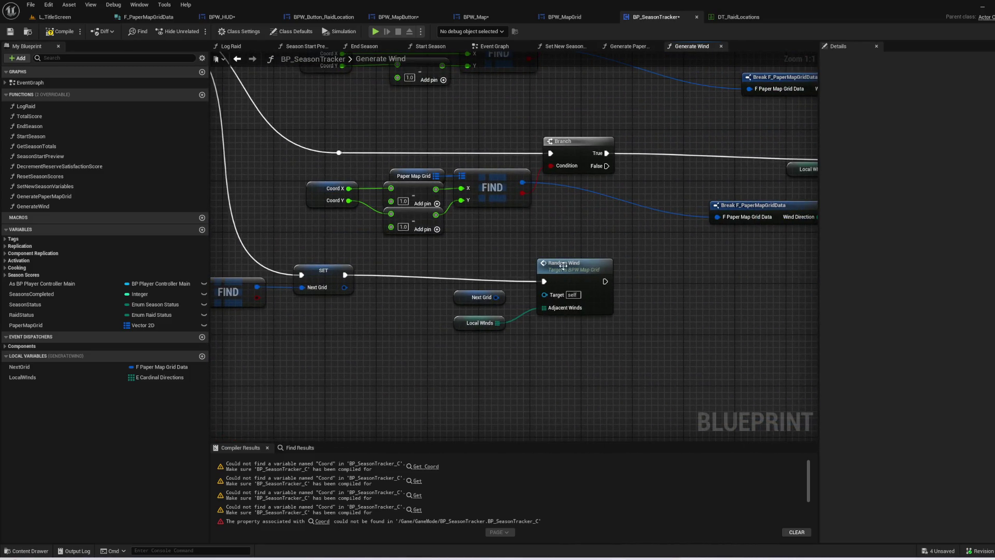
pyautogui.doubleClick(563, 265)
pyautogui.moveTo(562, 264)
pyautogui.mouseDown()
pyautogui.moveTo(430, 324)
pyautogui.moveTo(448, 46)
pyautogui.moveTo(415, 118)
pyautogui.moveTo(529, 260)
pyautogui.moveTo(622, 278)
pyautogui.mouseUp()
# - Copy RandomWind from BPW_MapGrid's function list and go back to the BP_SeasonTracker tab
pyautogui.scroll(-1, 622, 278)
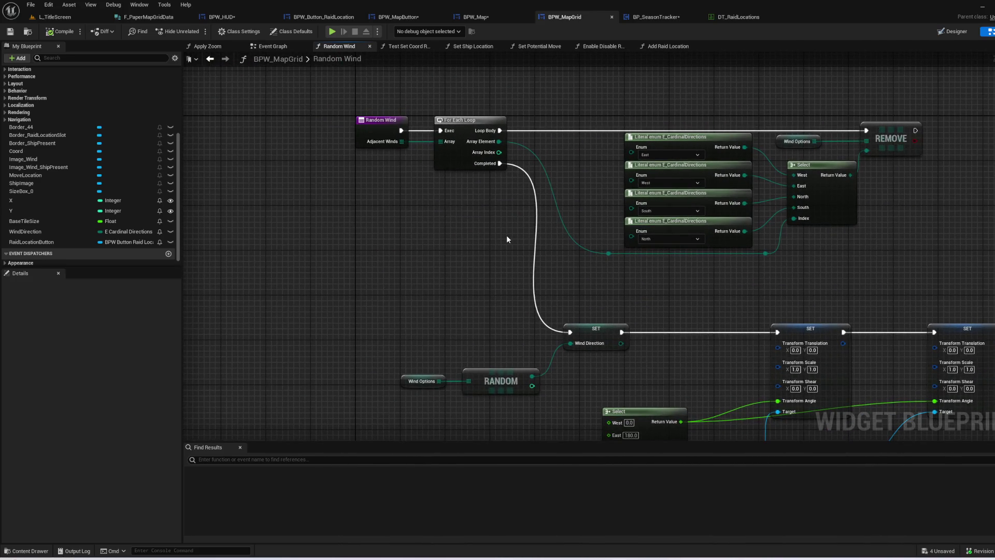
pyautogui.scroll(6, 75, 167)
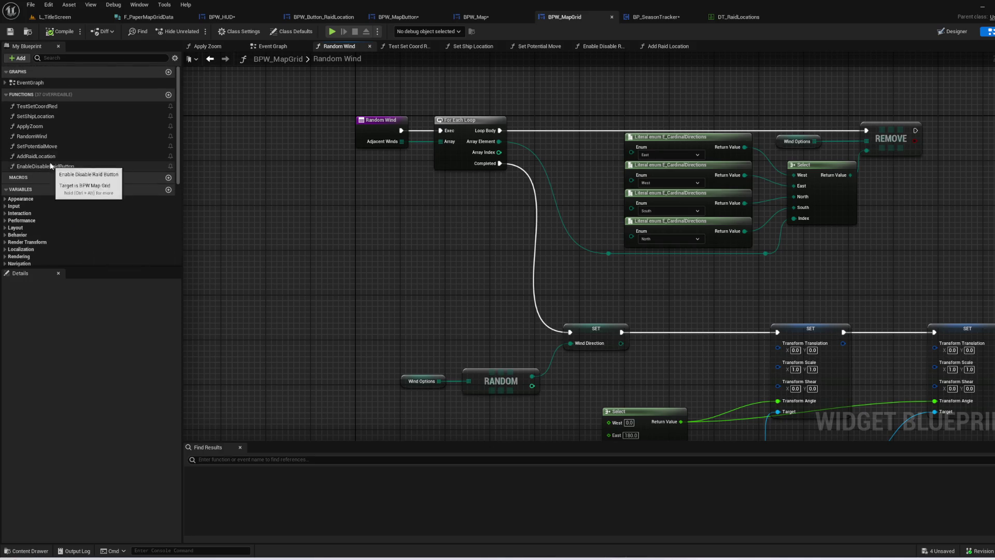
pyautogui.click(41, 166)
pyautogui.click(44, 146)
pyautogui.click(44, 136)
pyautogui.rightClick(43, 138)
pyautogui.click(68, 190)
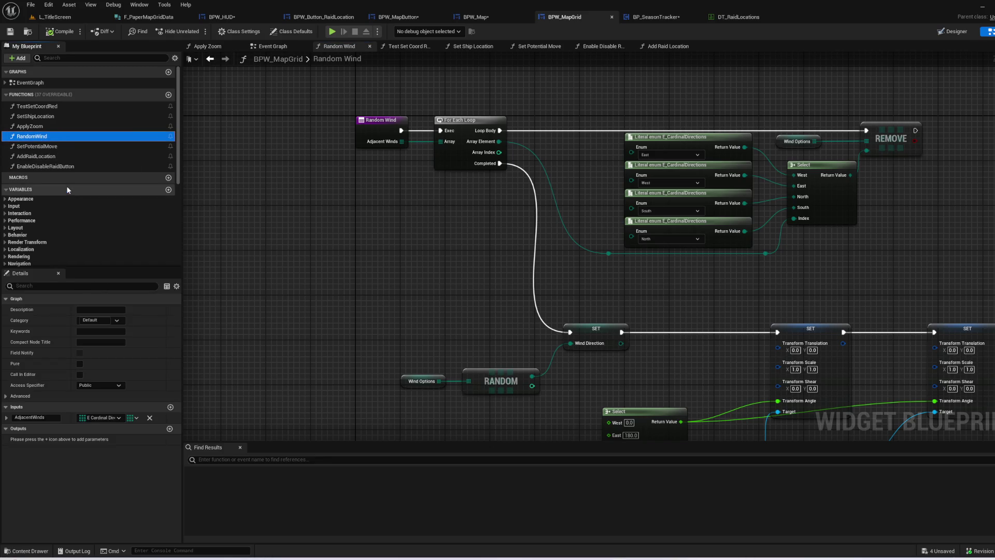
pyautogui.click(657, 17)
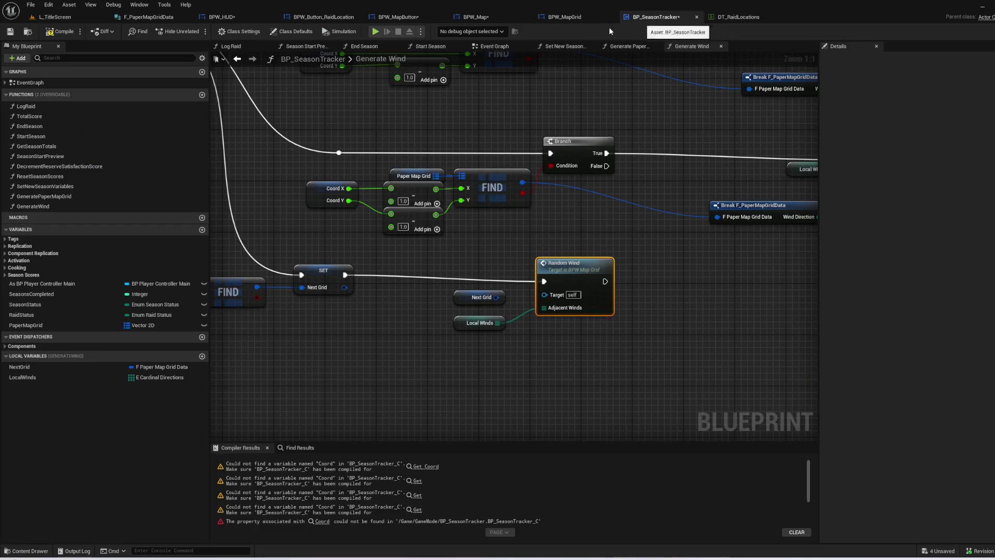
# - Add a new function and paste the copied RandomWind function into BP_SeasonTracker
pyautogui.click(202, 95)
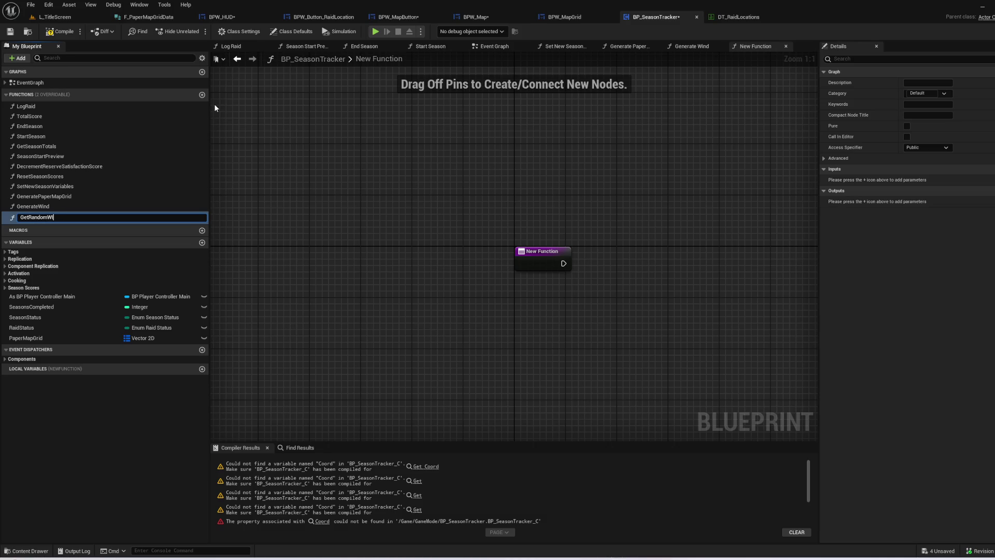
pyautogui.press('Return')
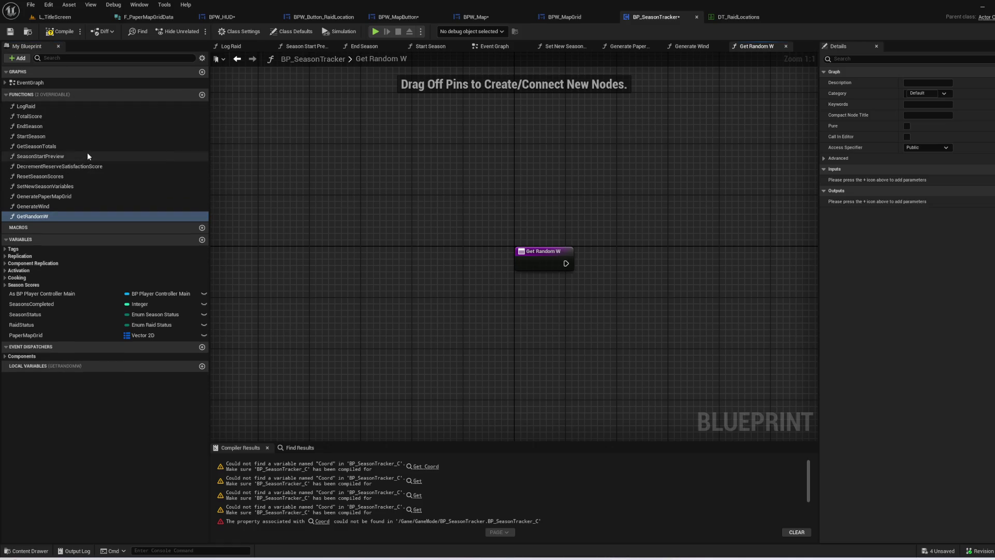
pyautogui.rightClick(60, 92)
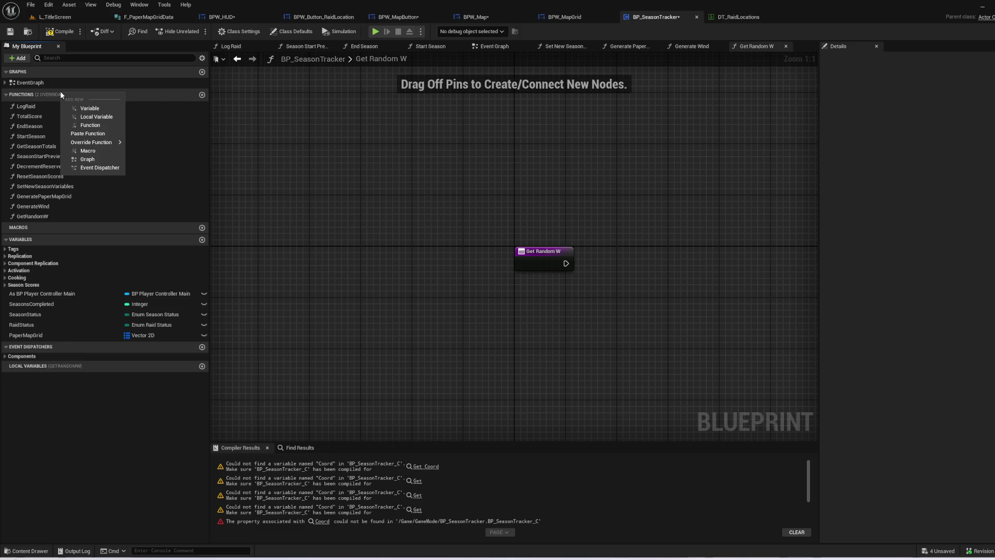
pyautogui.click(107, 134)
pyautogui.press('Return')
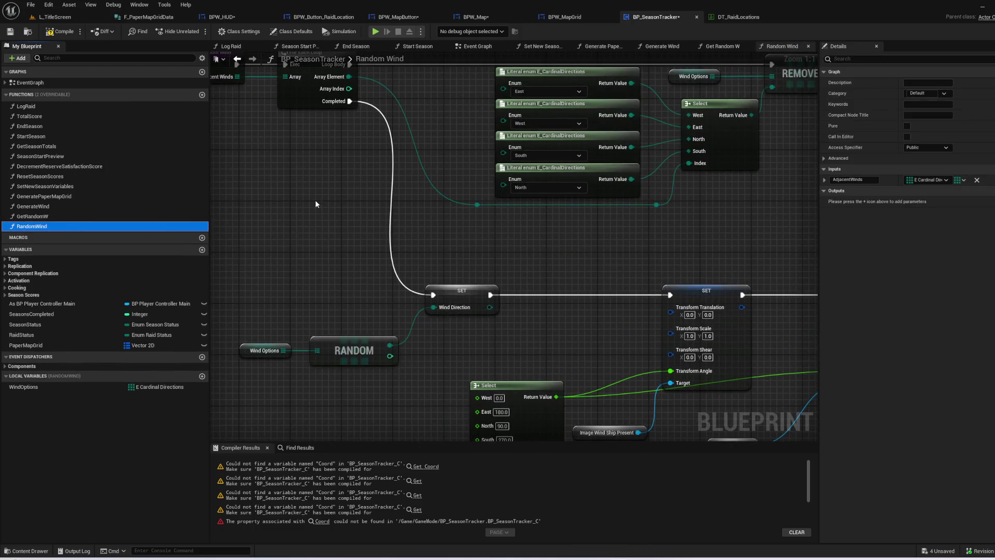
# - Delete the empty GetRandomW function, rename the pasted one GetRandomWind, and compile
pyautogui.click(64, 216)
pyautogui.press('Delete')
pyautogui.click(64, 216)
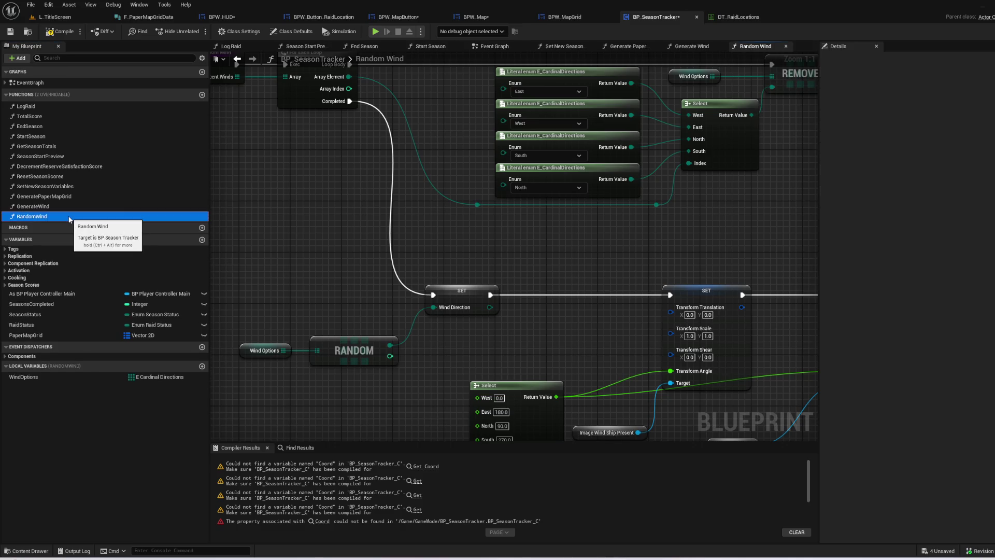
pyautogui.press('F2')
pyautogui.write('Get')
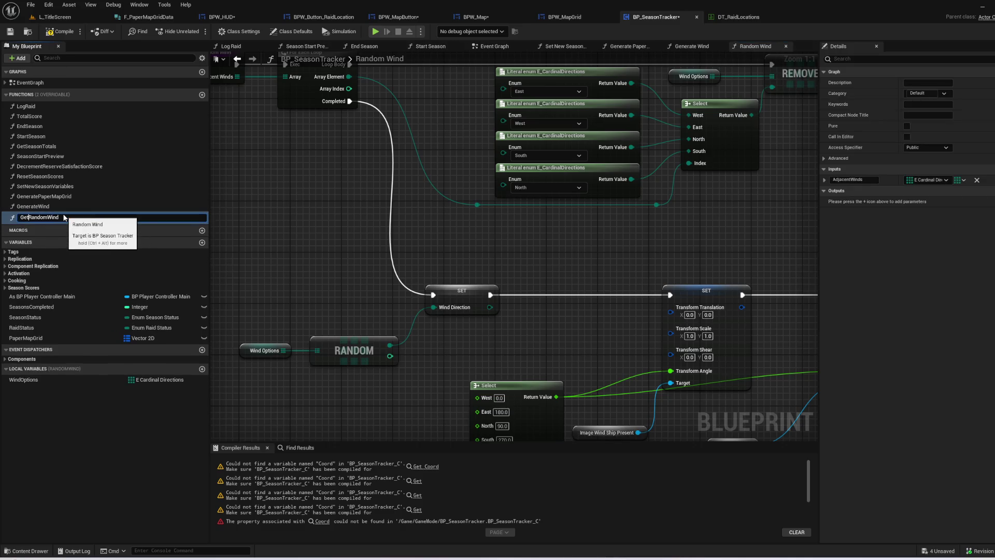
pyautogui.press('Return')
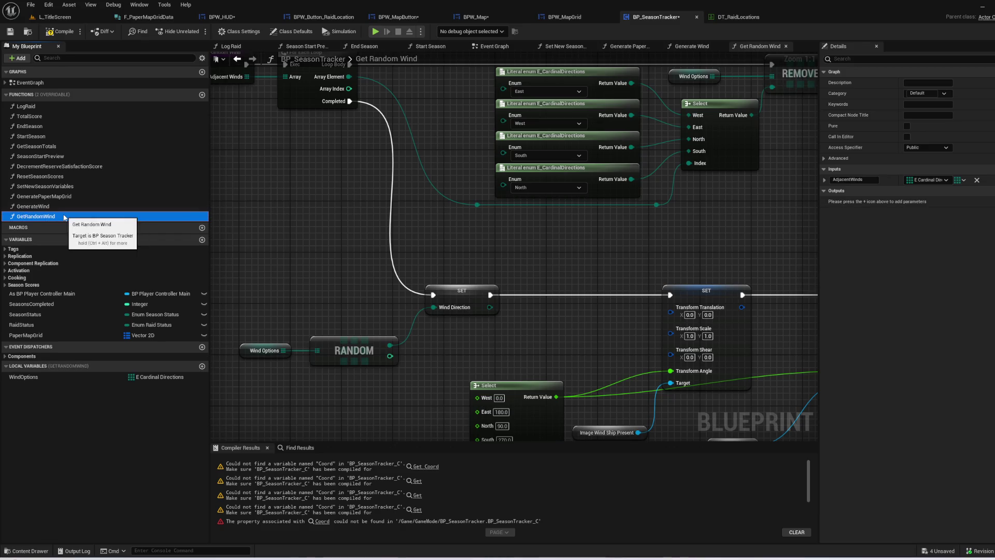
pyautogui.click(618, 258)
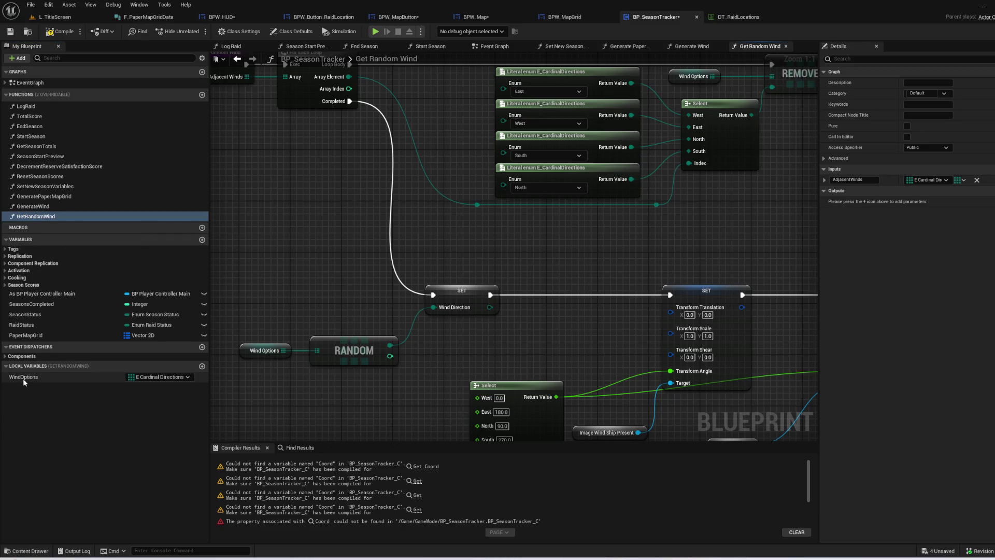
pyautogui.click(58, 31)
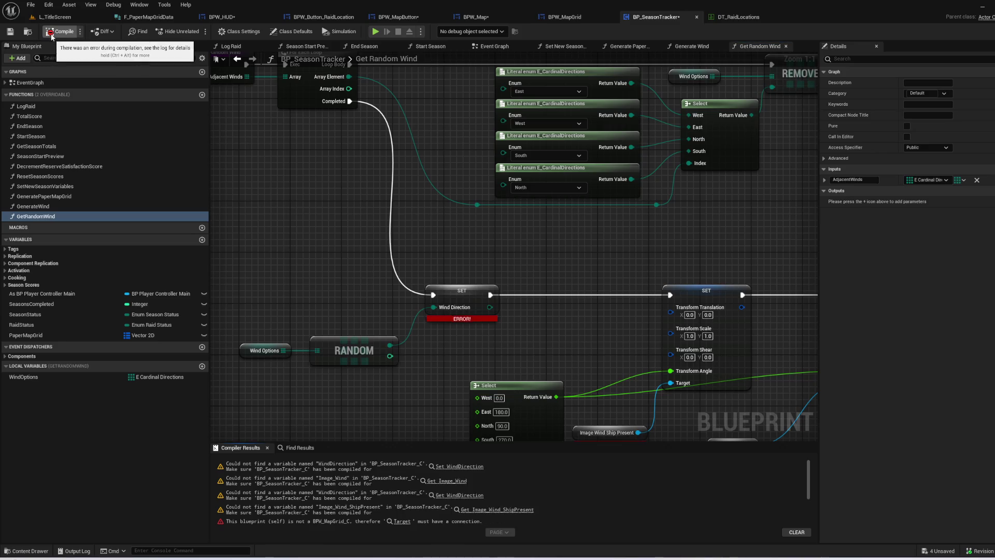
# - Remove the SET, Select, Wind Direction and wind image getter nodes from GetRandomWind
pyautogui.moveTo(463, 265)
pyautogui.mouseDown()
pyautogui.moveTo(656, 325)
pyautogui.moveTo(298, 348)
pyautogui.moveTo(242, 169)
pyautogui.moveTo(282, 180)
pyautogui.moveTo(360, 165)
pyautogui.moveTo(466, 191)
pyautogui.mouseUp()
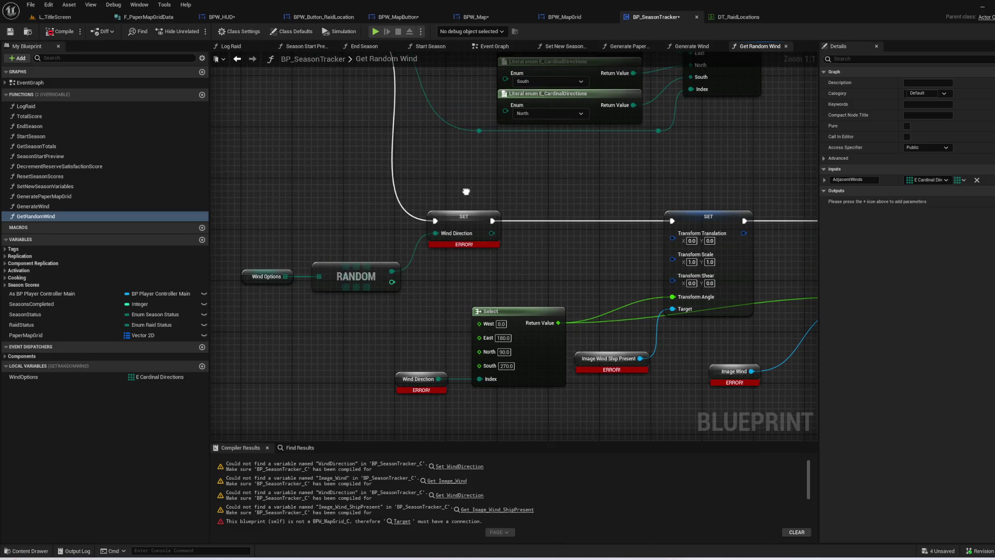
pyautogui.moveTo(456, 236)
pyautogui.mouseDown()
pyautogui.moveTo(311, 249)
pyautogui.moveTo(394, 291)
pyautogui.moveTo(529, 395)
pyautogui.moveTo(506, 452)
pyautogui.moveTo(505, 218)
pyautogui.moveTo(335, 154)
pyautogui.mouseUp()
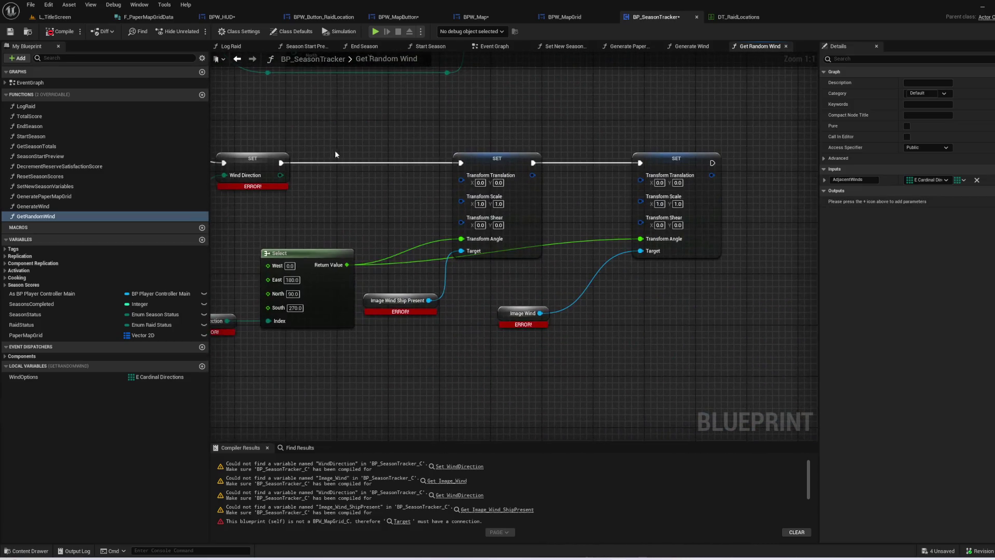
pyautogui.scroll(-1, 453, 309)
pyautogui.moveTo(468, 382)
pyautogui.mouseDown()
pyautogui.moveTo(524, 392)
pyautogui.moveTo(519, 207)
pyautogui.moveTo(399, 175)
pyautogui.mouseUp()
pyautogui.press('Delete')
pyautogui.moveTo(444, 314); pyautogui.dragTo(535, 371)
pyautogui.moveTo(347, 335); pyautogui.dragTo(408, 356)
pyautogui.press('Delete')
pyautogui.click(491, 267)
pyautogui.press('Delete')
pyautogui.moveTo(488, 362); pyautogui.dragTo(514, 373)
pyautogui.moveTo(311, 363)
pyautogui.mouseDown()
pyautogui.moveTo(480, 319)
pyautogui.moveTo(483, 331)
pyautogui.moveTo(311, 101)
pyautogui.moveTo(415, 169)
pyautogui.mouseUp()
# - Wire Completed to the Return Node and RANDOM to Out Item, tidy the nodes, and recompile
pyautogui.click(475, 317)
pyautogui.moveTo(415, 67)
pyautogui.mouseDown()
pyautogui.moveTo(409, 134)
pyautogui.moveTo(578, 381)
pyautogui.moveTo(578, 316)
pyautogui.mouseUp()
pyautogui.click(449, 243)
pyautogui.moveTo(421, 126); pyautogui.dragTo(542, 306)
pyautogui.moveTo(454, 340)
pyautogui.mouseDown()
pyautogui.moveTo(534, 365)
pyautogui.moveTo(540, 325)
pyautogui.mouseUp()
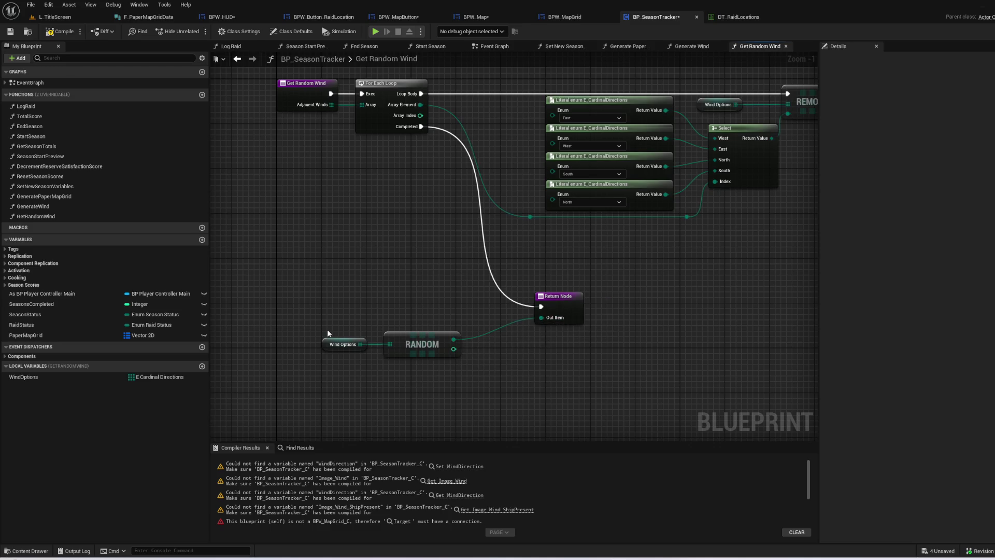
pyautogui.moveTo(406, 183)
pyautogui.mouseDown()
pyautogui.moveTo(392, 205)
pyautogui.moveTo(322, 225)
pyautogui.moveTo(416, 207)
pyautogui.mouseUp()
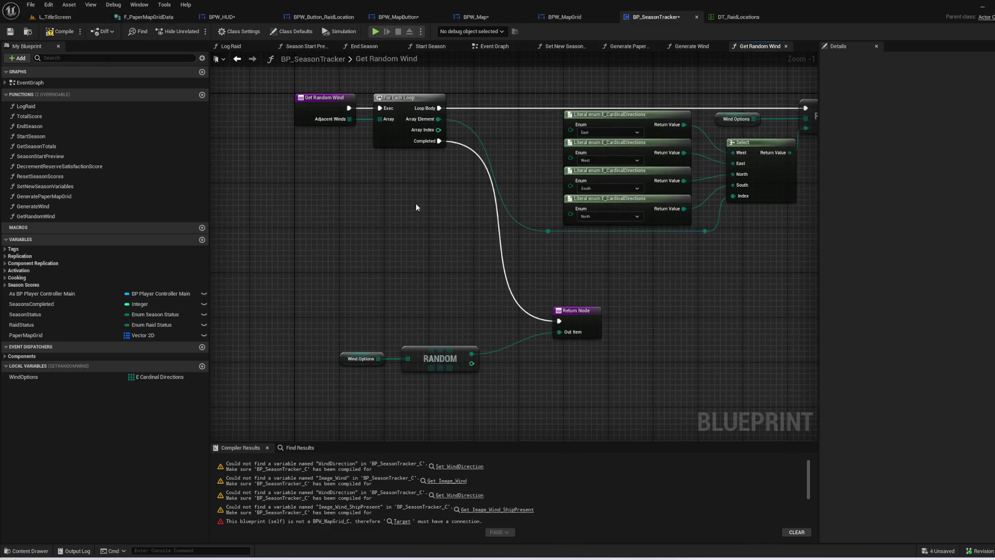
pyautogui.moveTo(510, 407); pyautogui.dragTo(323, 326)
pyautogui.moveTo(440, 359); pyautogui.dragTo(462, 336)
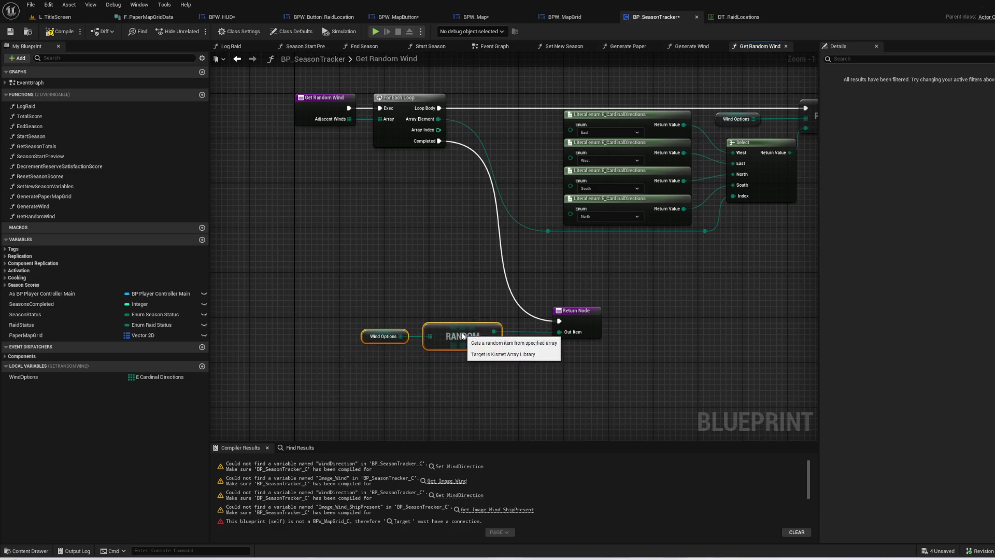
pyautogui.moveTo(648, 286); pyautogui.dragTo(546, 365)
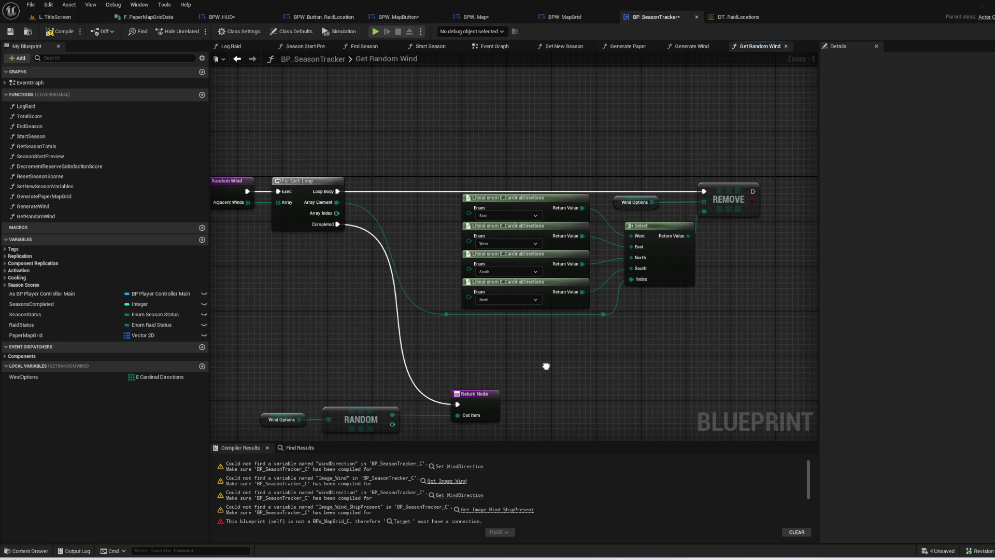
pyautogui.moveTo(546, 366); pyautogui.dragTo(612, 318)
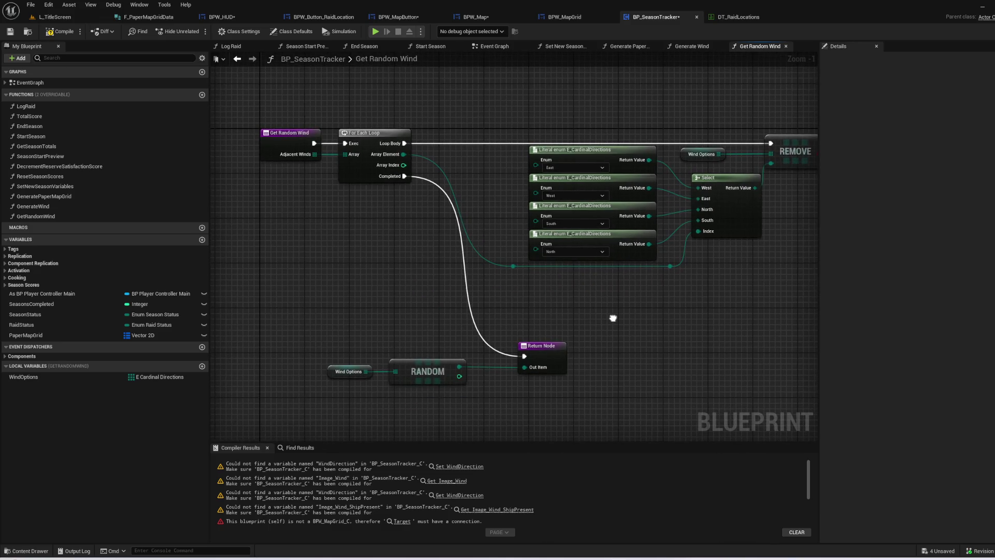
pyautogui.click(62, 31)
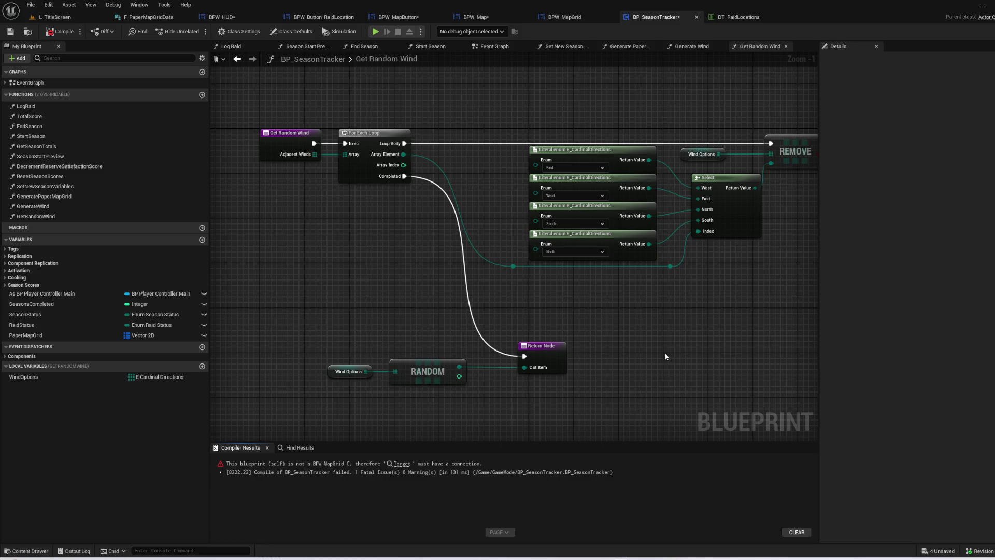
# - Replace the broken Random Wind call with GetRandomWind, feeding Local Winds into Adjacent Winds
pyautogui.click(398, 465)
pyautogui.rightClick(539, 243)
pyautogui.press('Escape')
pyautogui.press('Delete')
pyautogui.moveTo(57, 216); pyautogui.dragTo(469, 210)
pyautogui.moveTo(437, 280); pyautogui.dragTo(476, 257)
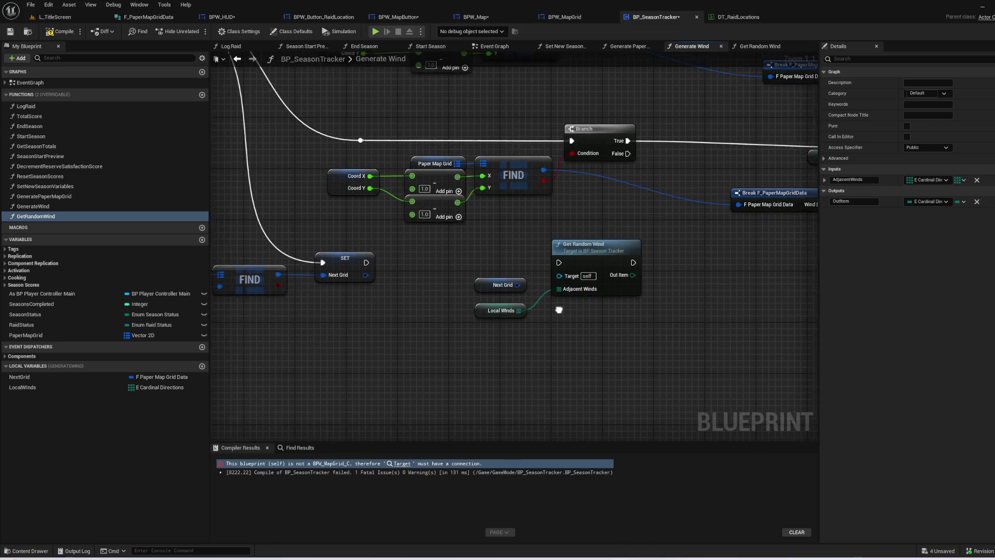
pyautogui.click(499, 289)
pyautogui.click(585, 252)
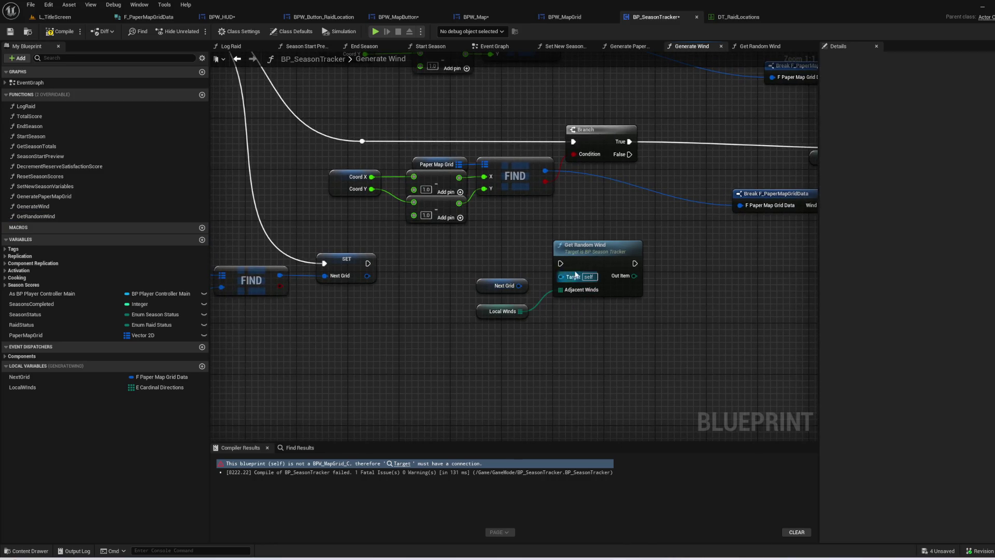
pyautogui.doubleClick(585, 252)
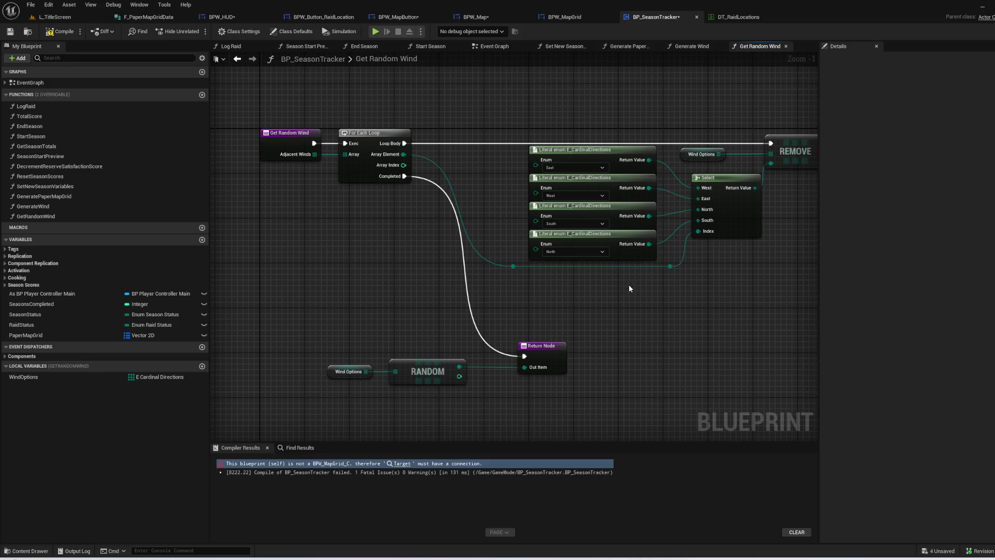
pyautogui.hotkey('alt', 'Left')
# - Run SET into GetRandomWind and return its Out Item through a new Return Node, removing OutItem1
pyautogui.moveTo(368, 263); pyautogui.dragTo(560, 263)
pyautogui.moveTo(518, 293); pyautogui.dragTo(600, 334)
pyautogui.moveTo(600, 267); pyautogui.dragTo(529, 266)
pyautogui.click(670, 257)
pyautogui.scroll(-3, 670, 258)
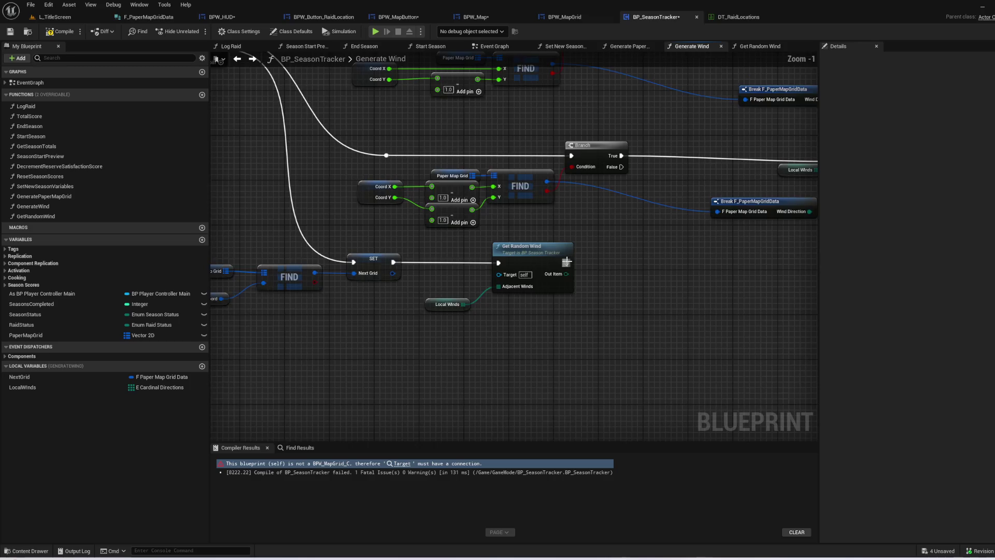
pyautogui.moveTo(630, 395); pyautogui.dragTo(293, 200)
pyautogui.moveTo(357, 184)
pyautogui.mouseDown()
pyautogui.moveTo(529, 269)
pyautogui.moveTo(669, 397)
pyautogui.mouseUp()
pyautogui.scroll(3, 695, 375)
pyautogui.moveTo(600, 393)
pyautogui.mouseDown()
pyautogui.moveTo(648, 387)
pyautogui.moveTo(643, 401)
pyautogui.moveTo(685, 402)
pyautogui.mouseUp()
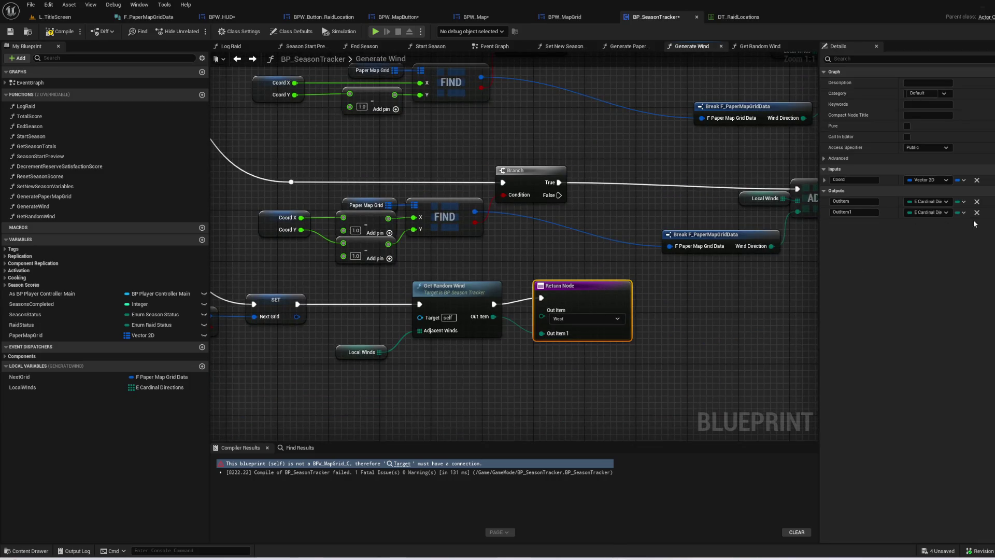
pyautogui.click(977, 213)
pyautogui.moveTo(493, 317)
pyautogui.mouseDown()
pyautogui.moveTo(518, 324)
pyautogui.moveTo(552, 302)
pyautogui.mouseUp()
# - Review Generate Wind's Branch and Sequence logic, then switch to the Generate Paper Map Grid graph
pyautogui.doubleClick(459, 290)
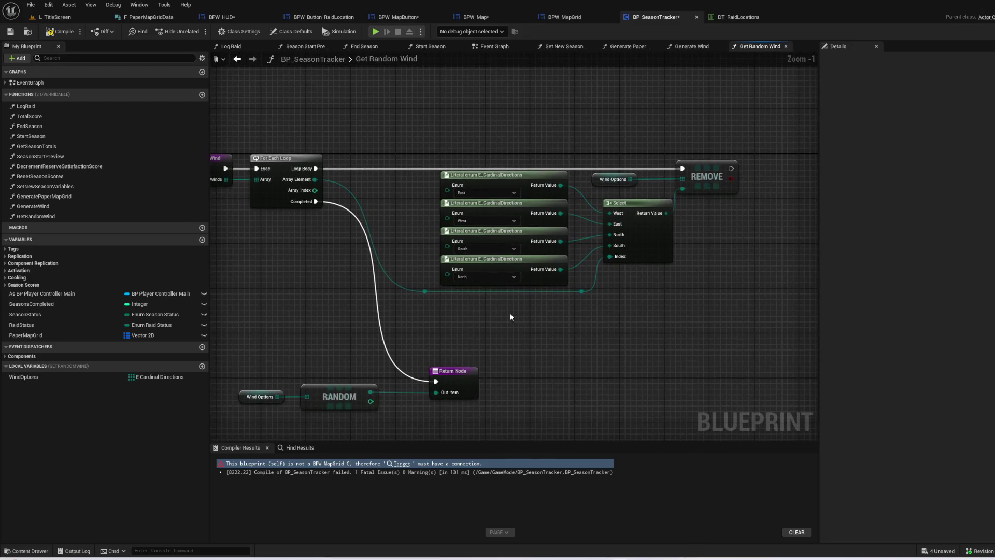
pyautogui.hotkey('alt', 'Left')
pyautogui.moveTo(375, 394)
pyautogui.mouseDown()
pyautogui.moveTo(449, 375)
pyautogui.moveTo(471, 395)
pyautogui.moveTo(484, 389)
pyautogui.moveTo(371, 406)
pyautogui.moveTo(396, 278)
pyautogui.moveTo(381, 350)
pyautogui.moveTo(589, 328)
pyautogui.moveTo(667, 177)
pyautogui.moveTo(770, 73)
pyautogui.mouseUp()
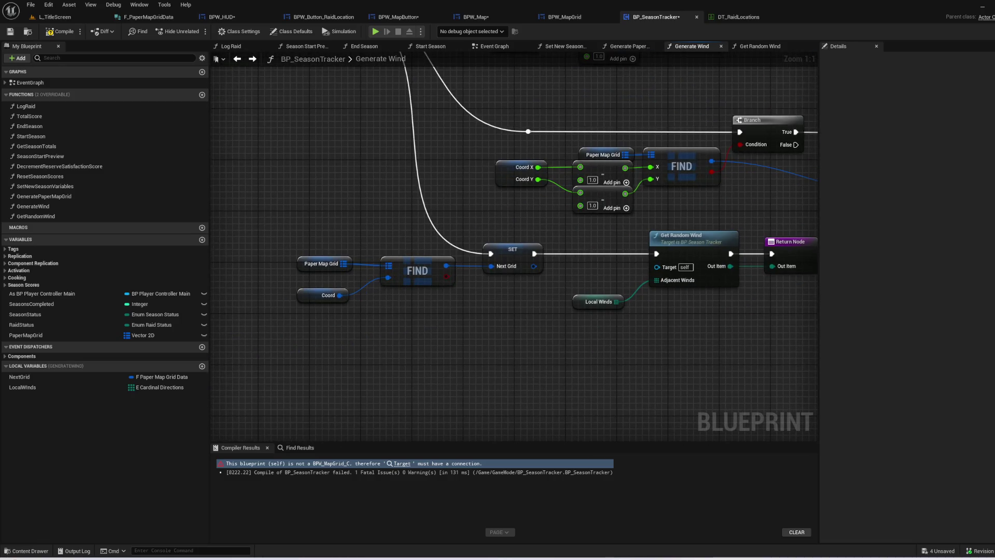
pyautogui.moveTo(762, 109)
pyautogui.mouseDown()
pyautogui.moveTo(827, 300)
pyautogui.moveTo(718, 292)
pyautogui.mouseUp()
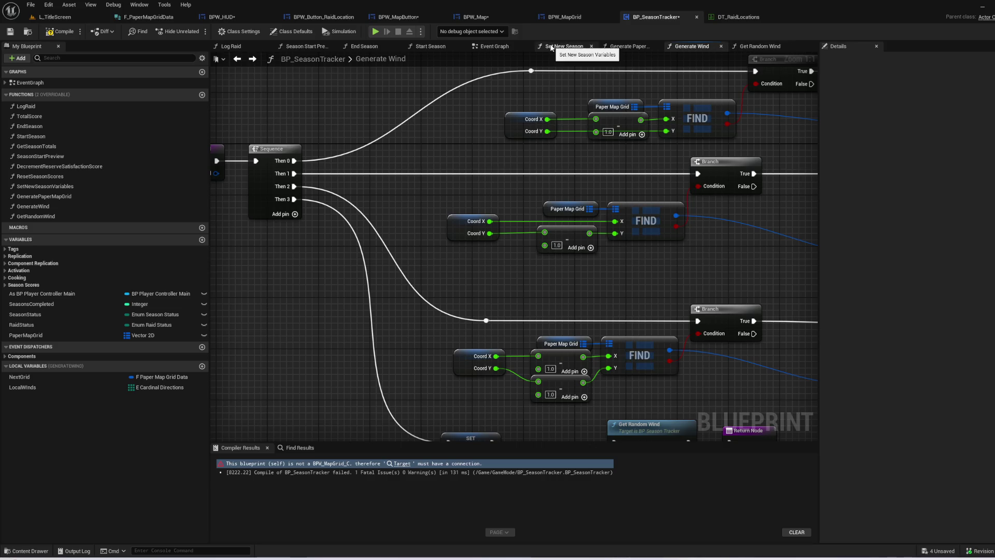
pyautogui.click(626, 49)
pyautogui.moveTo(408, 211)
pyautogui.mouseDown()
pyautogui.moveTo(504, 173)
pyautogui.moveTo(402, 204)
pyautogui.mouseUp()
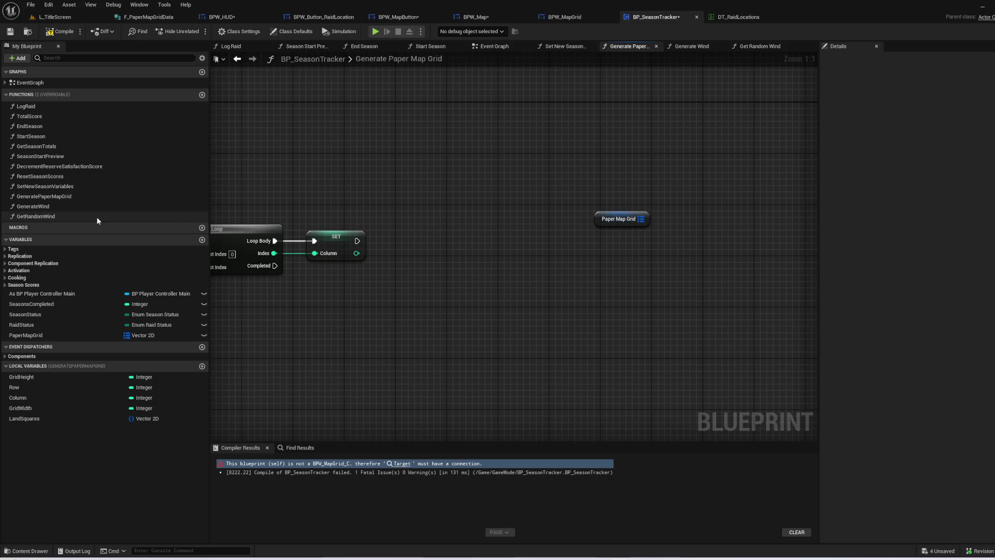
# - Place a Generate Wind call after the Column SET and split its Coord pin into X and Y
pyautogui.moveTo(91, 207)
pyautogui.mouseDown()
pyautogui.moveTo(418, 194)
pyautogui.moveTo(481, 220)
pyautogui.mouseUp()
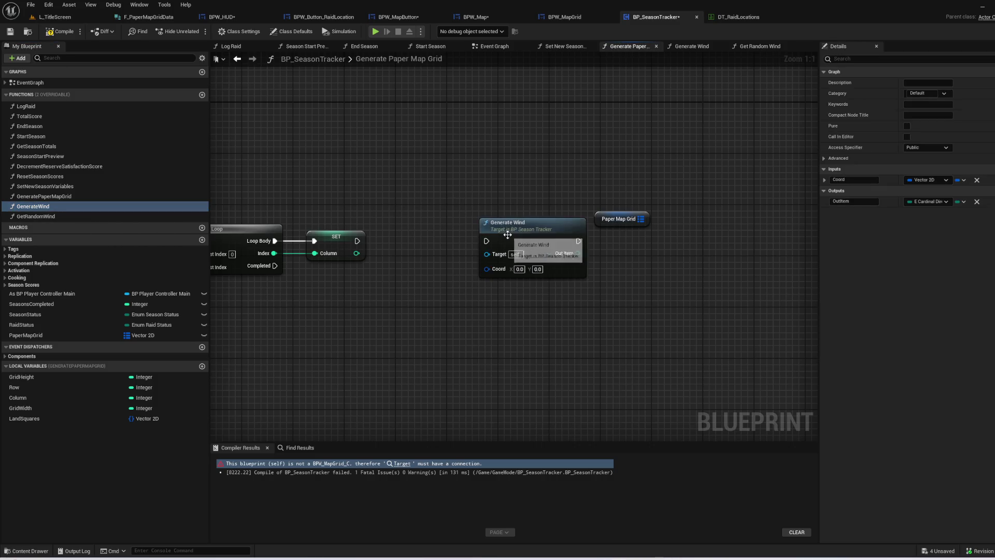
pyautogui.moveTo(357, 241)
pyautogui.mouseDown()
pyautogui.moveTo(462, 247)
pyautogui.moveTo(497, 234)
pyautogui.mouseUp()
pyautogui.click(418, 279)
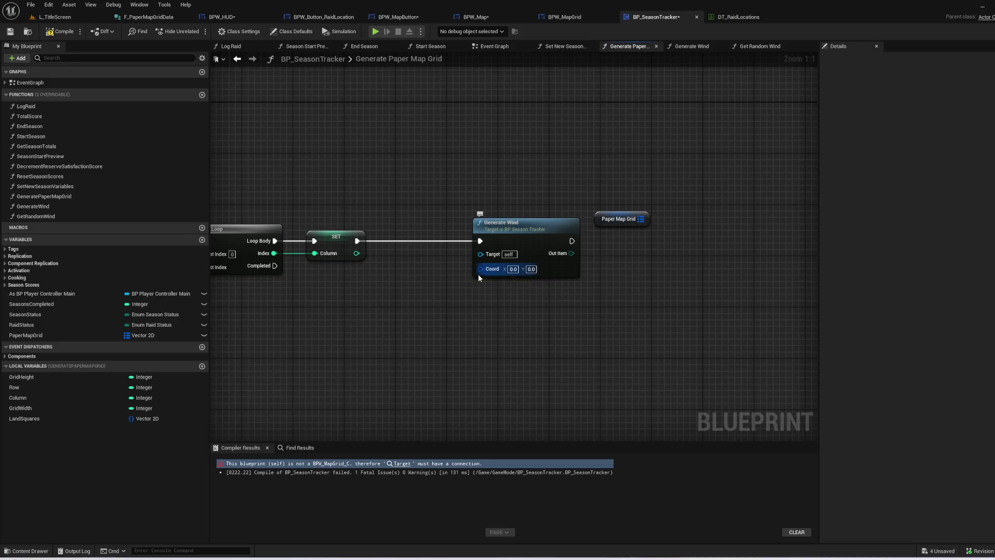
pyautogui.rightClick(478, 276)
pyautogui.click(510, 300)
# - Add aligned Column and Row getters feeding Generate Wind's Coord X and Coord Y
pyautogui.moveTo(393, 287)
pyautogui.mouseDown()
pyautogui.moveTo(663, 295)
pyautogui.moveTo(459, 294)
pyautogui.mouseUp()
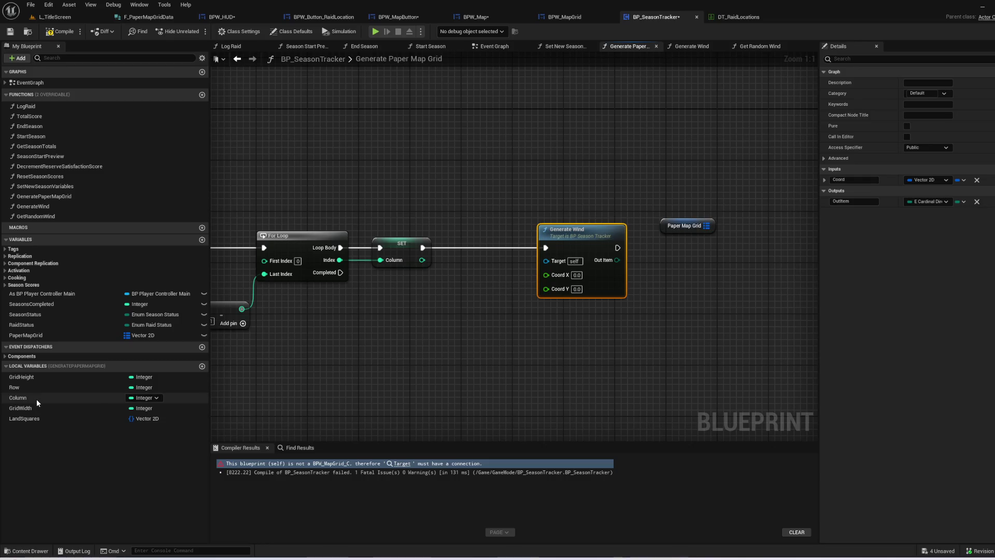
pyautogui.moveTo(46, 396)
pyautogui.mouseDown()
pyautogui.moveTo(473, 320)
pyautogui.moveTo(546, 275)
pyautogui.mouseUp()
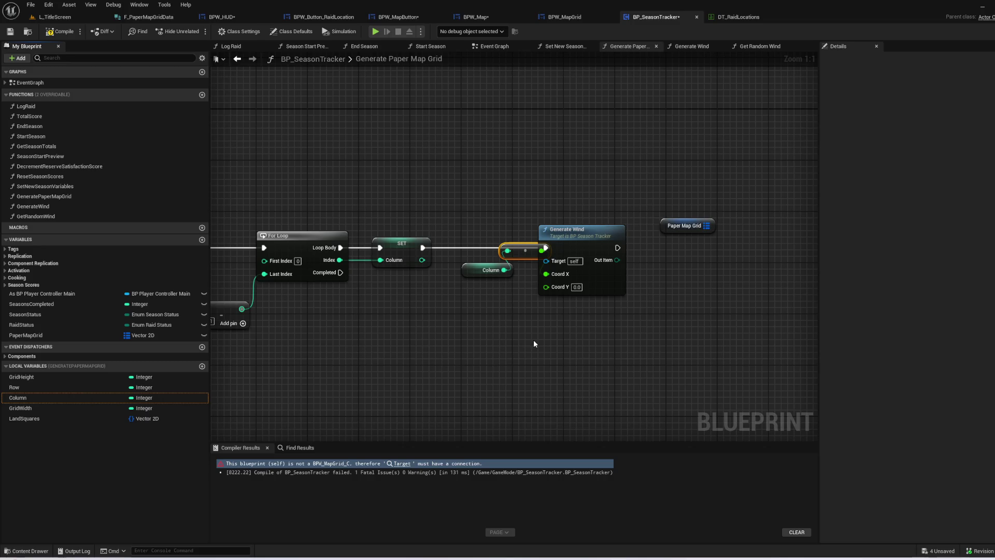
pyautogui.moveTo(576, 230); pyautogui.dragTo(607, 229)
pyautogui.click(390, 338)
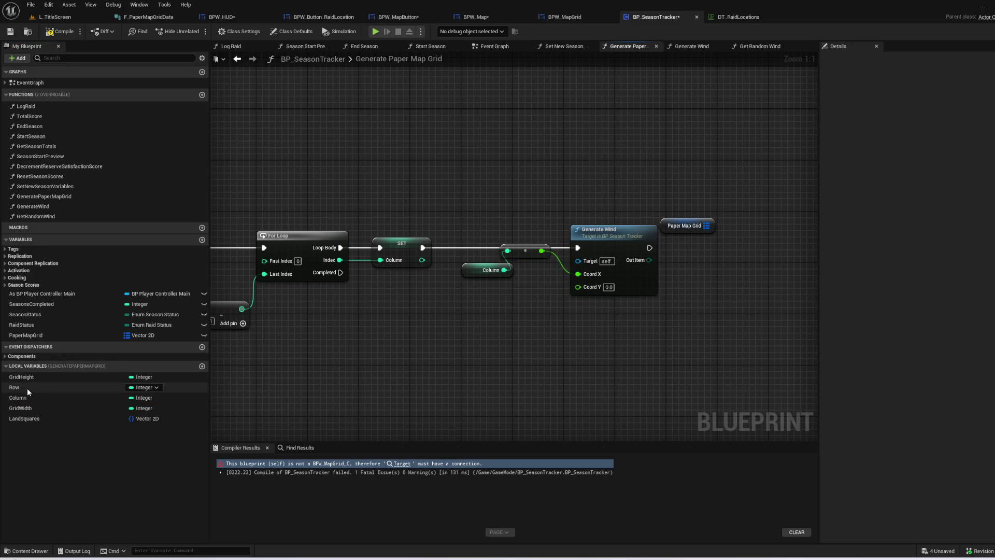
pyautogui.moveTo(29, 390)
pyautogui.mouseDown()
pyautogui.moveTo(577, 287)
pyautogui.moveTo(466, 244)
pyautogui.mouseUp()
pyautogui.press('q')
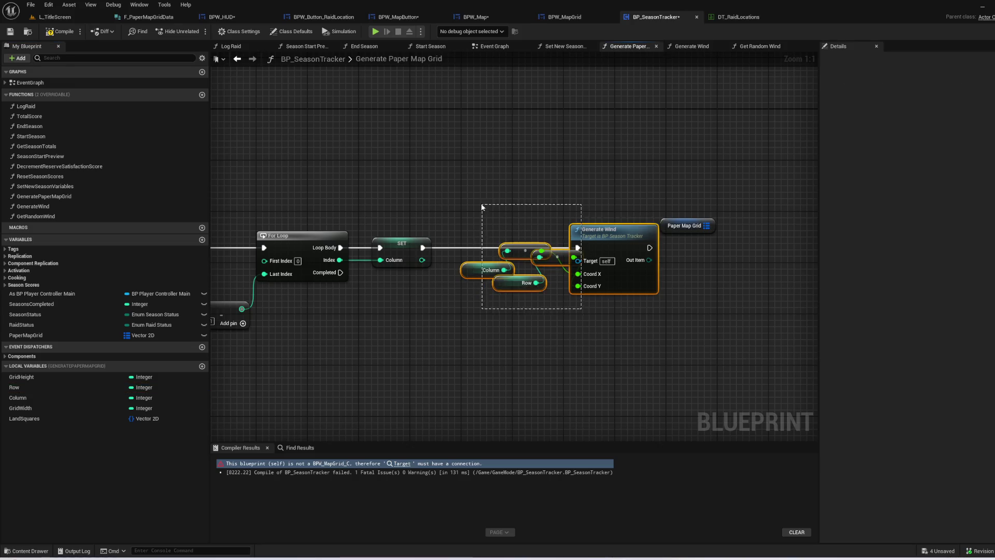
pyautogui.click(535, 390)
pyautogui.moveTo(484, 302); pyautogui.dragTo(475, 271)
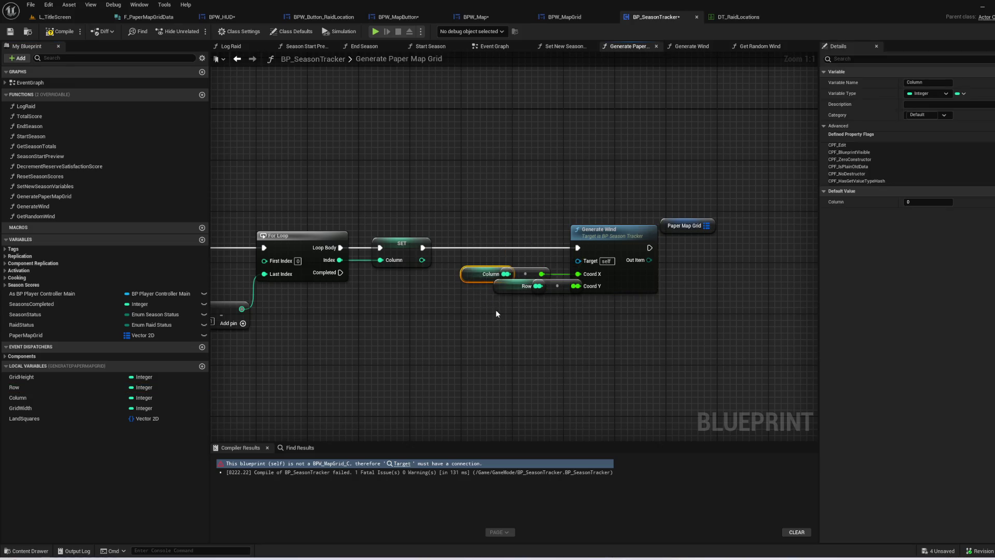
pyautogui.hotkey('shift', 'a')
pyautogui.click(583, 350)
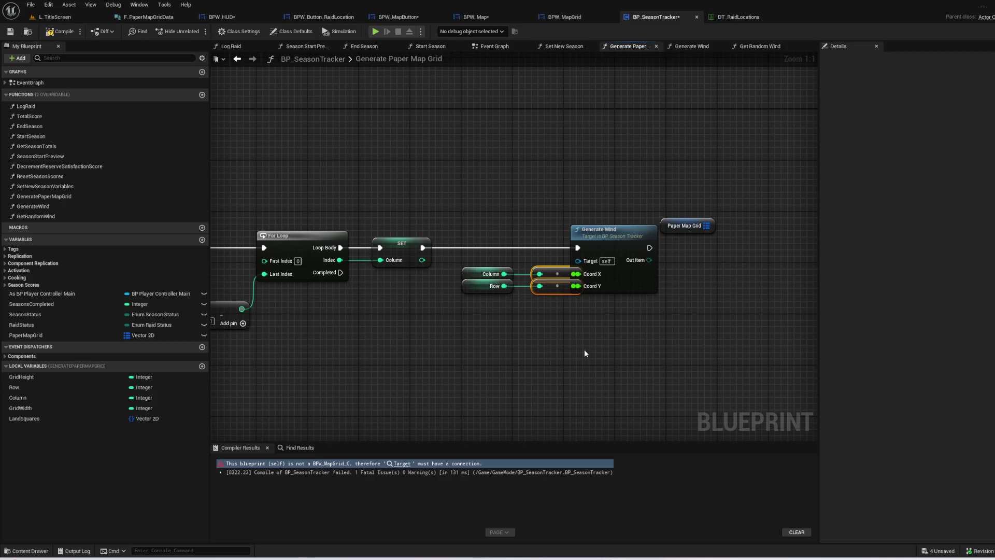
pyautogui.moveTo(455, 272); pyautogui.dragTo(461, 273)
# - Create a Paper Map Grid map Add node beside Generate Wind and delete the Coord X/Y getters
pyautogui.moveTo(525, 209); pyautogui.dragTo(627, 202)
pyautogui.moveTo(451, 254); pyautogui.dragTo(477, 254)
pyautogui.click(671, 281)
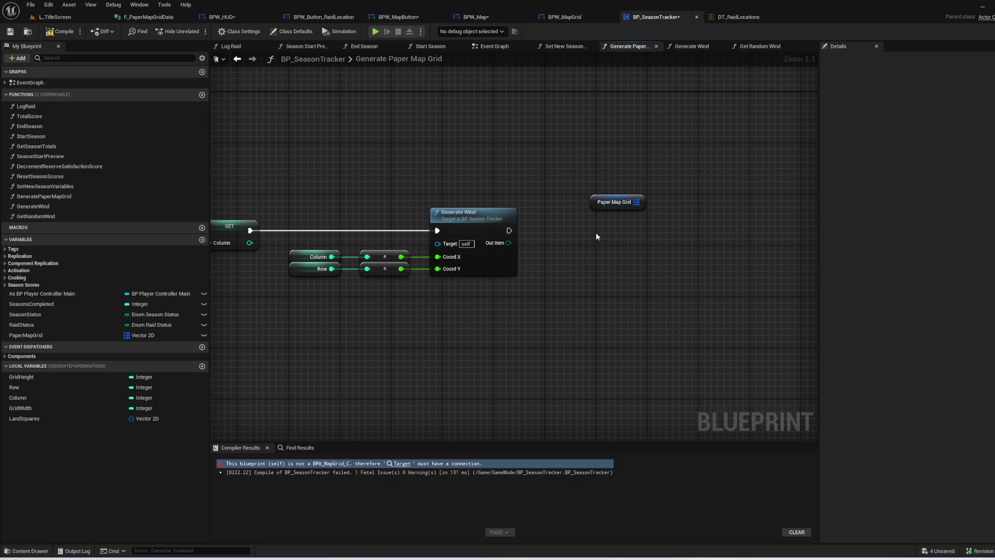
pyautogui.moveTo(592, 201)
pyautogui.mouseDown()
pyautogui.moveTo(588, 283)
pyautogui.moveTo(564, 232)
pyautogui.moveTo(560, 241)
pyautogui.mouseUp()
pyautogui.moveTo(435, 242); pyautogui.dragTo(557, 192)
pyautogui.write('add')
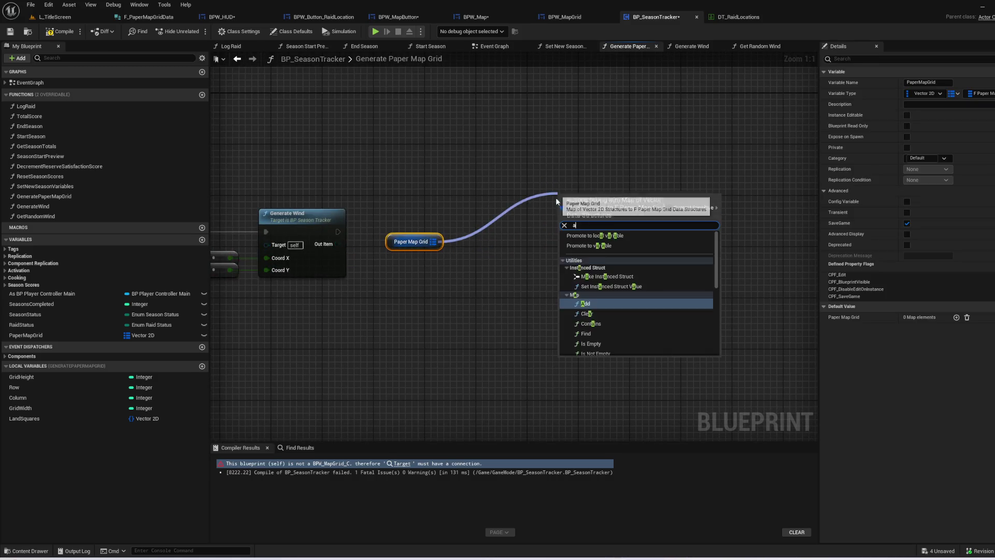
pyautogui.click(595, 252)
pyautogui.moveTo(411, 242)
pyautogui.mouseDown()
pyautogui.moveTo(411, 213)
pyautogui.moveTo(540, 213)
pyautogui.mouseUp()
pyautogui.moveTo(469, 291)
pyautogui.mouseDown()
pyautogui.moveTo(723, 278)
pyautogui.moveTo(725, 269)
pyautogui.moveTo(702, 276)
pyautogui.mouseUp()
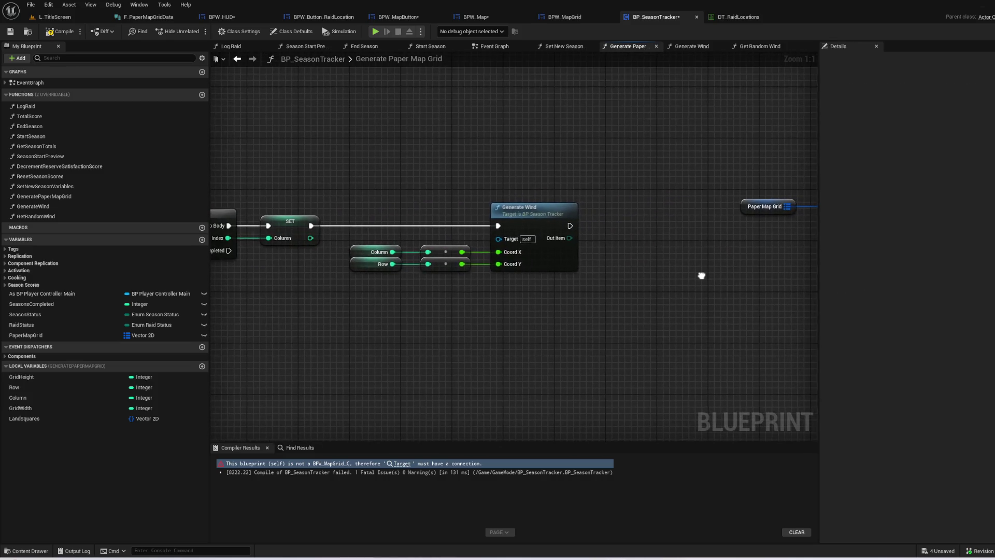
pyautogui.moveTo(541, 259); pyautogui.dragTo(631, 259)
pyautogui.moveTo(562, 286); pyautogui.dragTo(490, 244)
pyautogui.press('Delete')
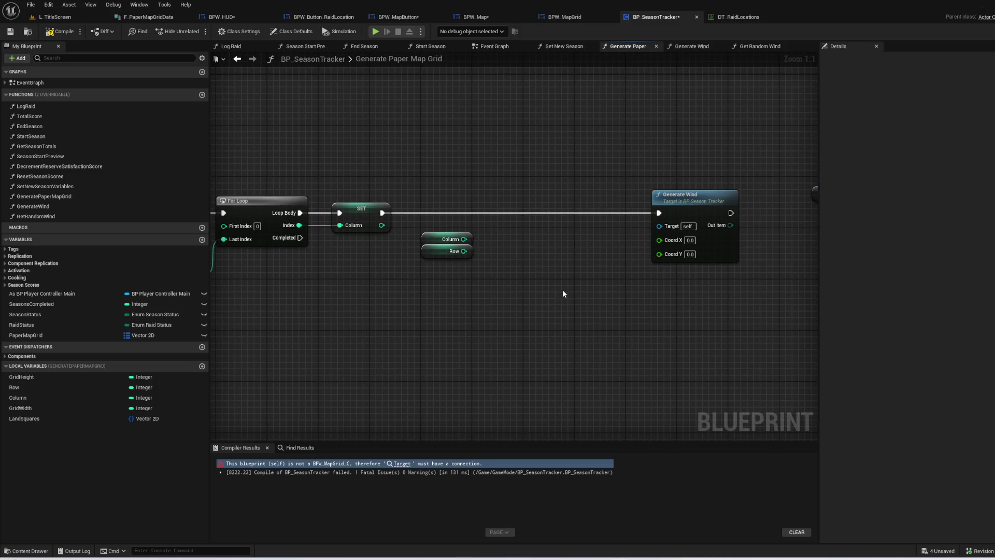
# - Recombine Generate Wind's Coord pin and promote it to a local variable named NextGridCoord
pyautogui.rightClick(685, 256)
pyautogui.click(705, 281)
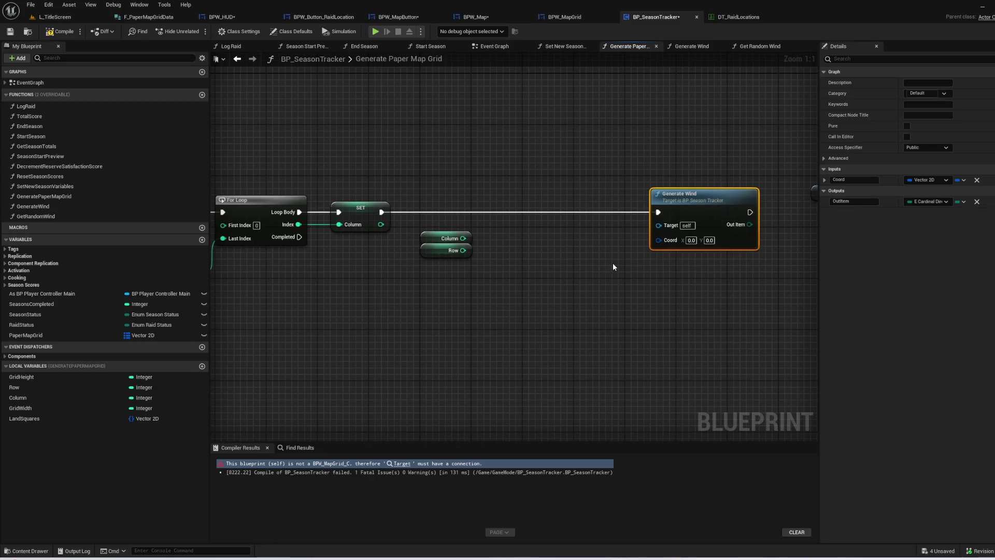
pyautogui.moveTo(623, 305); pyautogui.dragTo(627, 334)
pyautogui.moveTo(674, 270); pyautogui.dragTo(630, 278)
pyautogui.click(692, 312)
pyautogui.write('NextGridCoord')
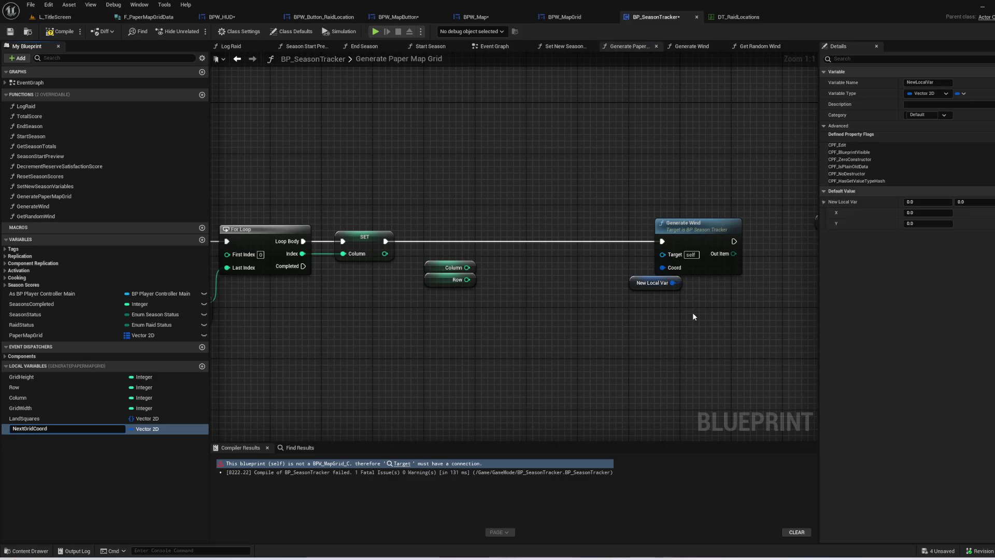
pyautogui.press('Return')
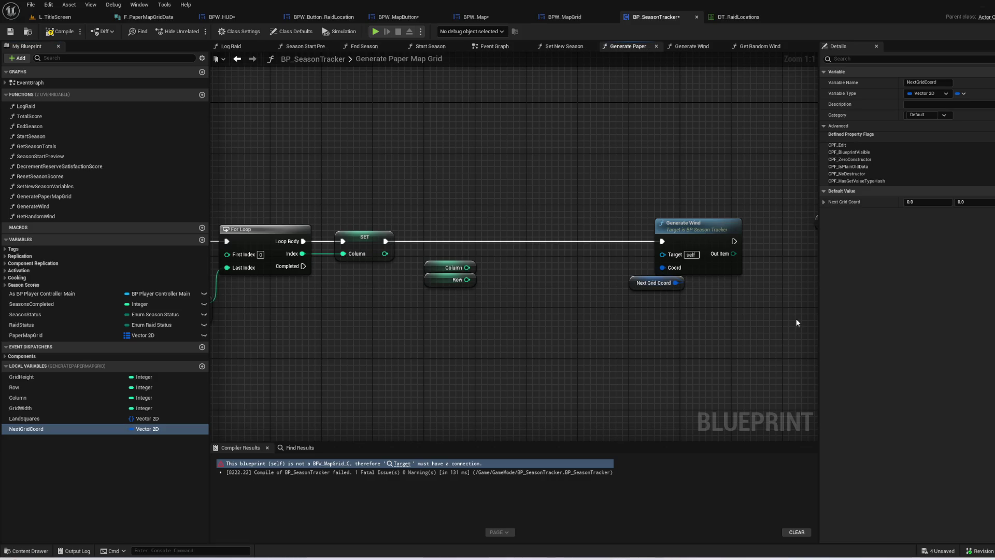
# - Add a split NextGridCoord setter fed by Column and Row, executed before Generate Wind
pyautogui.moveTo(59, 432)
pyautogui.mouseDown()
pyautogui.moveTo(570, 171)
pyautogui.moveTo(518, 215)
pyautogui.mouseUp()
pyautogui.click(550, 231)
pyautogui.moveTo(607, 268); pyautogui.dragTo(623, 266)
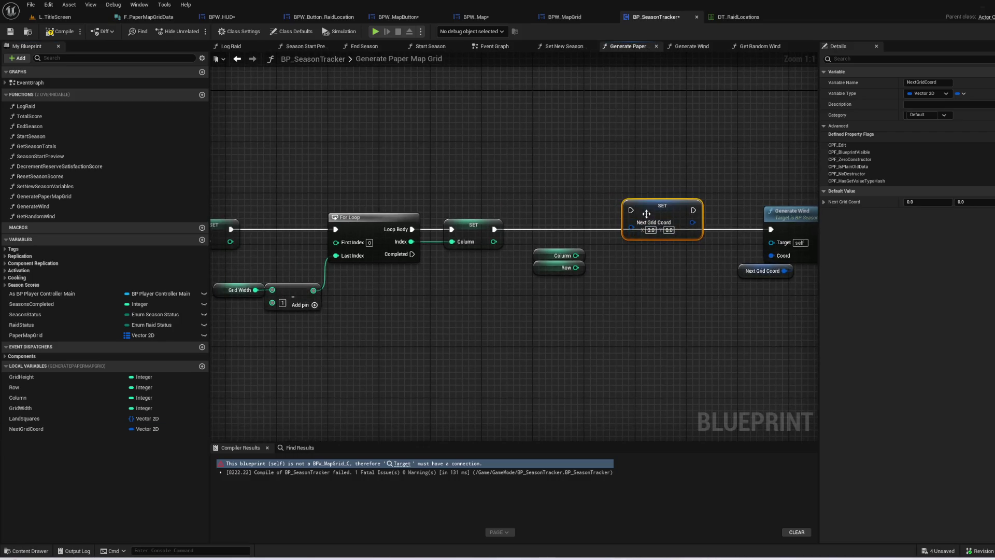
pyautogui.click(537, 225)
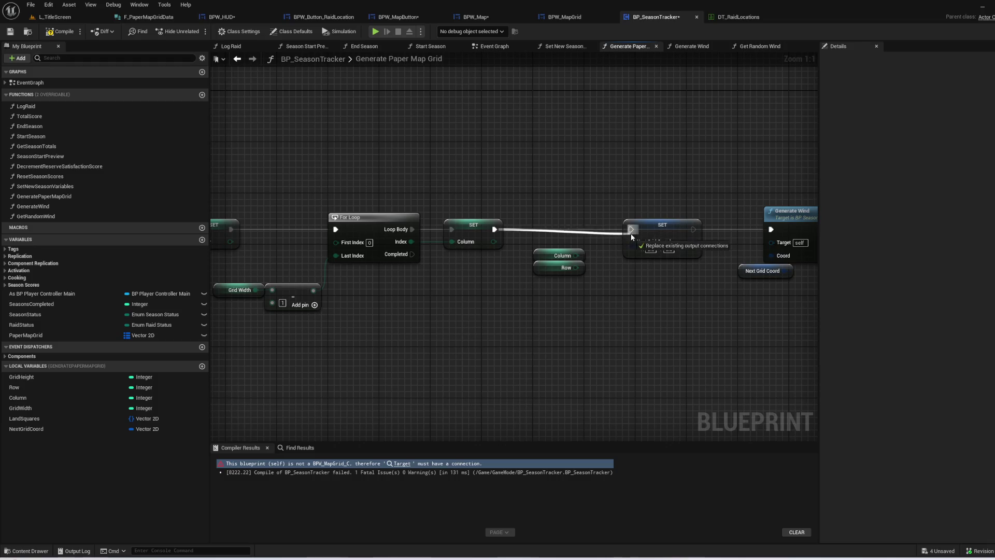
pyautogui.rightClick(632, 247)
pyautogui.click(645, 280)
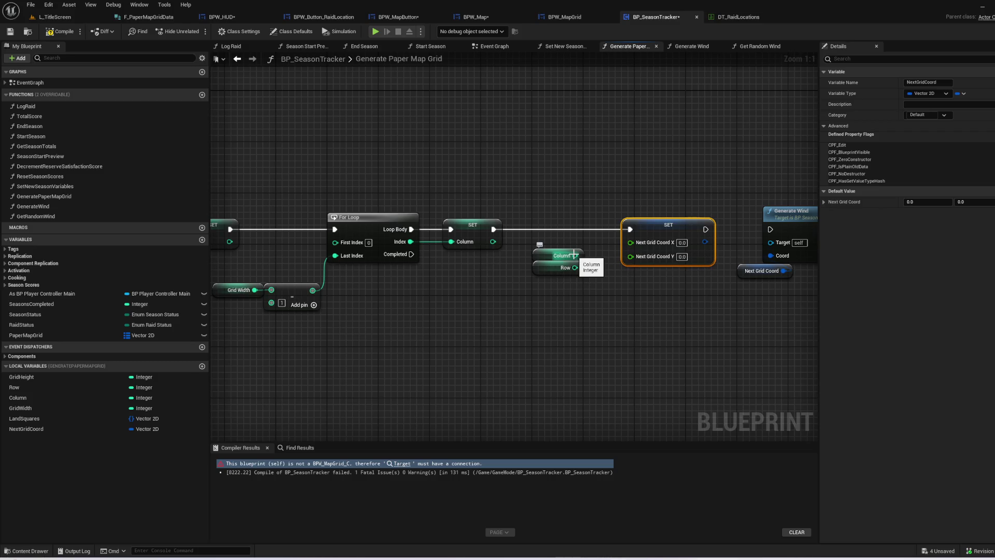
pyautogui.moveTo(574, 255); pyautogui.dragTo(631, 242)
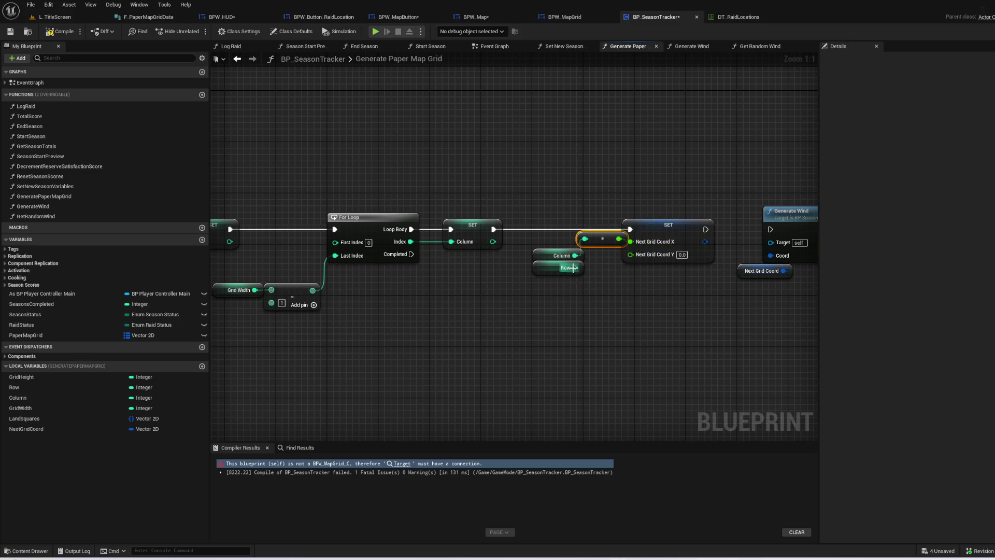
pyautogui.moveTo(706, 229)
pyautogui.mouseDown()
pyautogui.moveTo(808, 231)
pyautogui.moveTo(624, 228)
pyautogui.moveTo(643, 230)
pyautogui.mouseUp()
pyautogui.moveTo(628, 272); pyautogui.dragTo(580, 284)
# - Rearrange the getters, conversion nodes, Generate Wind, Paper Map Grid and ADD nodes into a tidy layout
pyautogui.moveTo(488, 181); pyautogui.dragTo(583, 253)
pyautogui.moveTo(589, 297); pyautogui.dragTo(881, 289)
pyautogui.moveTo(414, 197)
pyautogui.mouseDown()
pyautogui.moveTo(610, 276)
pyautogui.moveTo(387, 317)
pyautogui.mouseUp()
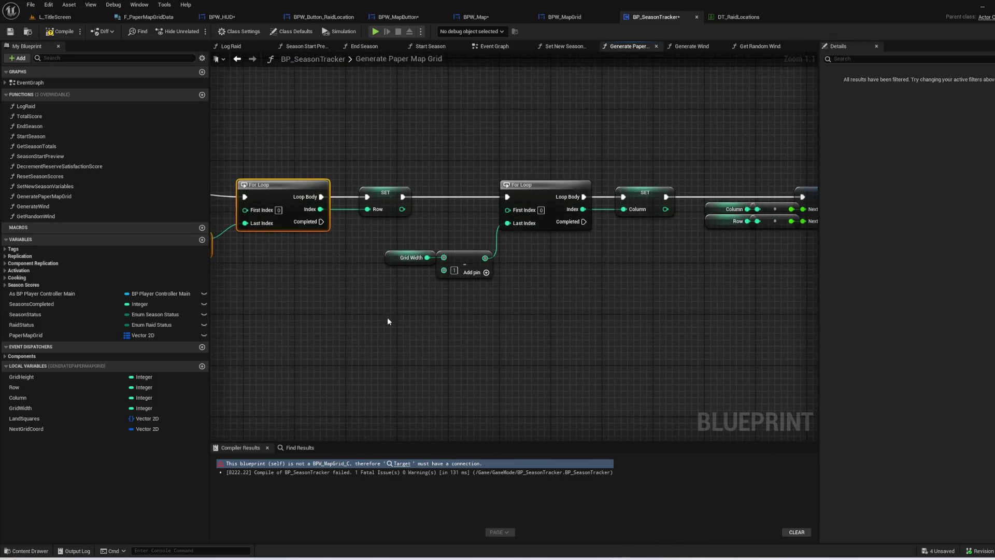
pyautogui.moveTo(684, 308); pyautogui.dragTo(548, 306)
pyautogui.moveTo(594, 272)
pyautogui.mouseDown()
pyautogui.moveTo(570, 233)
pyautogui.moveTo(549, 236)
pyautogui.mouseUp()
pyautogui.moveTo(611, 210)
pyautogui.mouseDown()
pyautogui.moveTo(653, 267)
pyautogui.moveTo(613, 257)
pyautogui.moveTo(477, 311)
pyautogui.moveTo(518, 318)
pyautogui.moveTo(495, 341)
pyautogui.mouseUp()
pyautogui.moveTo(639, 315); pyautogui.dragTo(471, 325)
pyautogui.moveTo(495, 318)
pyautogui.mouseDown()
pyautogui.moveTo(300, 209)
pyautogui.moveTo(374, 217)
pyautogui.moveTo(638, 206)
pyautogui.moveTo(642, 156)
pyautogui.moveTo(585, 270)
pyautogui.moveTo(454, 304)
pyautogui.mouseUp()
pyautogui.click(328, 216)
pyautogui.moveTo(777, 300); pyautogui.dragTo(536, 166)
pyautogui.moveTo(638, 214)
pyautogui.mouseDown()
pyautogui.moveTo(545, 216)
pyautogui.moveTo(465, 235)
pyautogui.mouseUp()
pyautogui.rightClick(594, 247)
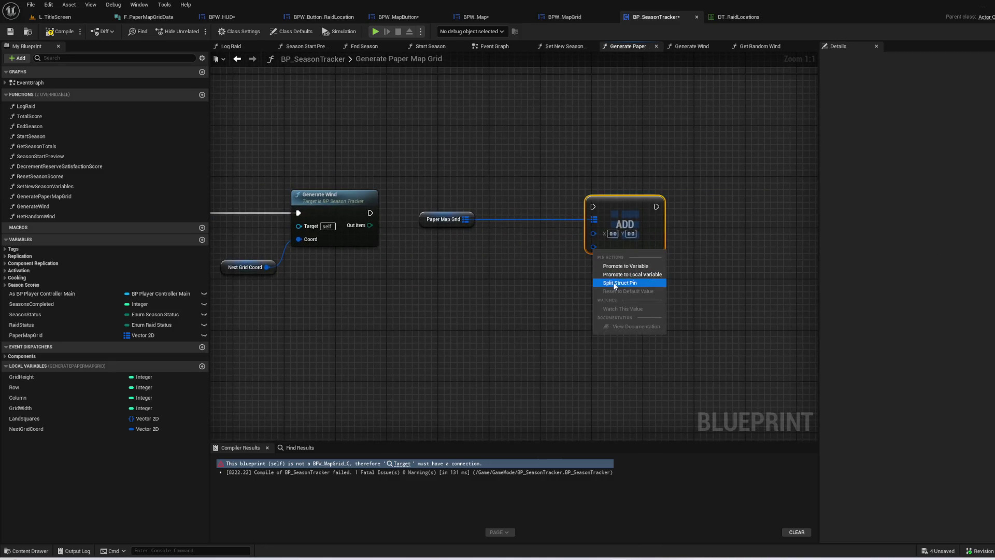
# - Split ADD's value into Land, Wind Direction and Raid Location, and add a CONTAINS node on Land Squares
pyautogui.click(634, 282)
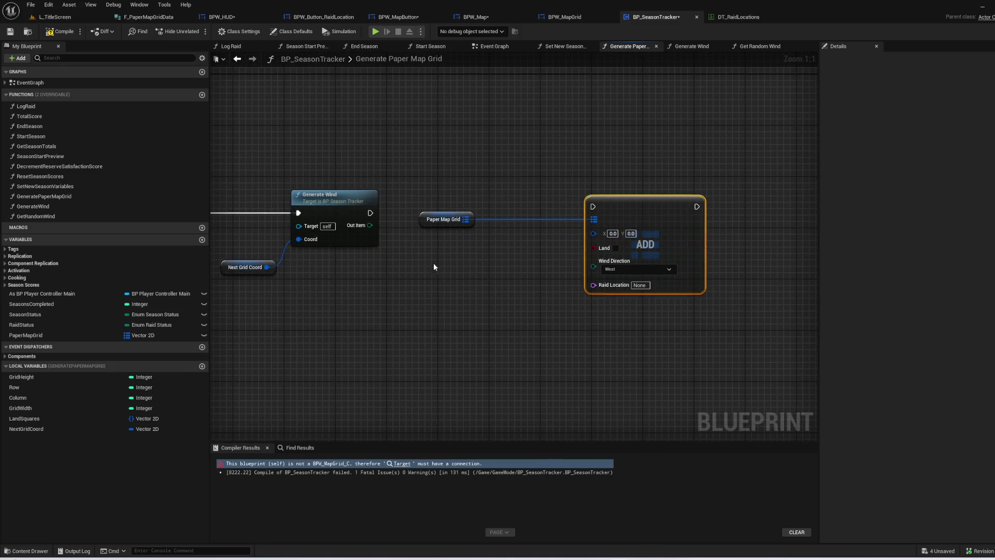
pyautogui.click(37, 419)
pyautogui.moveTo(470, 309)
pyautogui.mouseDown()
pyautogui.moveTo(492, 312)
pyautogui.moveTo(431, 324)
pyautogui.moveTo(474, 320)
pyautogui.mouseUp()
pyautogui.write('fin')
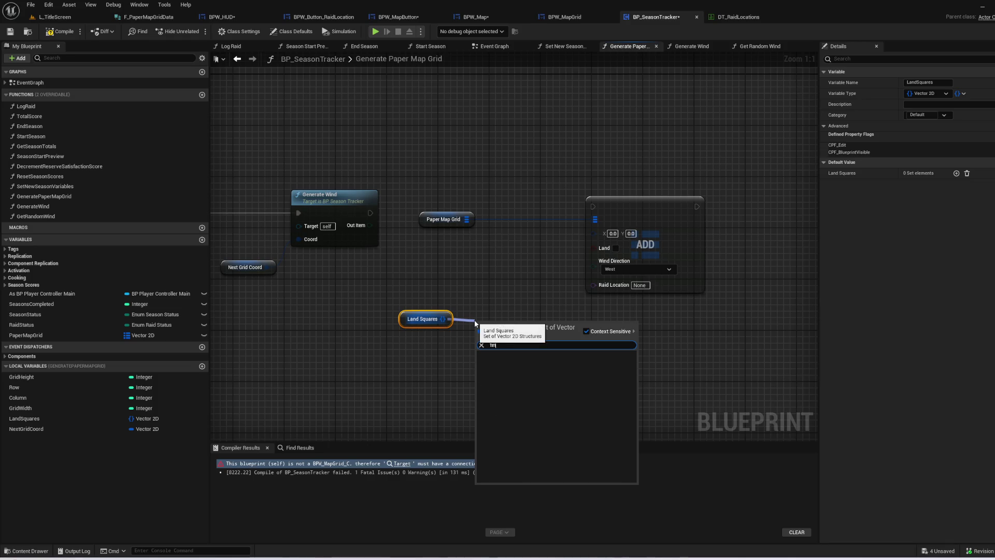
pyautogui.press('BackSpace')
pyautogui.press('BackSpace')
pyautogui.press('BackSpace')
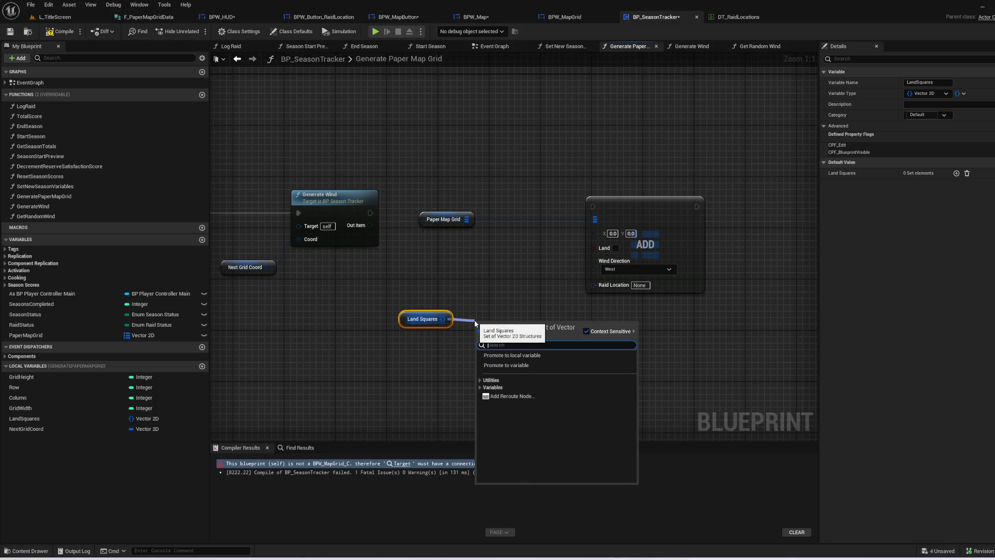
pyautogui.write('contains')
pyautogui.press('Return')
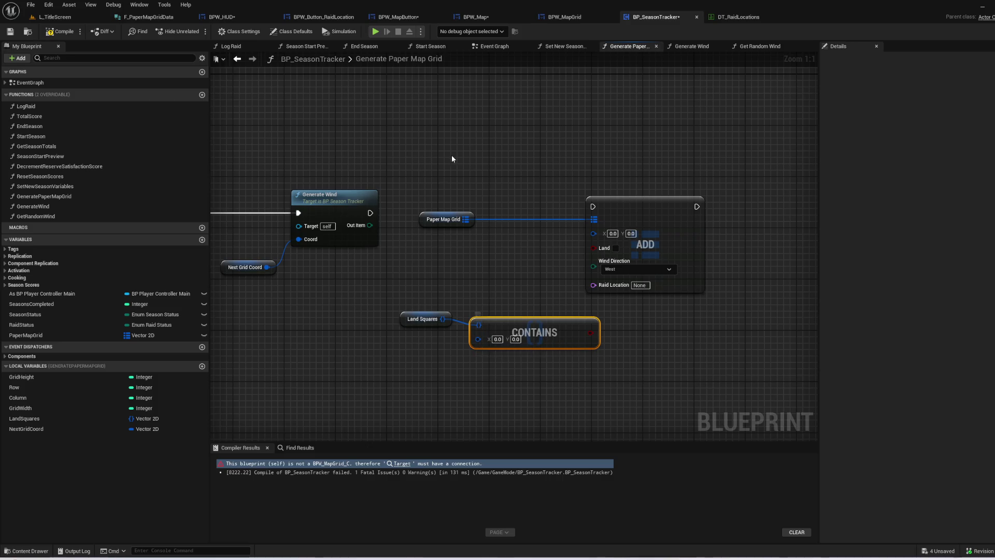
pyautogui.click(382, 347)
# - Feed Next Grid Coord into CONTAINS and ADD's key, with CONTAINS driving ADD's Land
pyautogui.moveTo(21, 426)
pyautogui.mouseDown()
pyautogui.moveTo(498, 367)
pyautogui.moveTo(483, 343)
pyautogui.mouseUp()
pyautogui.moveTo(554, 332); pyautogui.dragTo(593, 246)
pyautogui.moveTo(417, 297); pyautogui.dragTo(585, 356)
pyautogui.moveTo(517, 332); pyautogui.dragTo(523, 255)
pyautogui.click(532, 314)
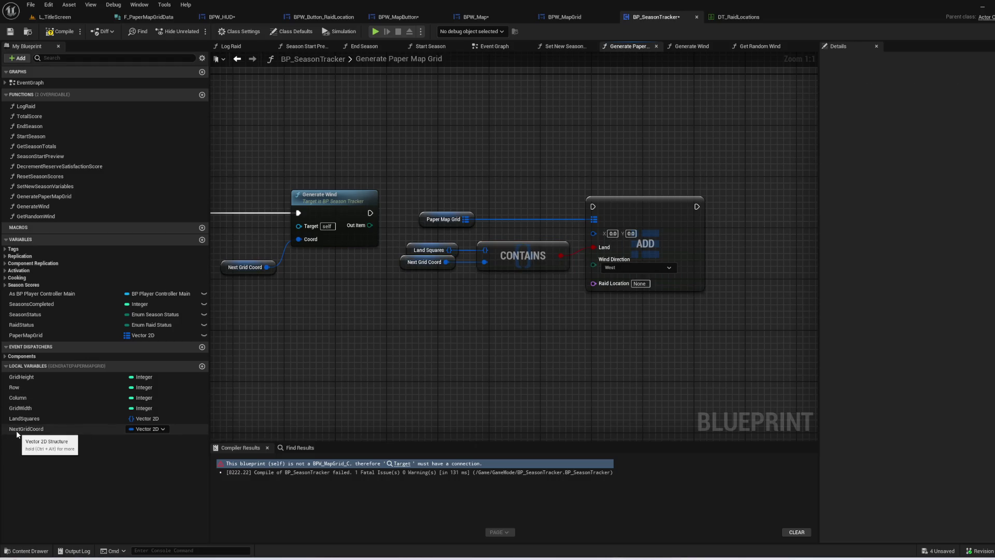
pyautogui.moveTo(16, 430); pyautogui.dragTo(594, 231)
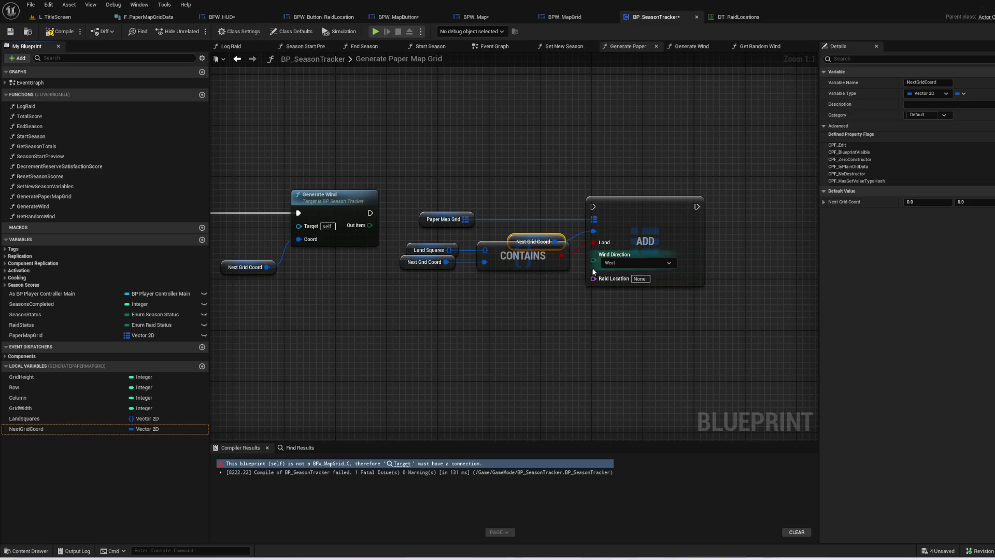
pyautogui.moveTo(530, 238); pyautogui.dragTo(516, 224)
pyautogui.click(500, 288)
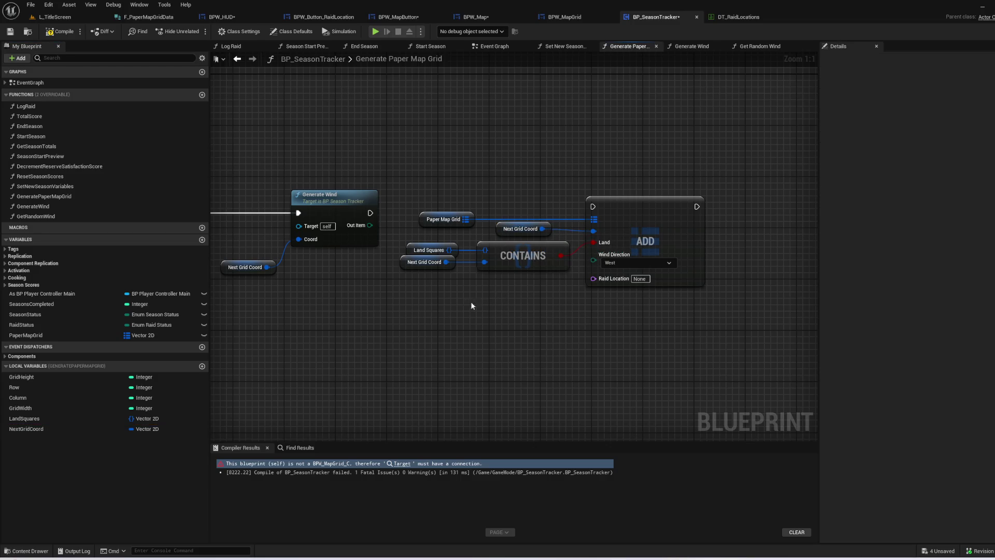
# - Wire Generate Wind's Out Item to Wind Direction, run ADD after it, and add a reroute point
pyautogui.moveTo(358, 224); pyautogui.dragTo(594, 260)
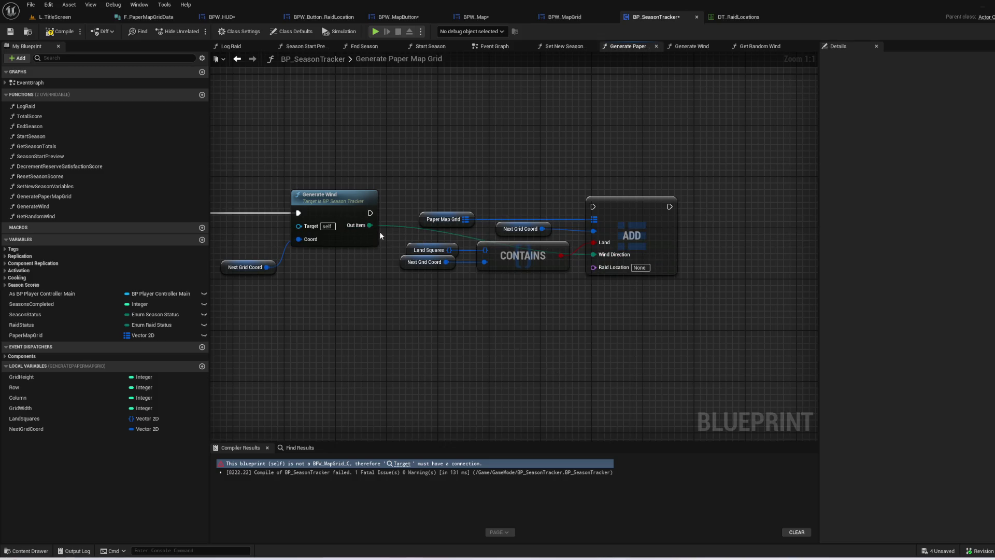
pyautogui.moveTo(371, 213); pyautogui.dragTo(593, 206)
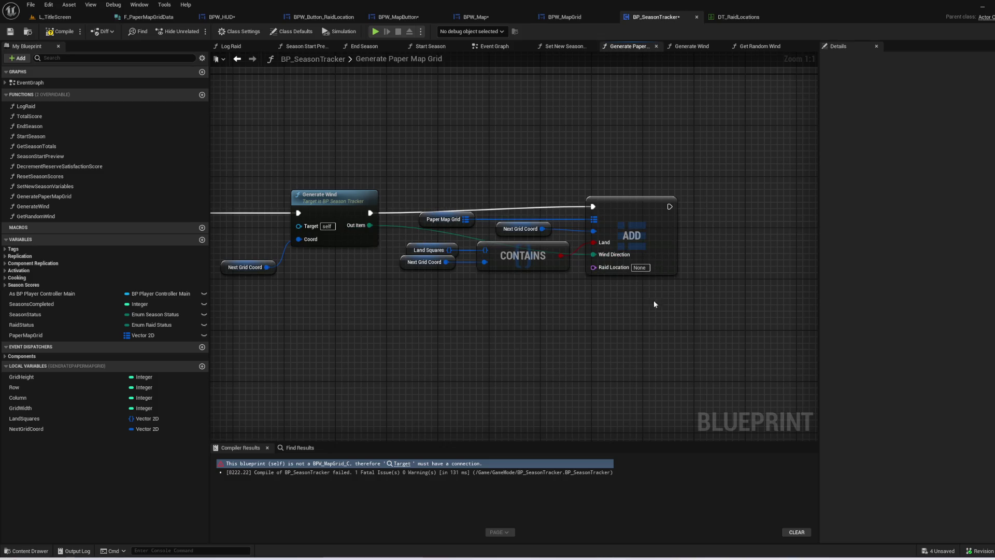
pyautogui.doubleClick(393, 225)
pyautogui.moveTo(394, 220); pyautogui.dragTo(394, 258)
# - Straighten the CONTAINS and ADD connections, then compile and save BP_SeasonTracker
pyautogui.moveTo(517, 350)
pyautogui.mouseDown()
pyautogui.moveTo(829, 363)
pyautogui.moveTo(352, 374)
pyautogui.mouseUp()
pyautogui.moveTo(622, 363); pyautogui.dragTo(356, 374)
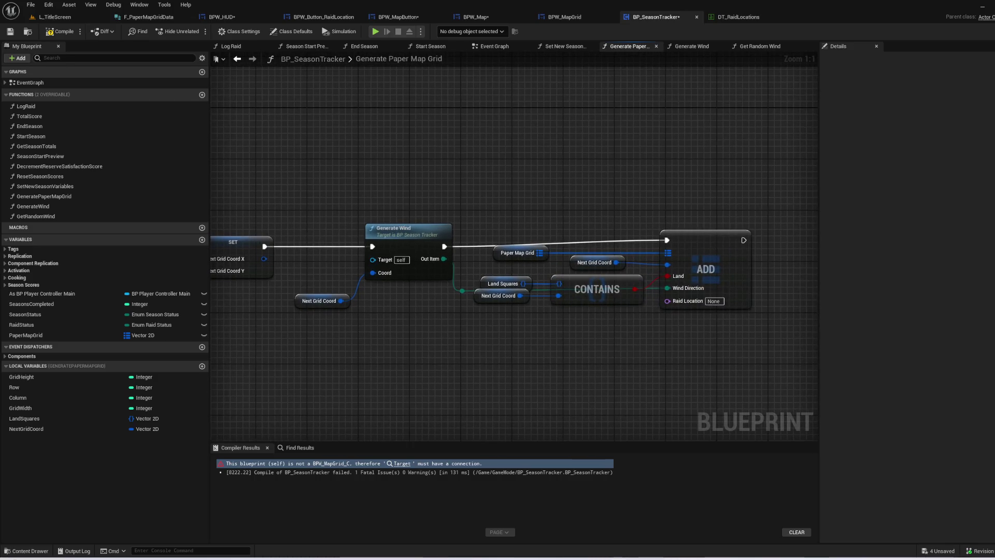
pyautogui.moveTo(493, 216)
pyautogui.mouseDown()
pyautogui.moveTo(656, 311)
pyautogui.moveTo(716, 331)
pyautogui.mouseUp()
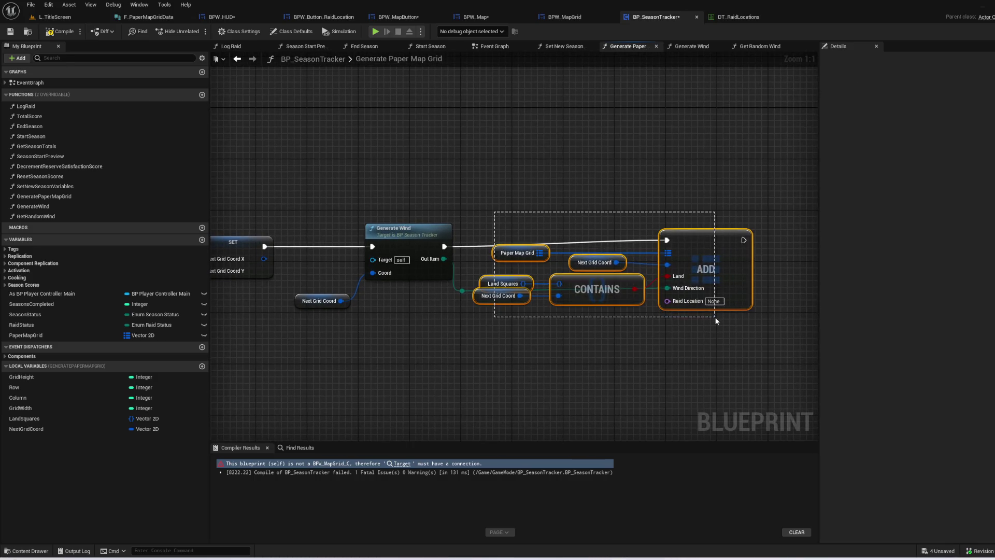
pyautogui.press('q')
pyautogui.click(676, 361)
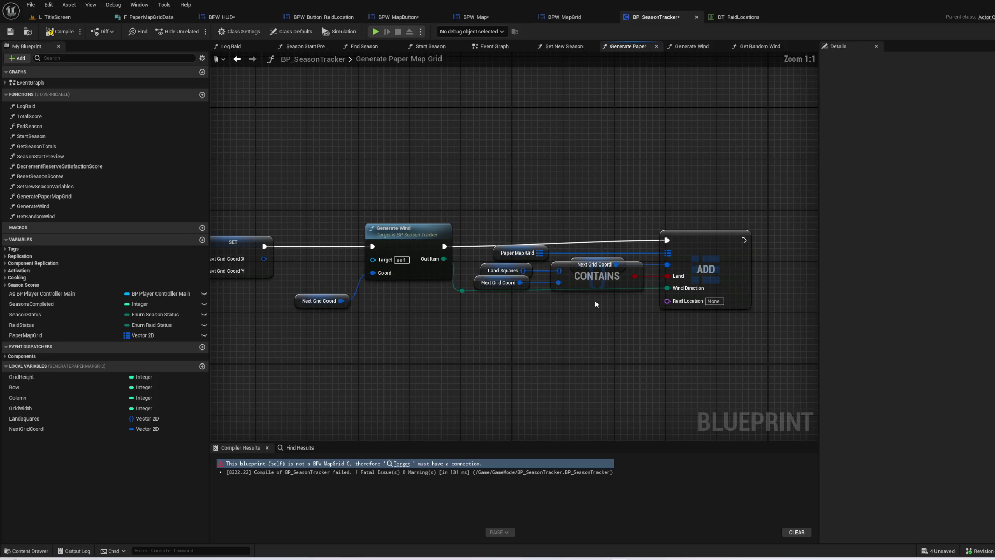
pyautogui.moveTo(596, 257)
pyautogui.mouseDown()
pyautogui.moveTo(604, 231)
pyautogui.moveTo(603, 248)
pyautogui.mouseUp()
pyautogui.moveTo(629, 179); pyautogui.dragTo(583, 148)
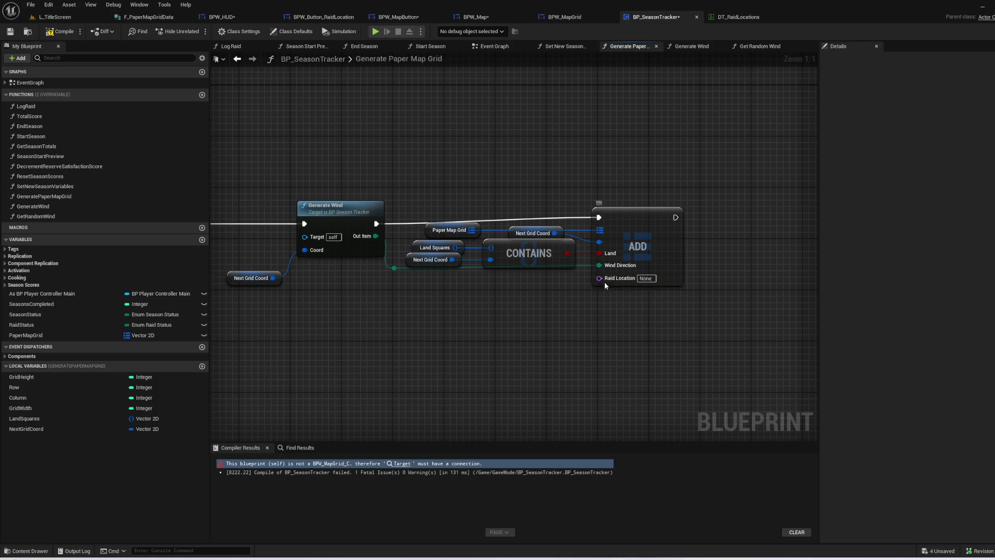
pyautogui.moveTo(350, 362)
pyautogui.mouseDown()
pyautogui.moveTo(518, 374)
pyautogui.moveTo(726, 362)
pyautogui.mouseUp()
pyautogui.moveTo(970, 230)
pyautogui.mouseDown()
pyautogui.moveTo(819, 274)
pyautogui.moveTo(849, 357)
pyautogui.moveTo(500, 394)
pyautogui.moveTo(505, 373)
pyautogui.moveTo(599, 318)
pyautogui.mouseUp()
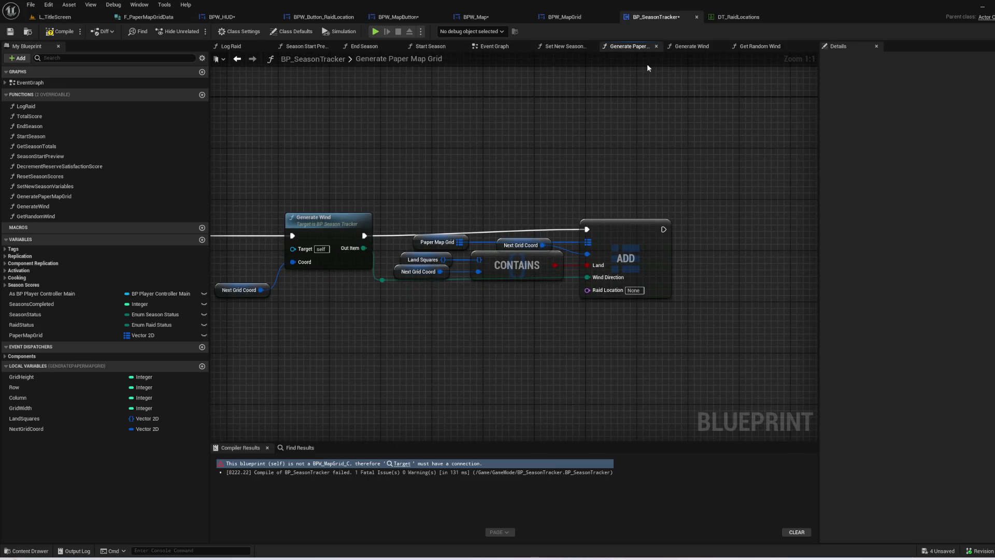
pyautogui.click(56, 35)
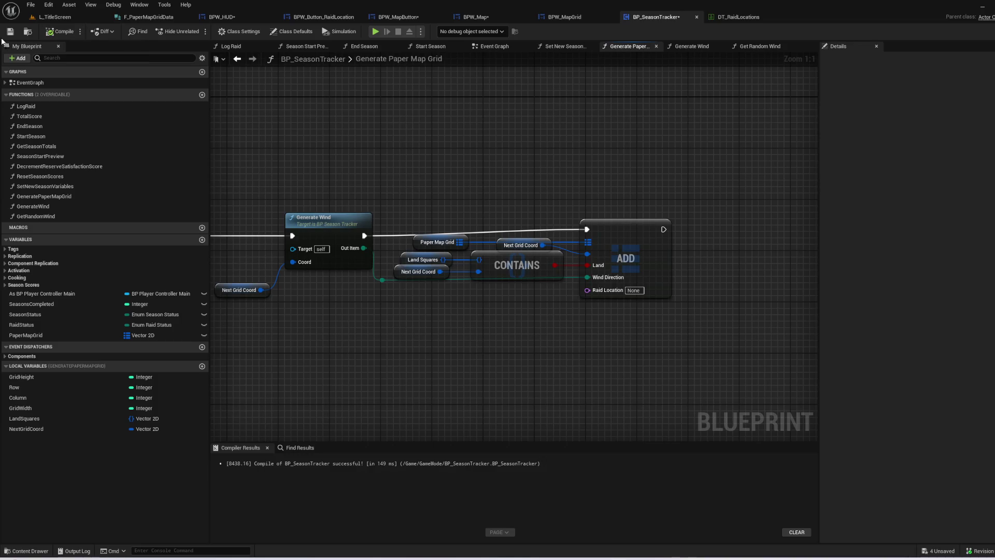
pyautogui.click(9, 33)
# - Switch to the BPW_Map widget blueprint and open its Build Grid function graph
pyautogui.click(475, 16)
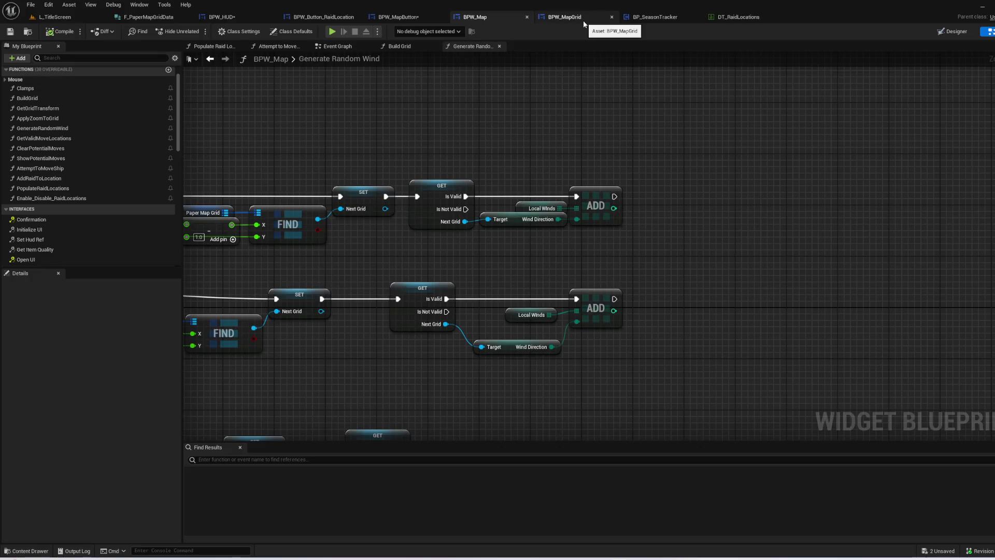
pyautogui.click(583, 21)
pyautogui.click(656, 18)
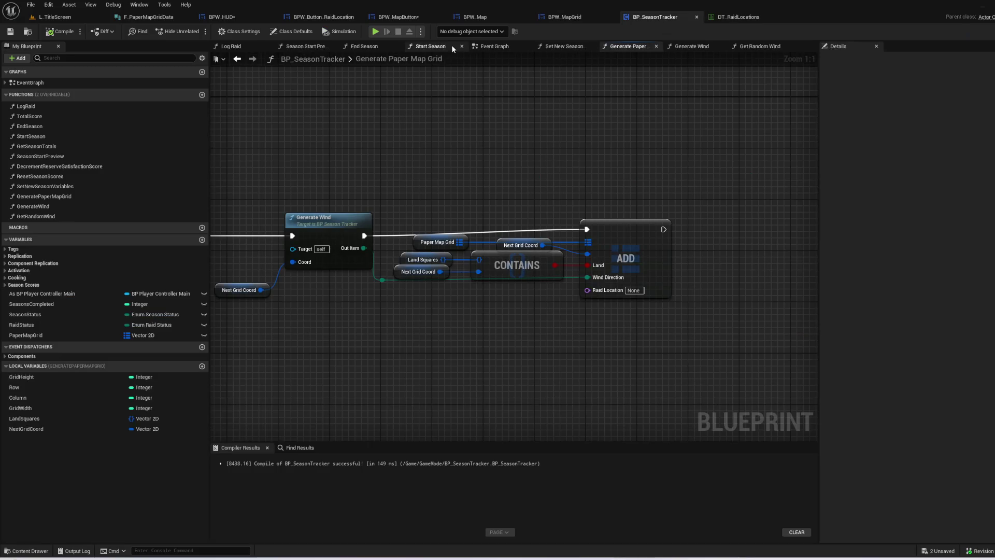
pyautogui.click(474, 17)
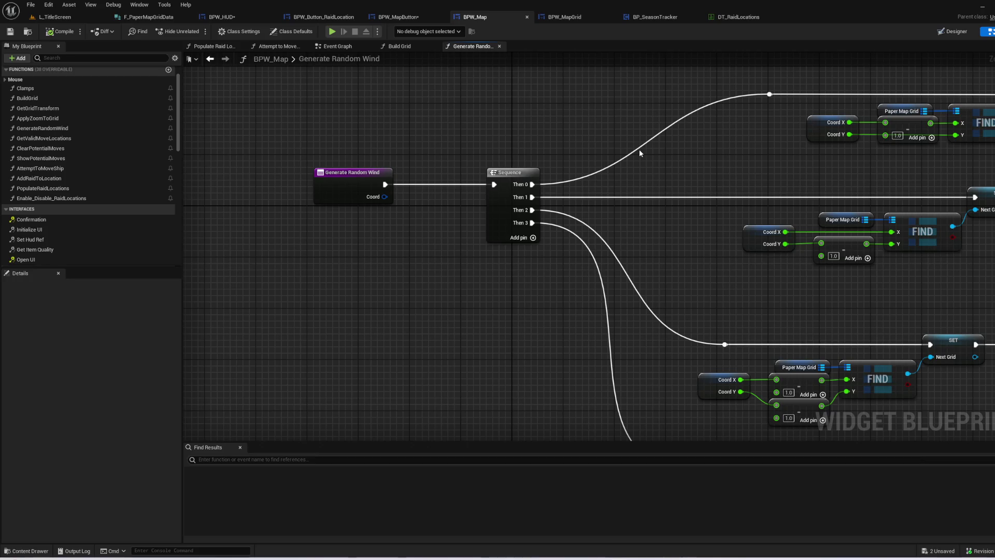
pyautogui.moveTo(693, 156); pyautogui.dragTo(474, 208)
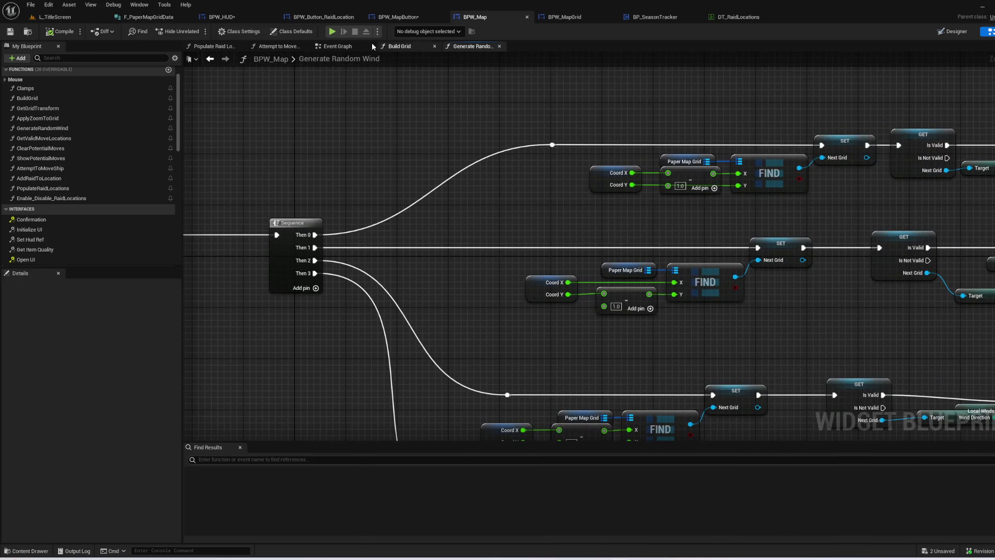
pyautogui.click(398, 46)
# - Delete the data-table loop nodes and connect Build Grid's execution directly to Clear Children
pyautogui.moveTo(363, 259)
pyautogui.mouseDown()
pyautogui.moveTo(755, 299)
pyautogui.moveTo(932, 299)
pyautogui.moveTo(747, 316)
pyautogui.mouseUp()
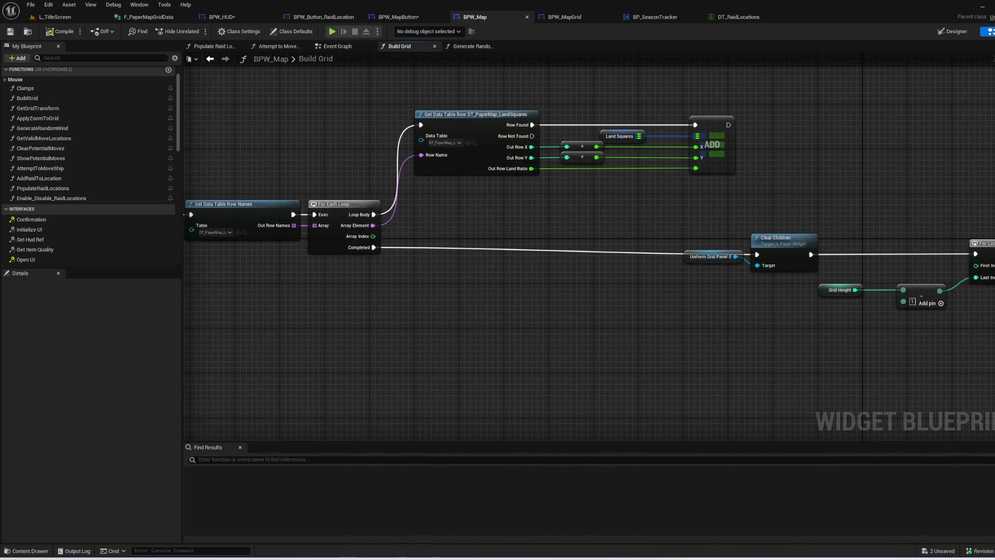
pyautogui.scroll(-1, 828, 261)
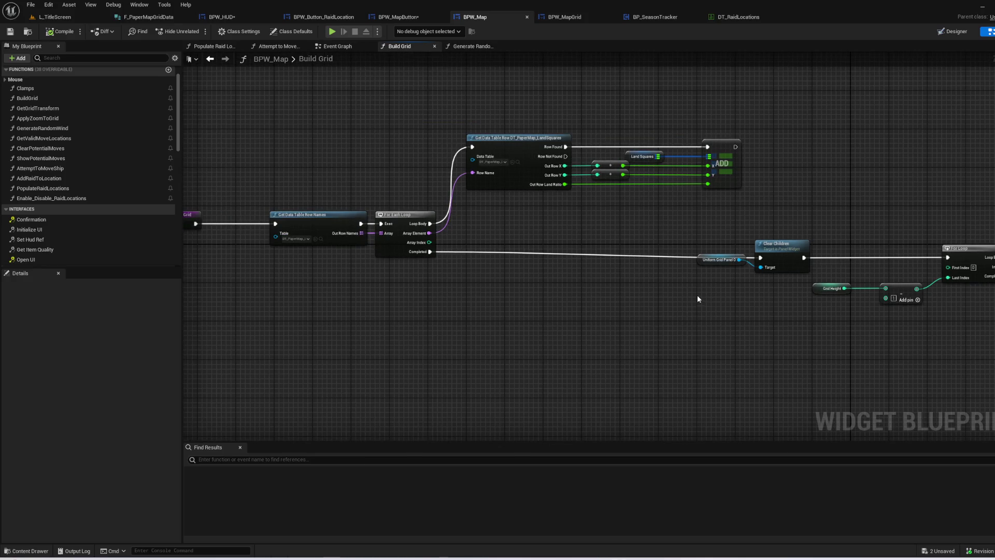
pyautogui.moveTo(279, 120)
pyautogui.mouseDown()
pyautogui.moveTo(662, 256)
pyautogui.moveTo(722, 262)
pyautogui.moveTo(656, 316)
pyautogui.moveTo(739, 215)
pyautogui.mouseUp()
pyautogui.press('Delete')
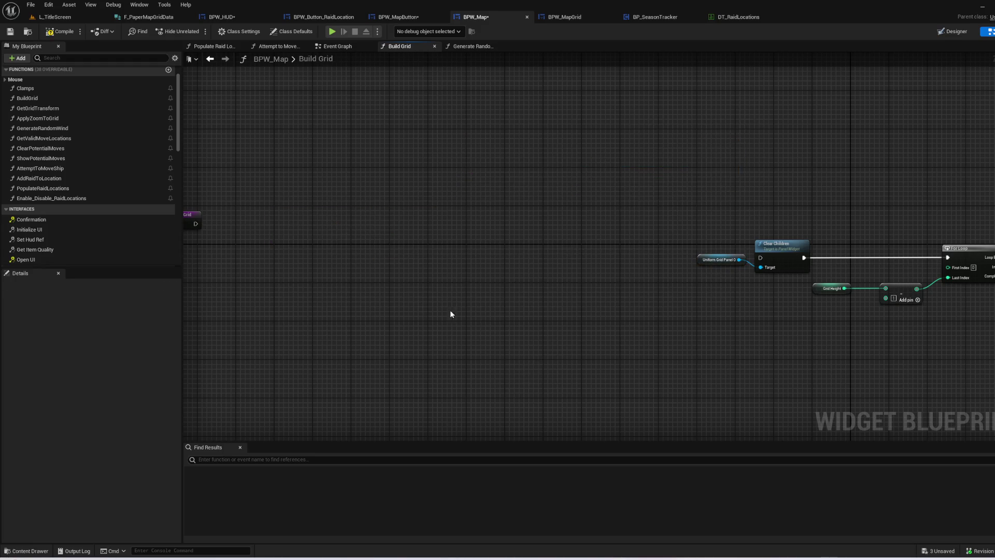
pyautogui.moveTo(285, 234)
pyautogui.mouseDown()
pyautogui.moveTo(508, 258)
pyautogui.moveTo(443, 284)
pyautogui.moveTo(732, 255)
pyautogui.mouseUp()
pyautogui.scroll(2, 579, 313)
pyautogui.moveTo(498, 304)
pyautogui.mouseDown()
pyautogui.moveTo(721, 310)
pyautogui.moveTo(683, 304)
pyautogui.mouseUp()
pyautogui.moveTo(616, 305)
pyautogui.mouseDown()
pyautogui.moveTo(611, 319)
pyautogui.moveTo(220, 324)
pyautogui.mouseUp()
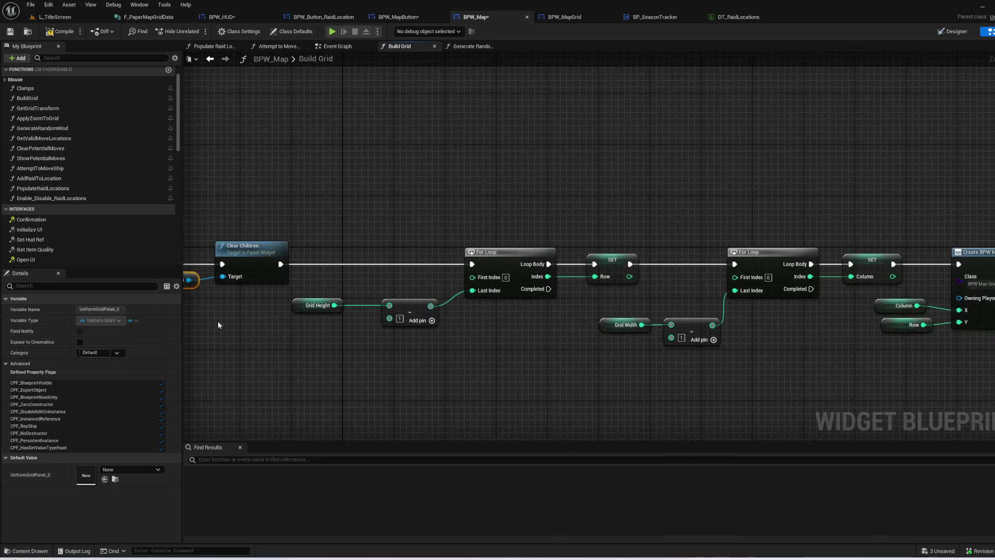
# - Delete the two For Loops, grid size nodes, SET Column node and the Column and Row getters
pyautogui.moveTo(829, 337); pyautogui.dragTo(699, 338)
pyautogui.moveTo(689, 290)
pyautogui.mouseDown()
pyautogui.moveTo(289, 144)
pyautogui.moveTo(234, 143)
pyautogui.mouseUp()
pyautogui.press('Delete')
pyautogui.moveTo(675, 259)
pyautogui.mouseDown()
pyautogui.moveTo(723, 185)
pyautogui.moveTo(746, 197)
pyautogui.mouseUp()
pyautogui.press('Delete')
pyautogui.moveTo(754, 259); pyautogui.dragTo(791, 291)
pyautogui.press('Delete')
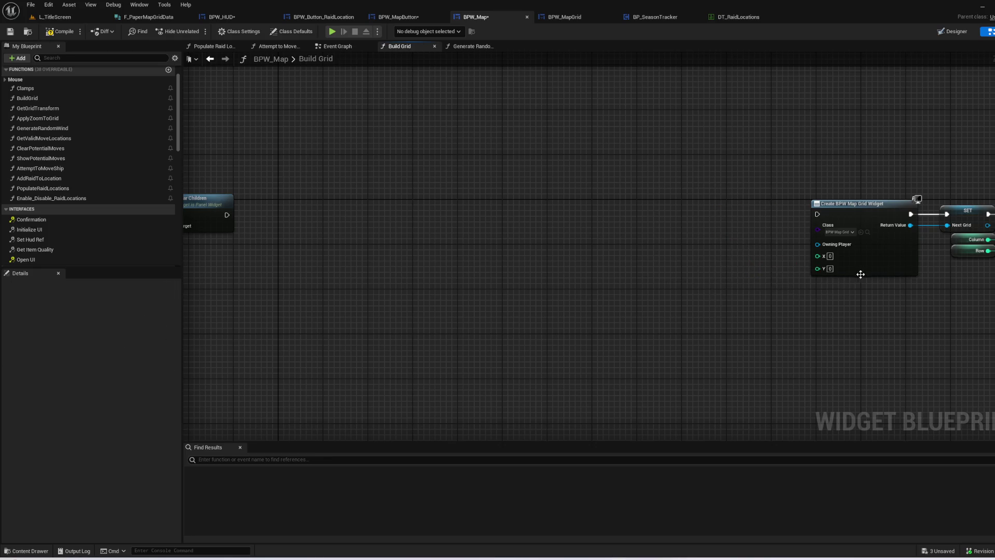
# - Review the remaining Build Grid nodes and return to the L_TitleScreen level editor
pyautogui.moveTo(849, 269); pyautogui.dragTo(438, 267)
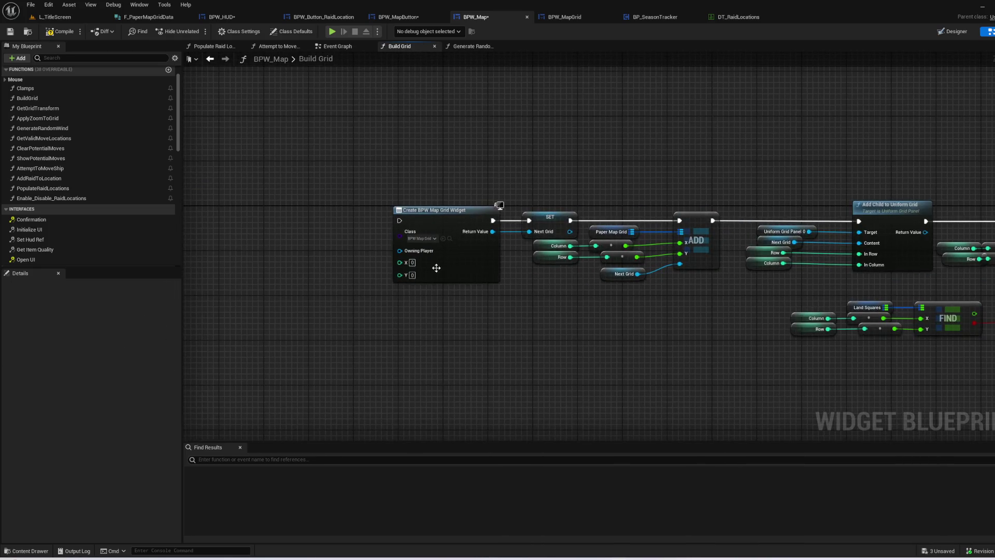
pyautogui.scroll(1, 599, 273)
pyautogui.click(609, 280)
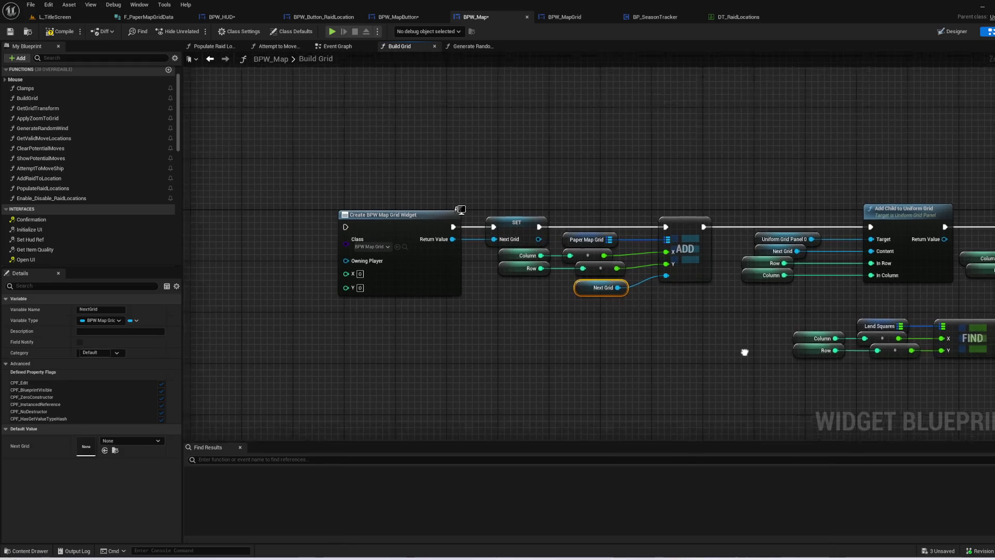
pyautogui.moveTo(744, 344); pyautogui.dragTo(423, 340)
pyautogui.click(561, 288)
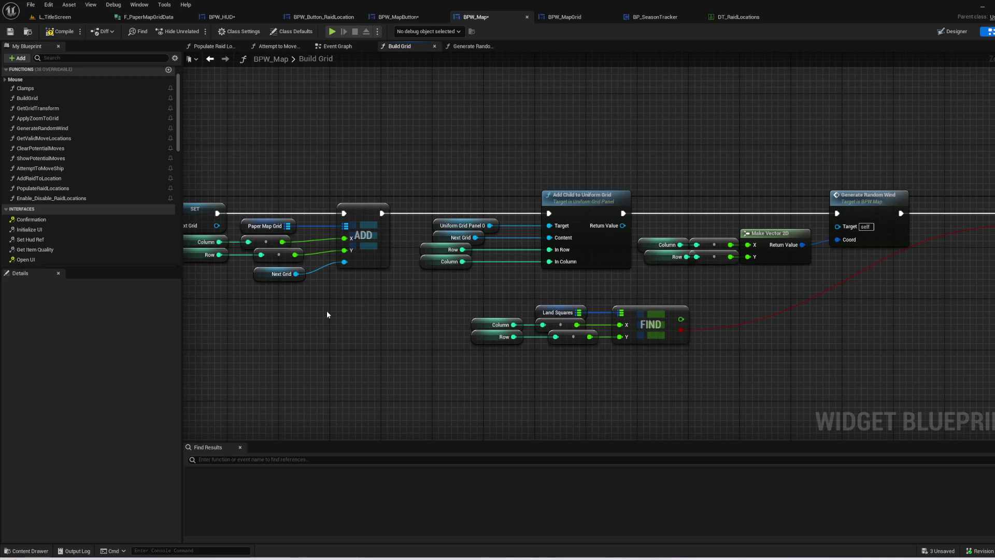
pyautogui.moveTo(334, 314); pyautogui.dragTo(705, 329)
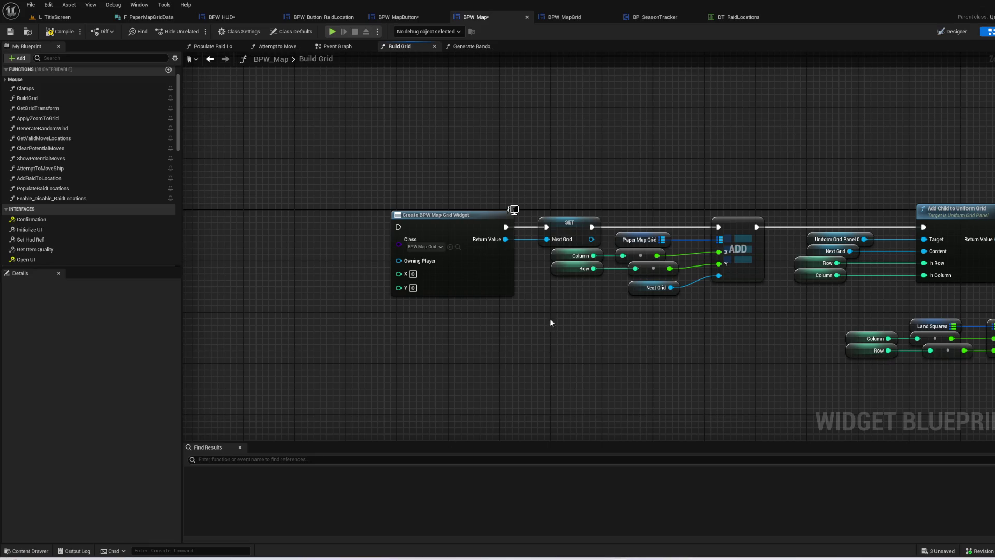
pyautogui.click(457, 247)
# - In BPW_MapGrid, tick Instance Editable and Expose on Spawn on the WindDirection variable
pyautogui.rightClick(496, 388)
pyautogui.click(373, 382)
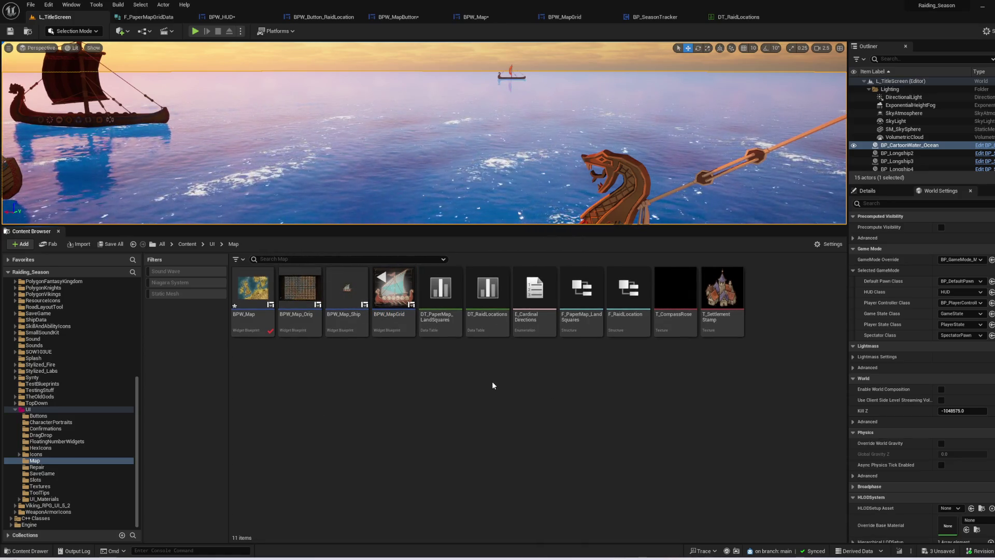
pyautogui.click(394, 311)
pyautogui.doubleClick(395, 321)
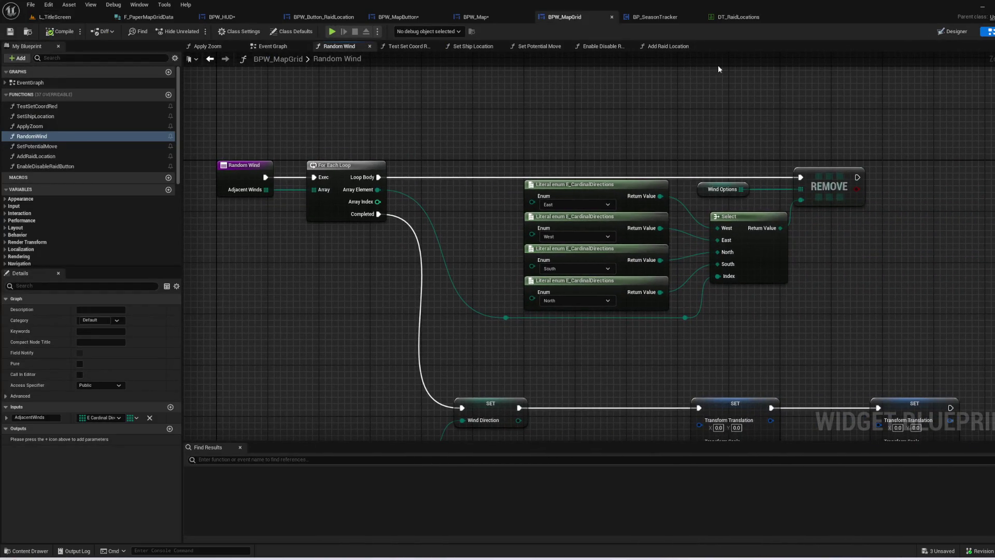
pyautogui.scroll(-5, 89, 194)
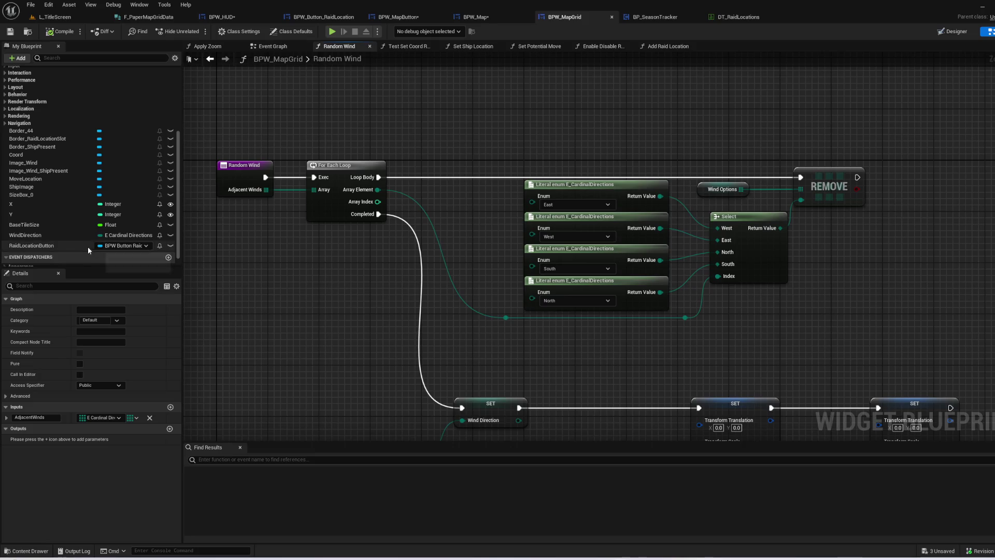
pyautogui.click(51, 204)
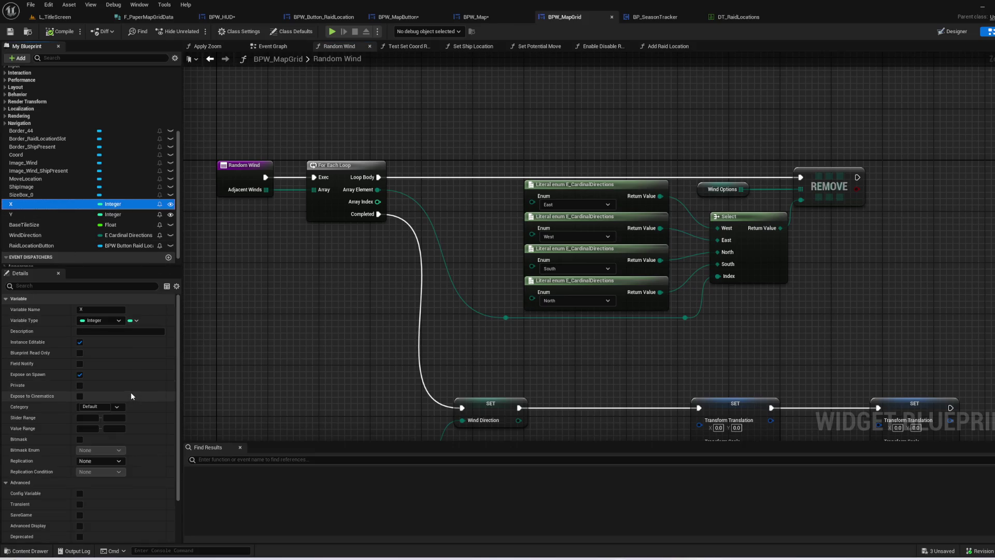
pyautogui.click(50, 226)
pyautogui.click(51, 234)
pyautogui.click(79, 342)
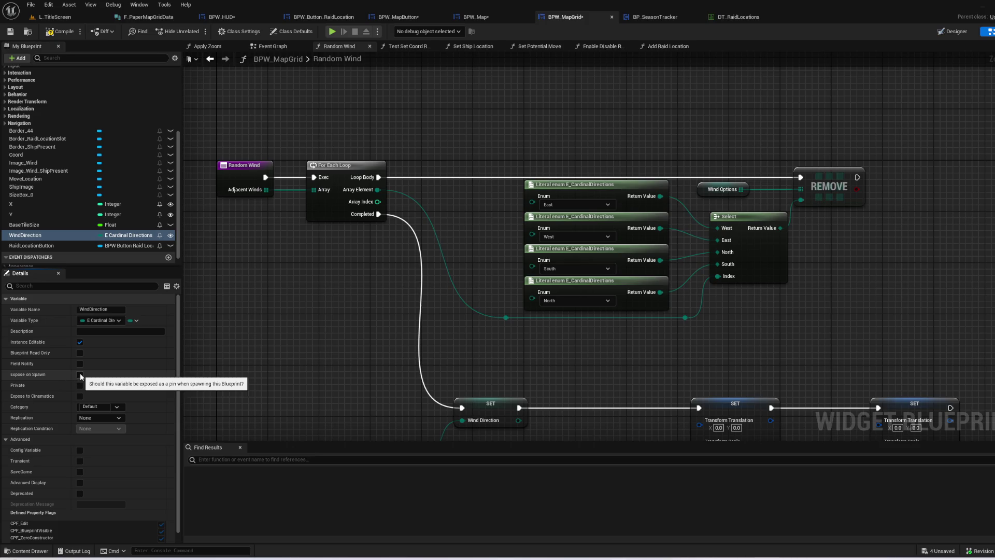
pyautogui.click(80, 374)
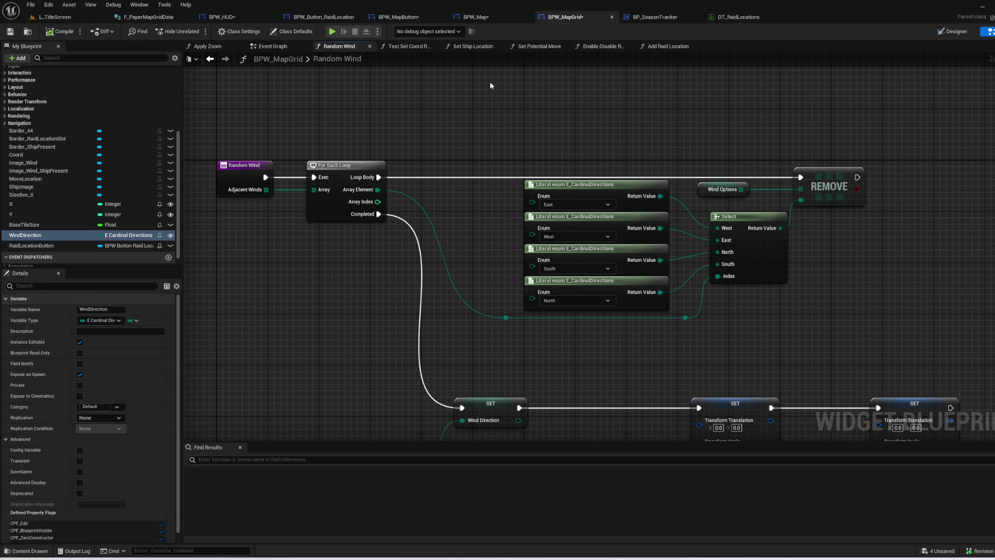
pyautogui.click(475, 17)
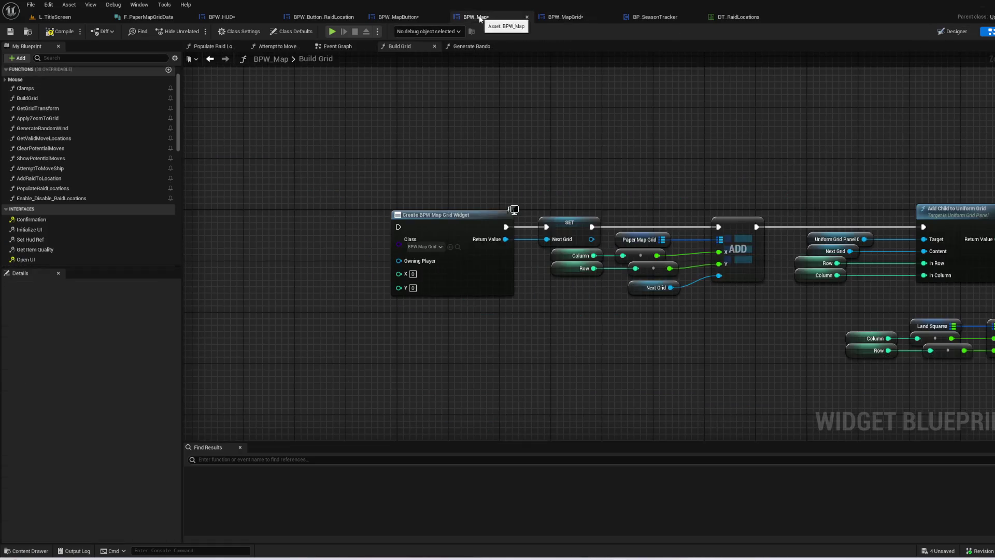
# - Refresh Create BPW Map Grid Widget so it shows a Wind Direction input defaulting to West
pyautogui.rightClick(478, 290)
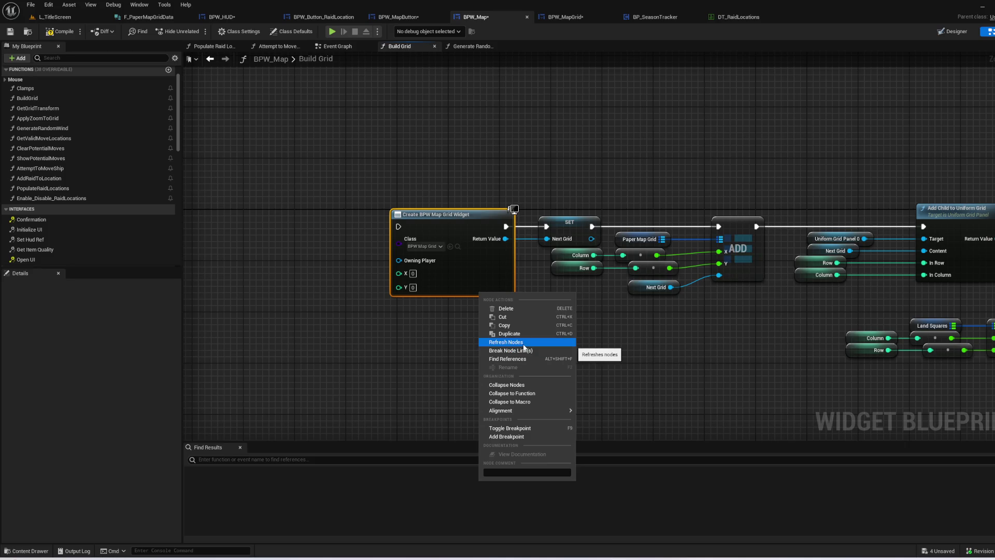
pyautogui.click(524, 347)
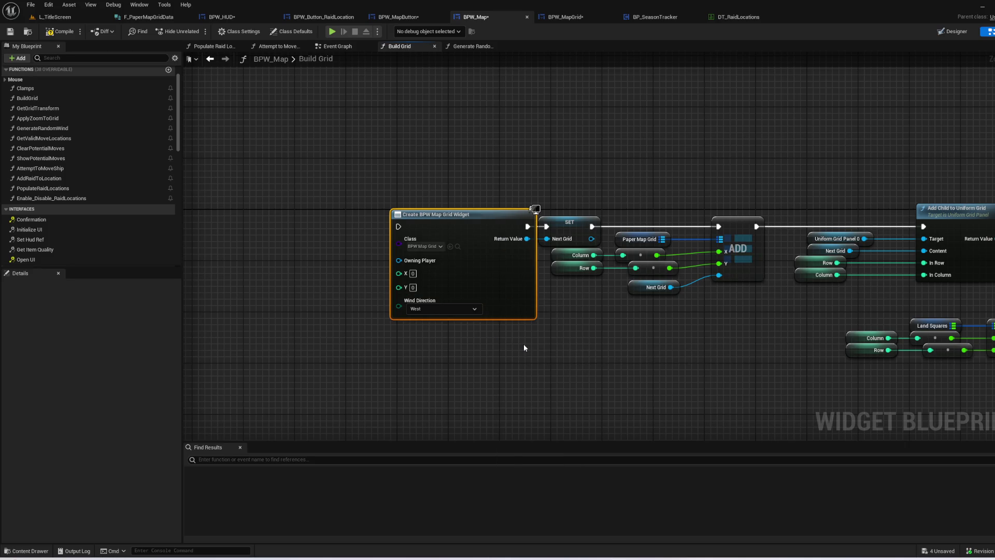
pyautogui.moveTo(666, 358); pyautogui.dragTo(213, 330)
pyautogui.moveTo(782, 256)
pyautogui.mouseDown()
pyautogui.moveTo(564, 309)
pyautogui.moveTo(214, 331)
pyautogui.mouseUp()
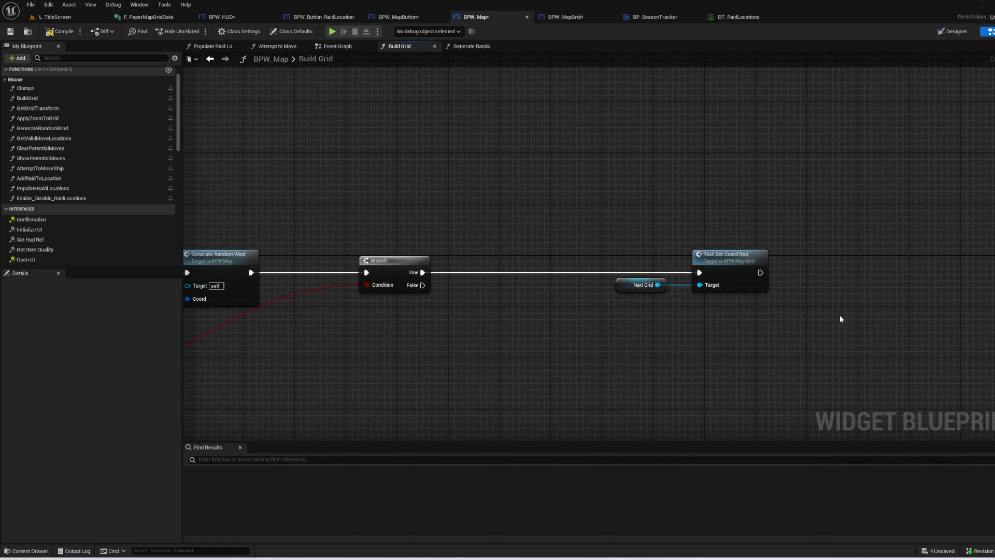
pyautogui.doubleClick(767, 264)
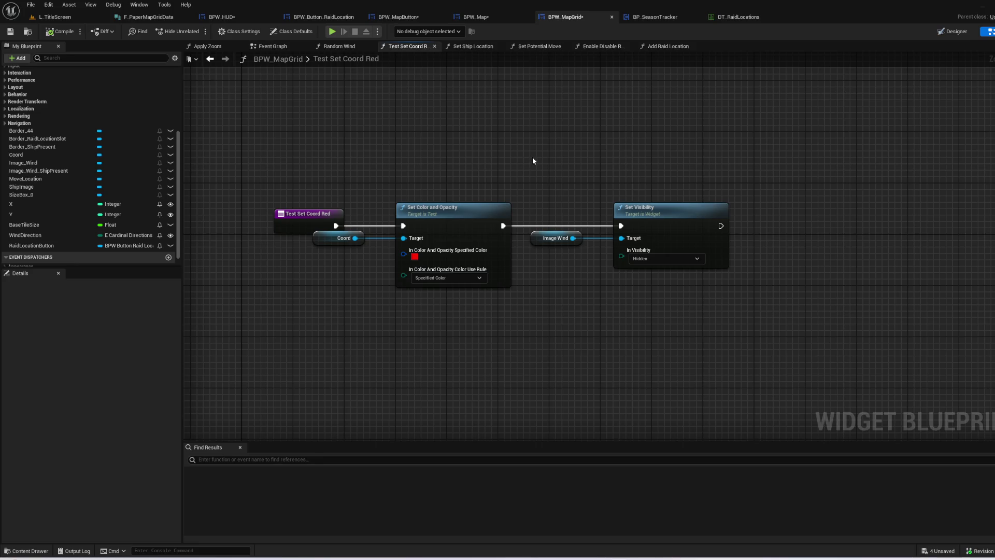
pyautogui.hotkey('alt', 'Left')
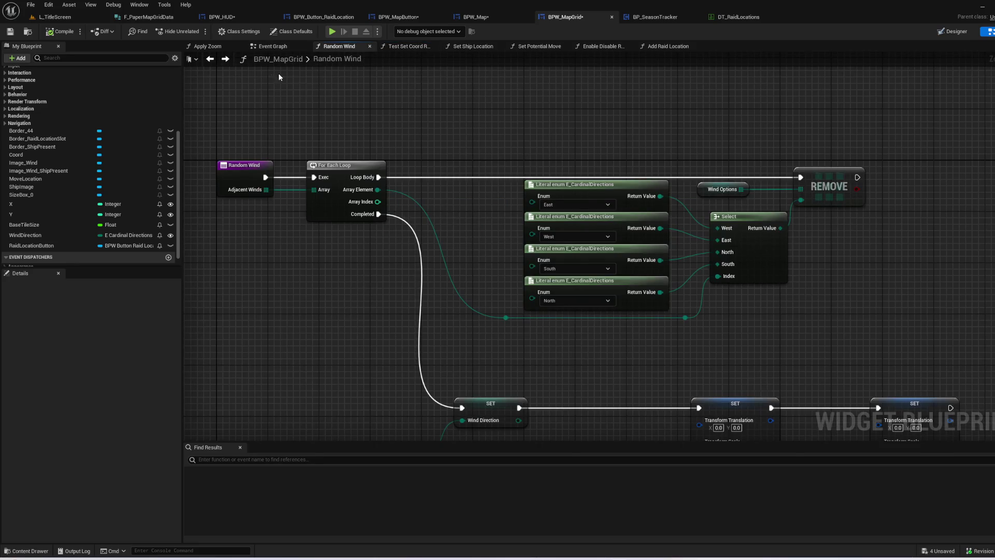
pyautogui.click(275, 46)
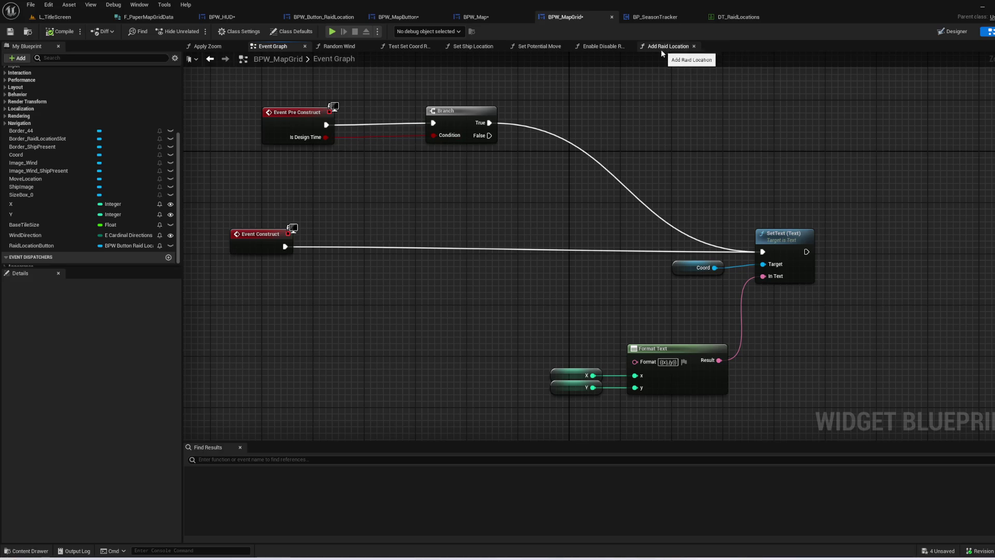
pyautogui.click(495, 21)
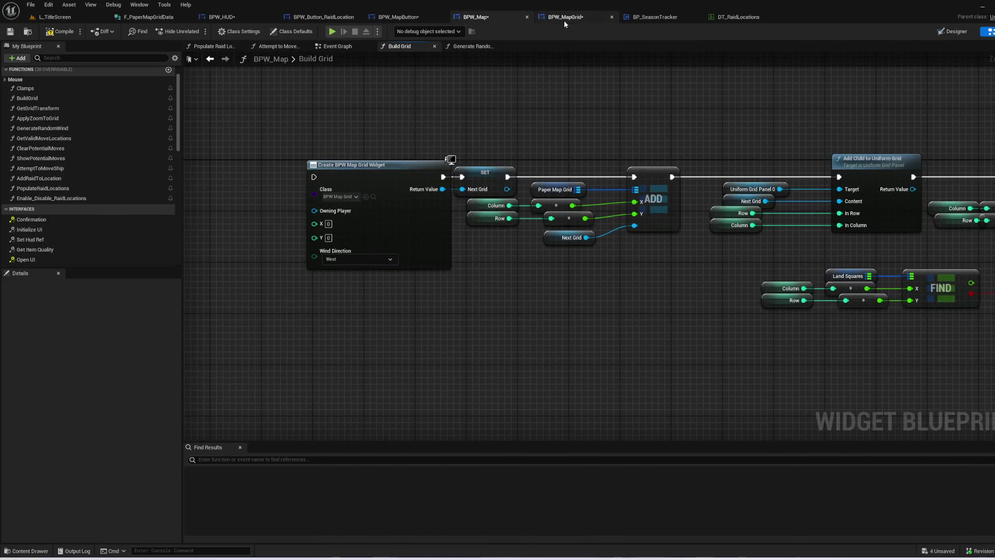
# - Add a Boolean variable Land to BPW_MapGrid, instance editable and exposed on spawn, and compile
pyautogui.click(564, 21)
pyautogui.click(168, 100)
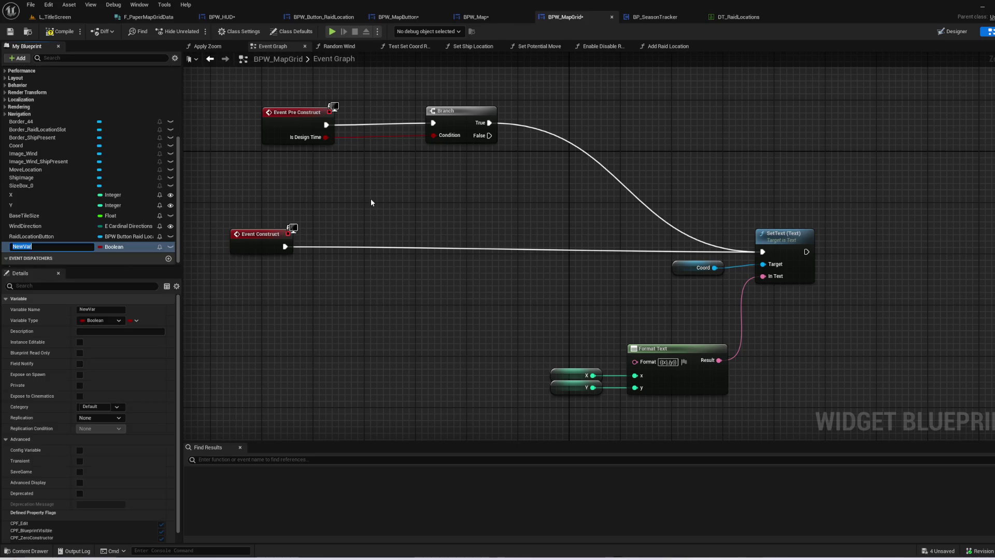
pyautogui.write('Land')
pyautogui.press('Return')
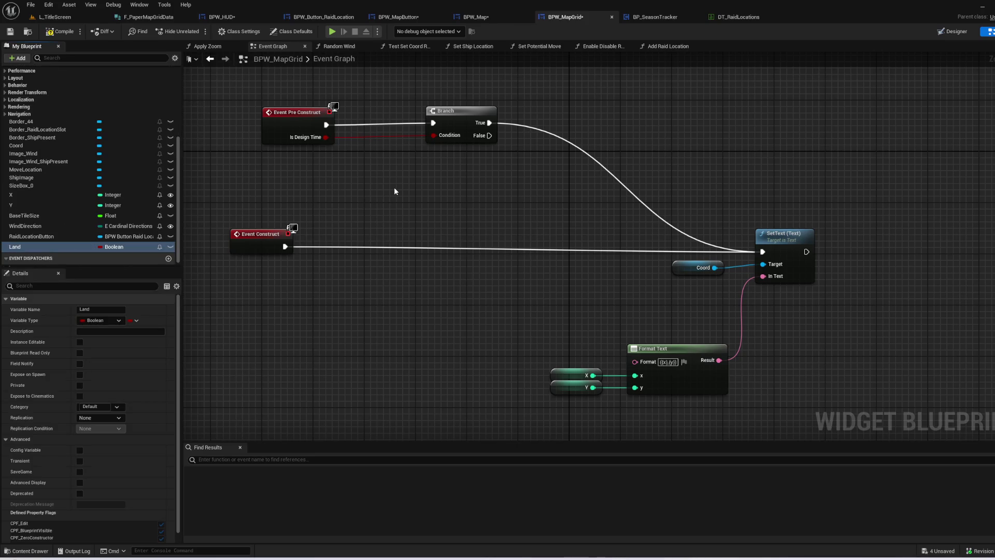
pyautogui.click(79, 342)
pyautogui.click(79, 374)
pyautogui.click(59, 31)
# - Refresh Create BPW Map Grid Widget in Build Grid so it gains a Land input
pyautogui.click(485, 16)
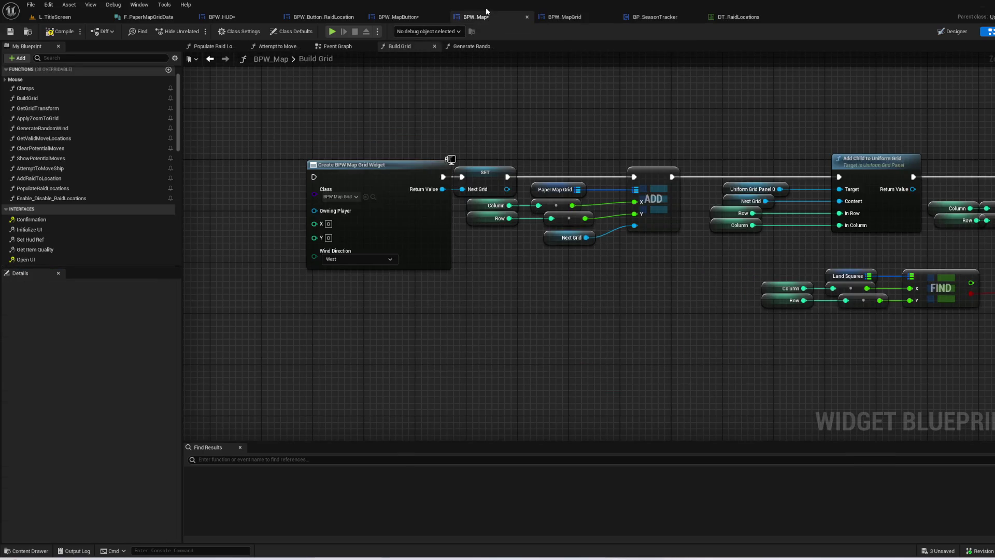
pyautogui.moveTo(507, 285); pyautogui.dragTo(804, 308)
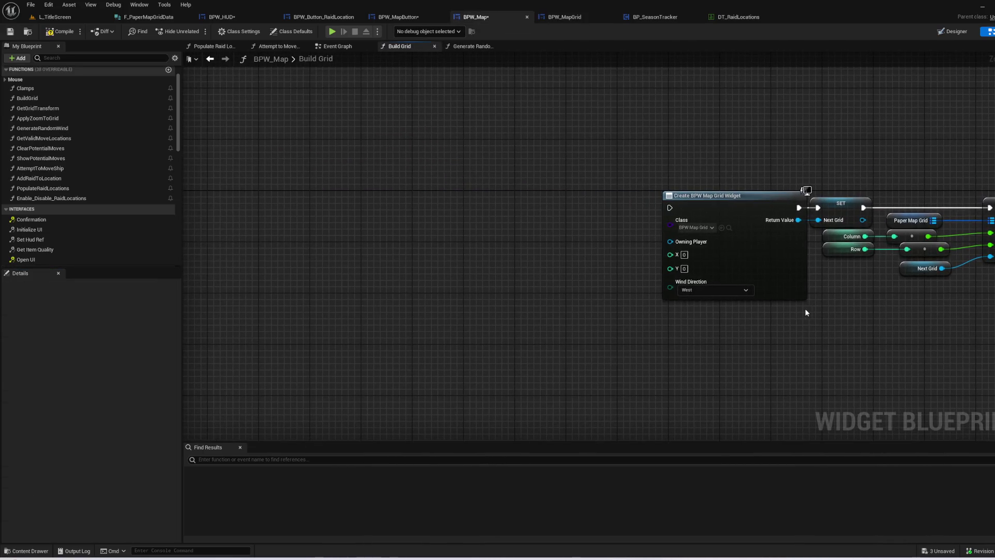
pyautogui.rightClick(757, 274)
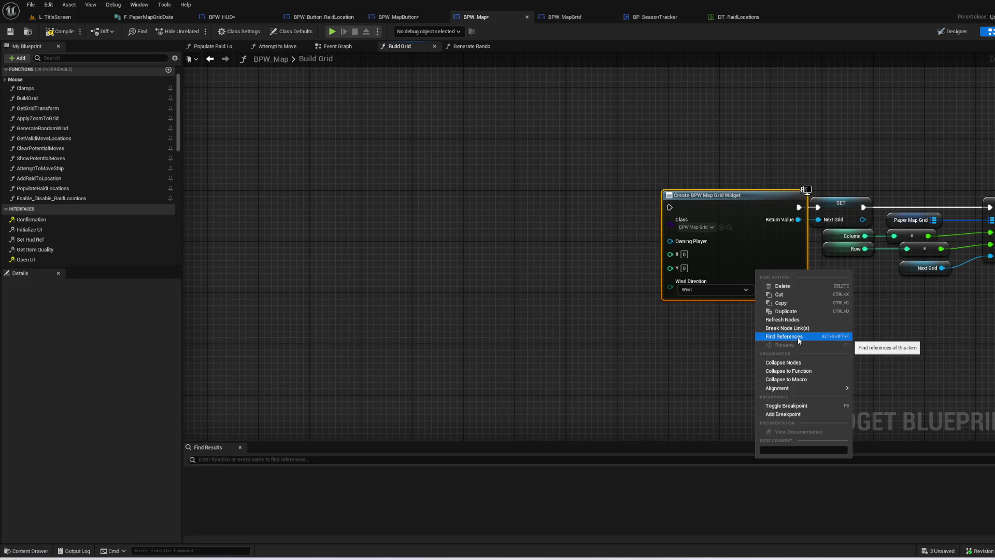
pyautogui.click(783, 319)
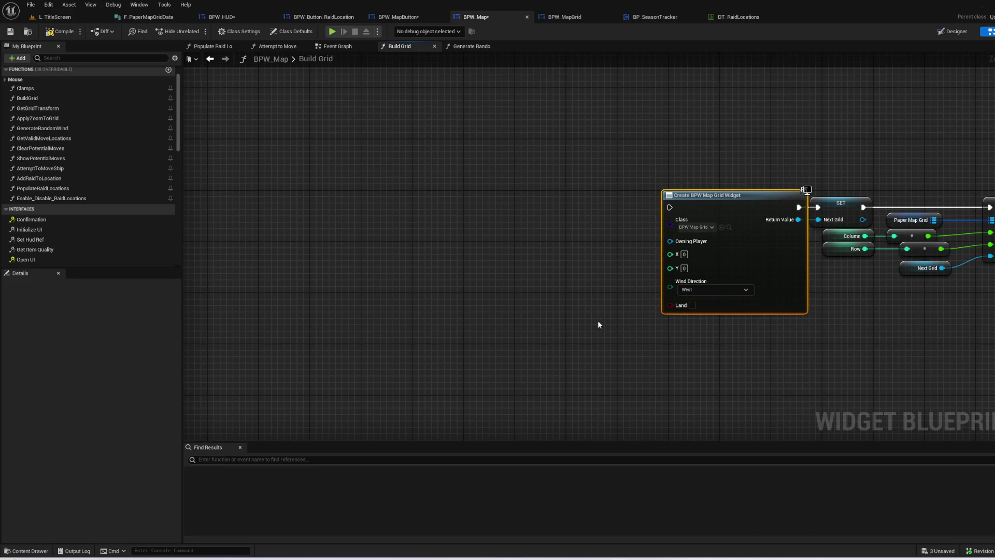
pyautogui.moveTo(598, 327); pyautogui.dragTo(697, 253)
pyautogui.moveTo(558, 247)
pyautogui.mouseDown()
pyautogui.moveTo(413, 176)
pyautogui.moveTo(691, 218)
pyautogui.moveTo(606, 207)
pyautogui.moveTo(633, 208)
pyautogui.mouseUp()
pyautogui.moveTo(711, 215)
pyautogui.mouseDown()
pyautogui.moveTo(275, 206)
pyautogui.moveTo(555, 207)
pyautogui.mouseUp()
pyautogui.scroll(2, 520, 187)
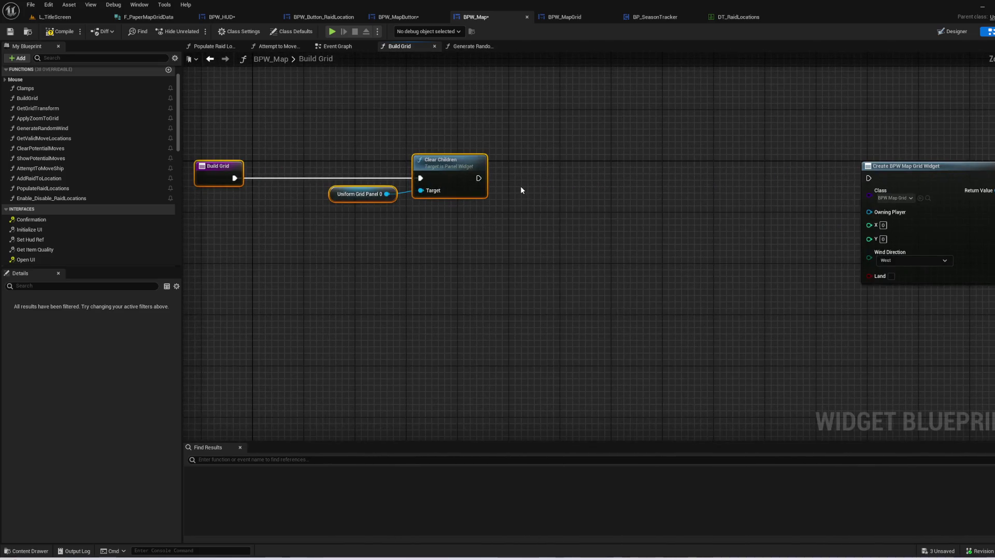
# - Get the Paper Map Grid through PlayerController and its BP Season Tracker
pyautogui.click(564, 129)
pyautogui.scroll(-10, 145, 244)
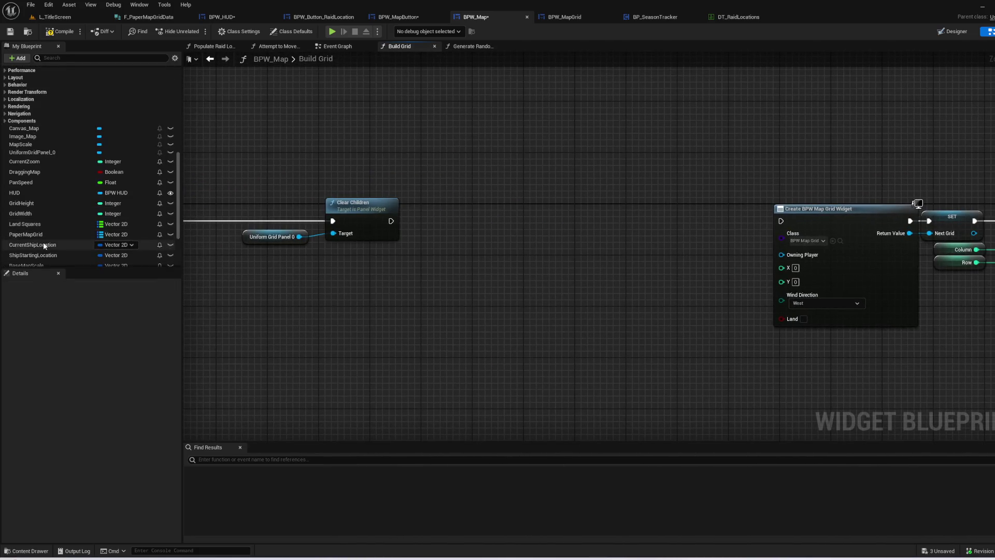
pyautogui.moveTo(31, 230)
pyautogui.mouseDown()
pyautogui.moveTo(339, 300)
pyautogui.moveTo(429, 283)
pyautogui.mouseUp()
pyautogui.click(373, 315)
pyautogui.write('get')
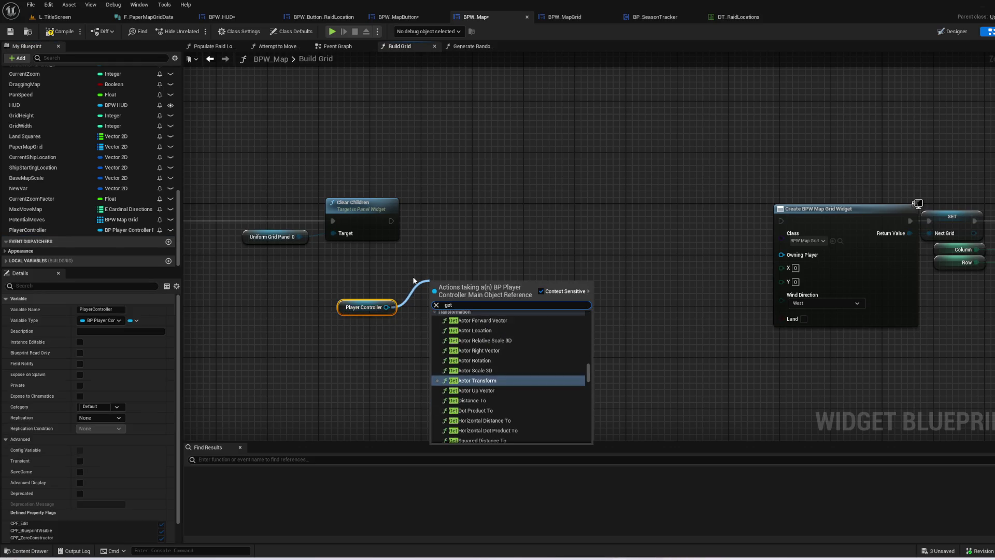
pyautogui.write(' seas')
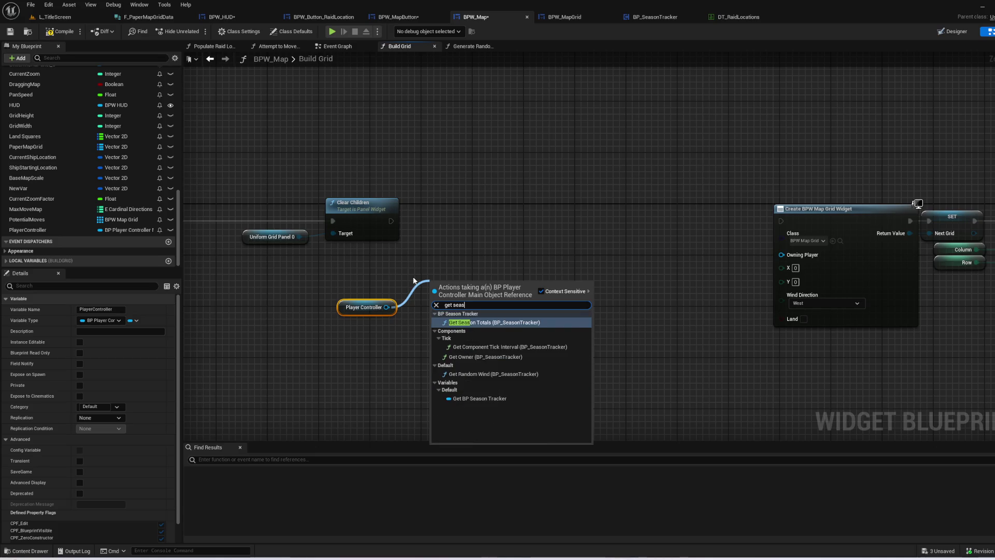
pyautogui.click(479, 398)
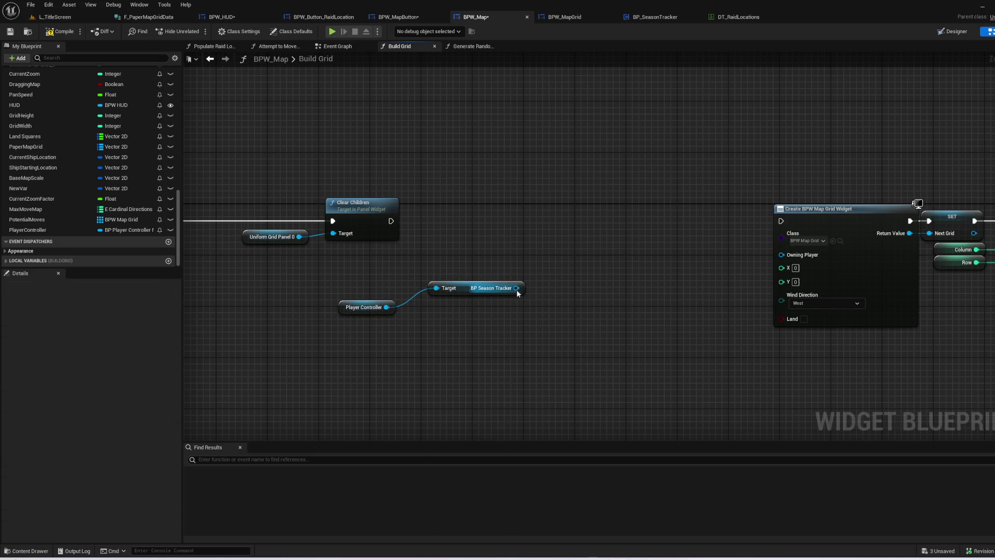
pyautogui.moveTo(516, 288); pyautogui.dragTo(574, 244)
pyautogui.write('paper')
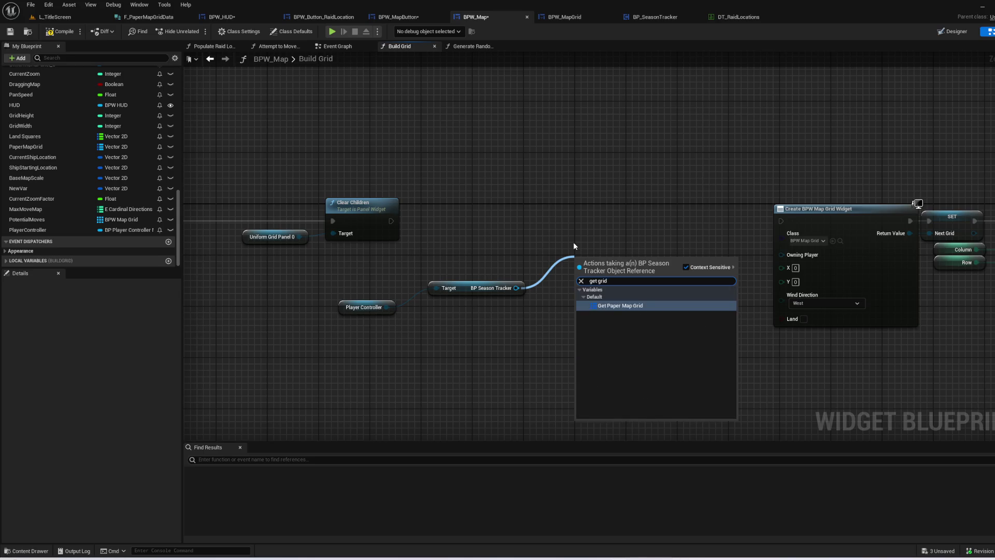
pyautogui.press('Return')
# - Add a KEYS node on Paper Map Grid, run after Clear Children
pyautogui.moveTo(379, 255)
pyautogui.mouseDown()
pyautogui.moveTo(602, 296)
pyautogui.moveTo(404, 322)
pyautogui.moveTo(490, 280)
pyautogui.mouseUp()
pyautogui.press('q')
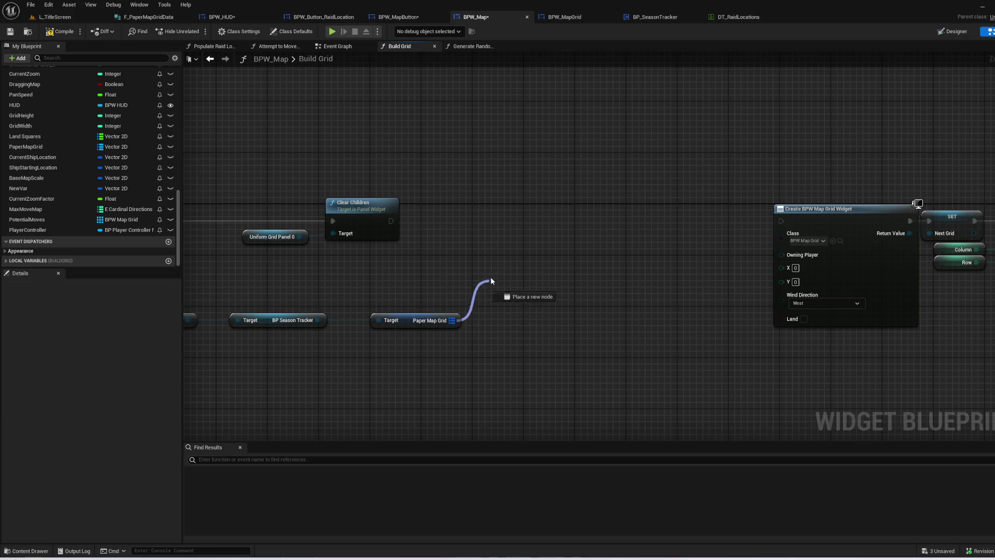
pyautogui.write('keys')
pyautogui.press('Return')
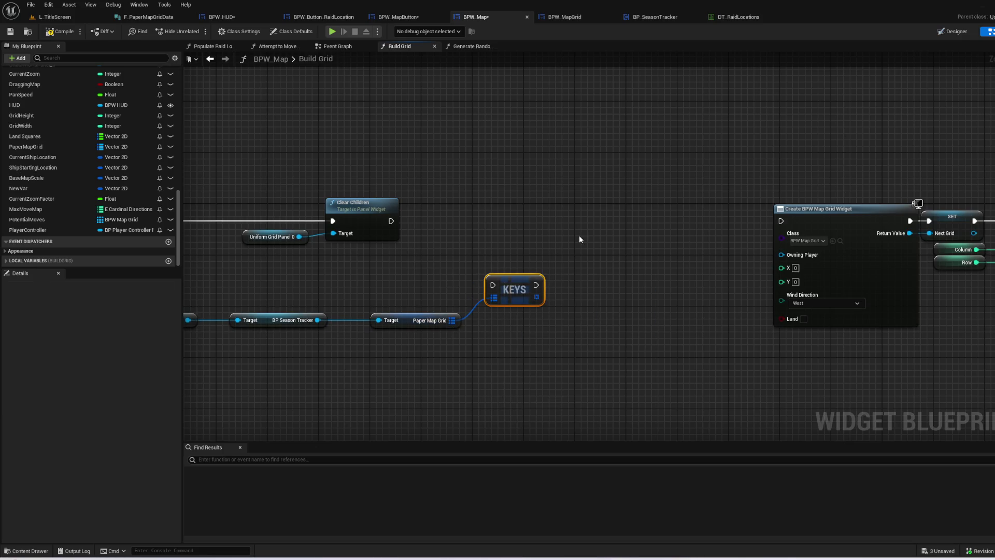
pyautogui.moveTo(515, 289); pyautogui.dragTo(502, 218)
pyautogui.click(460, 194)
pyautogui.moveTo(390, 221); pyautogui.dragTo(552, 208)
# - Loop over the keys with For Each, finding each Array Element in a copied Paper Map Grid
pyautogui.write('for each')
pyautogui.press('Return')
pyautogui.moveTo(446, 324)
pyautogui.mouseDown()
pyautogui.moveTo(636, 337)
pyautogui.moveTo(414, 335)
pyautogui.moveTo(437, 331)
pyautogui.mouseUp()
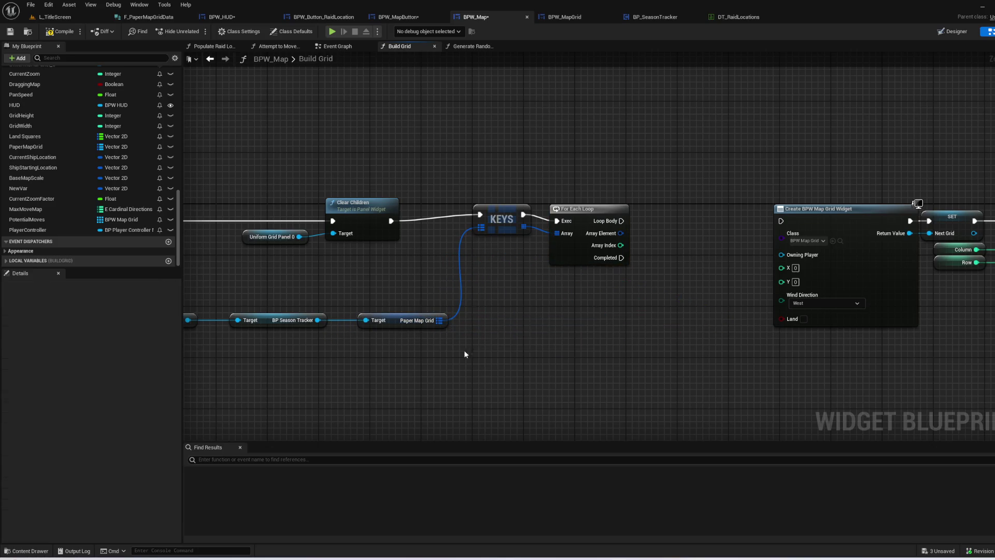
pyautogui.moveTo(554, 334); pyautogui.dragTo(243, 285)
pyautogui.hotkey('ctrl', 'v')
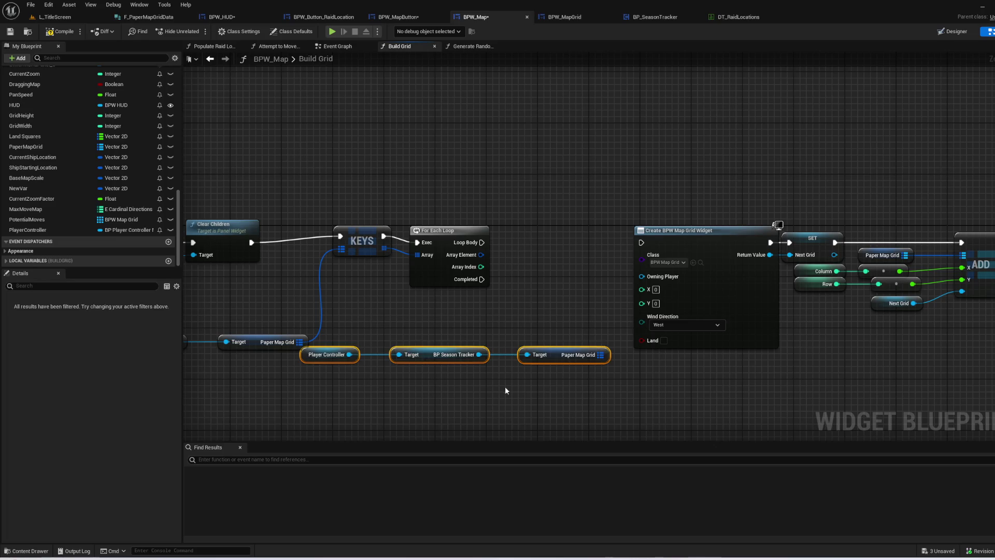
pyautogui.moveTo(569, 358)
pyautogui.mouseDown()
pyautogui.moveTo(453, 390)
pyautogui.moveTo(569, 279)
pyautogui.moveTo(608, 278)
pyautogui.mouseUp()
pyautogui.write('find')
pyautogui.press('Return')
pyautogui.moveTo(481, 255)
pyautogui.mouseDown()
pyautogui.moveTo(570, 291)
pyautogui.moveTo(544, 291)
pyautogui.mouseUp()
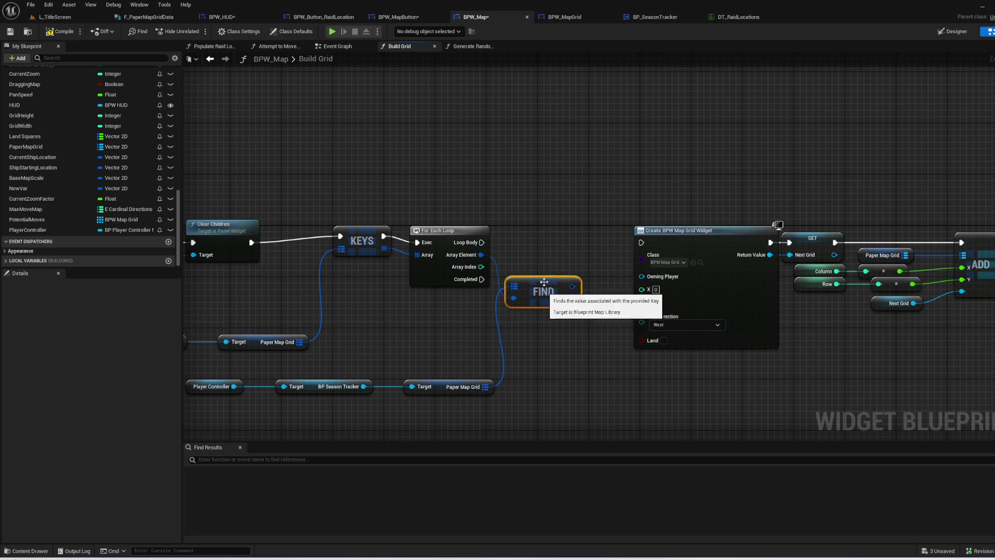
pyautogui.moveTo(481, 243); pyautogui.dragTo(643, 242)
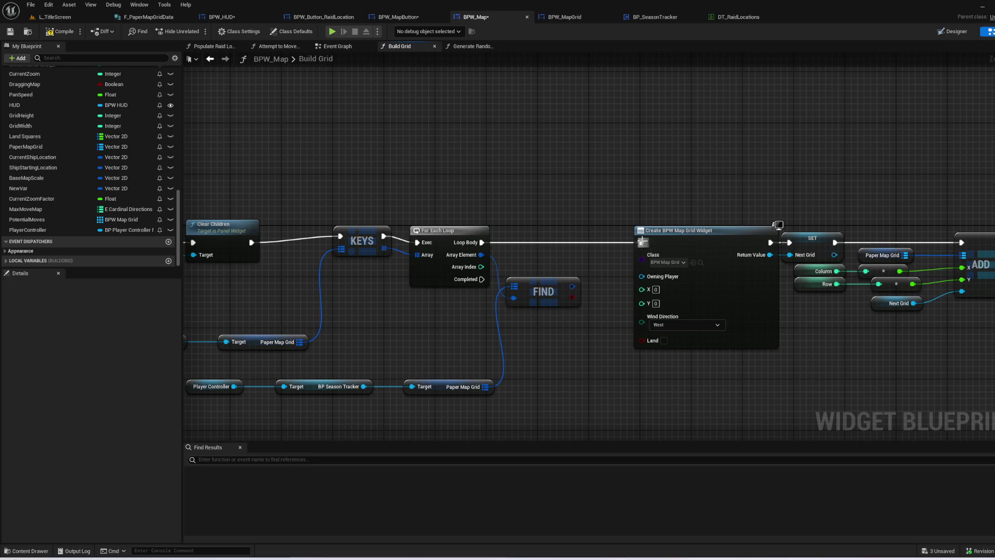
# - Split FIND's result and wire its Land and Wind Direction into the widget
pyautogui.click(573, 297)
pyautogui.rightClick(573, 296)
pyautogui.click(602, 320)
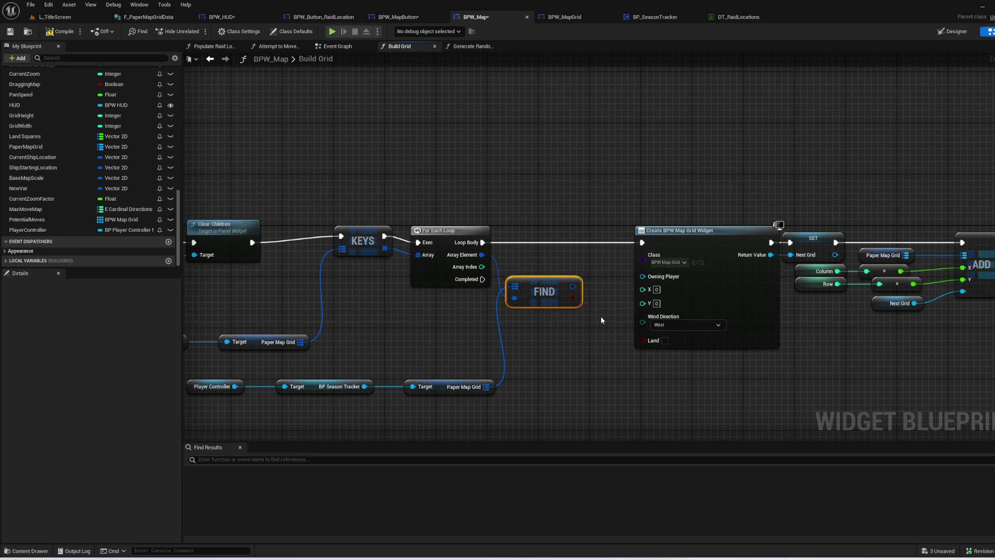
pyautogui.moveTo(574, 284)
pyautogui.mouseDown()
pyautogui.moveTo(611, 294)
pyautogui.moveTo(642, 342)
pyautogui.mouseUp()
pyautogui.moveTo(572, 296); pyautogui.dragTo(579, 301)
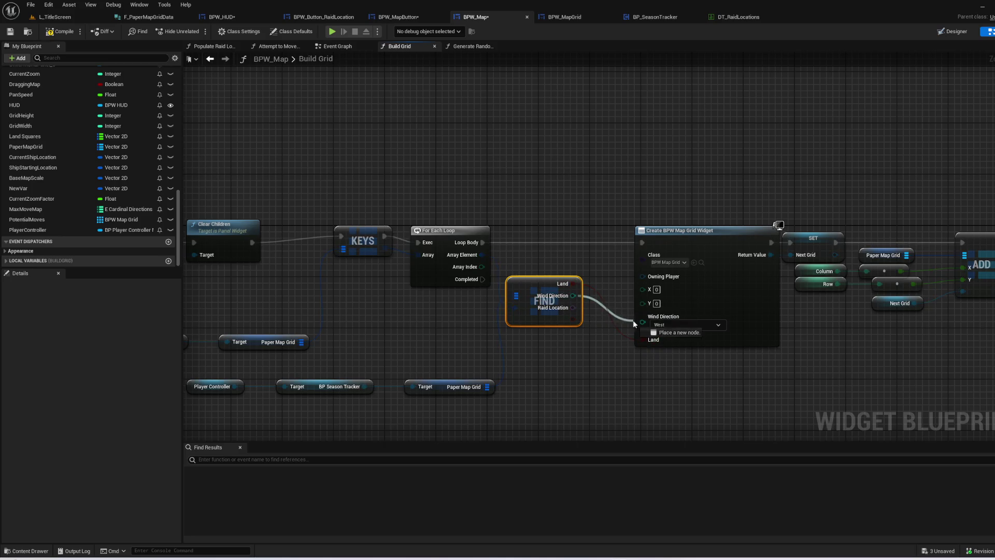
pyautogui.moveTo(633, 319); pyautogui.dragTo(642, 322)
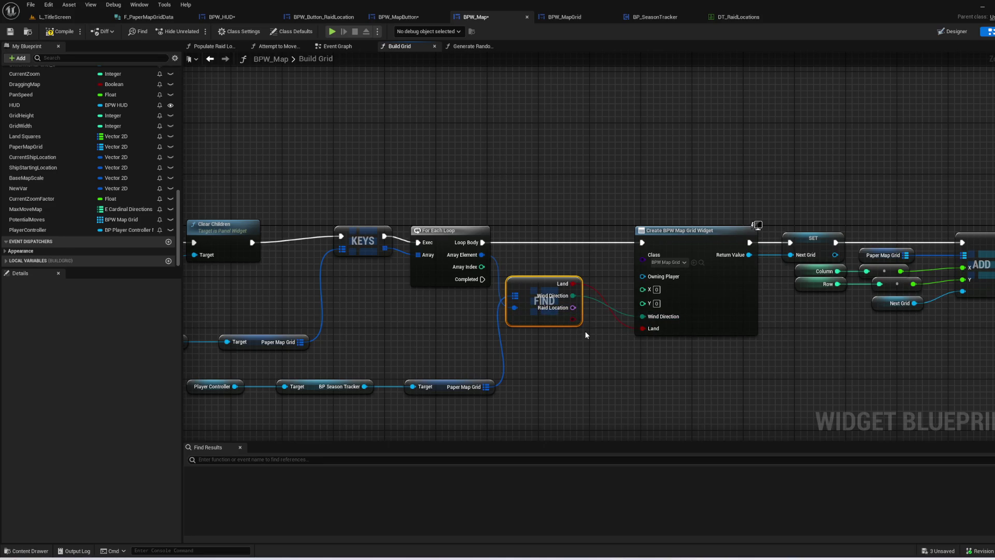
pyautogui.click(559, 223)
# - Break the Array Element into a Vector 2D and wire X and Y to the widget
pyautogui.moveTo(482, 255); pyautogui.dragTo(552, 253)
pyautogui.write('brea')
pyautogui.click(603, 289)
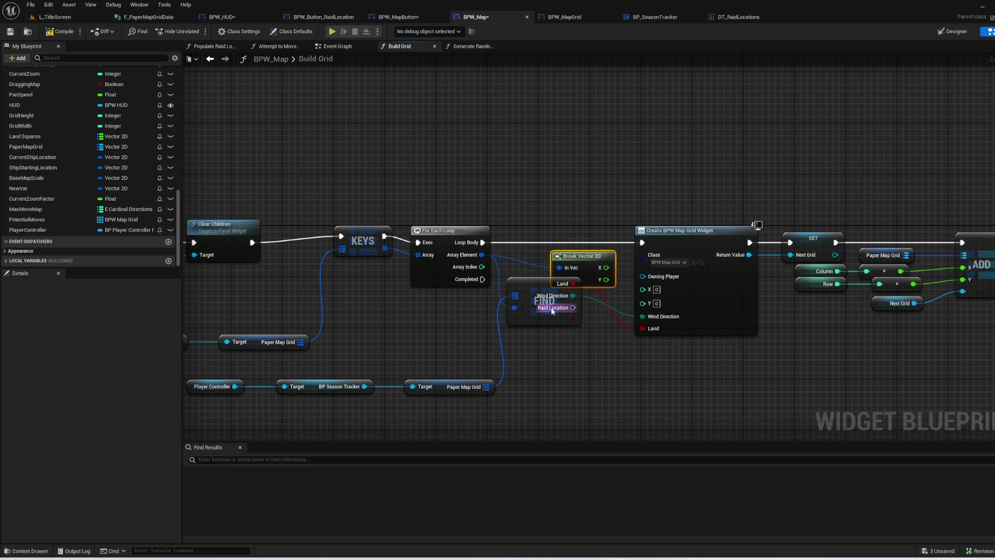
pyautogui.moveTo(538, 311); pyautogui.dragTo(544, 343)
pyautogui.moveTo(570, 275)
pyautogui.mouseDown()
pyautogui.moveTo(526, 275)
pyautogui.moveTo(657, 292)
pyautogui.mouseUp()
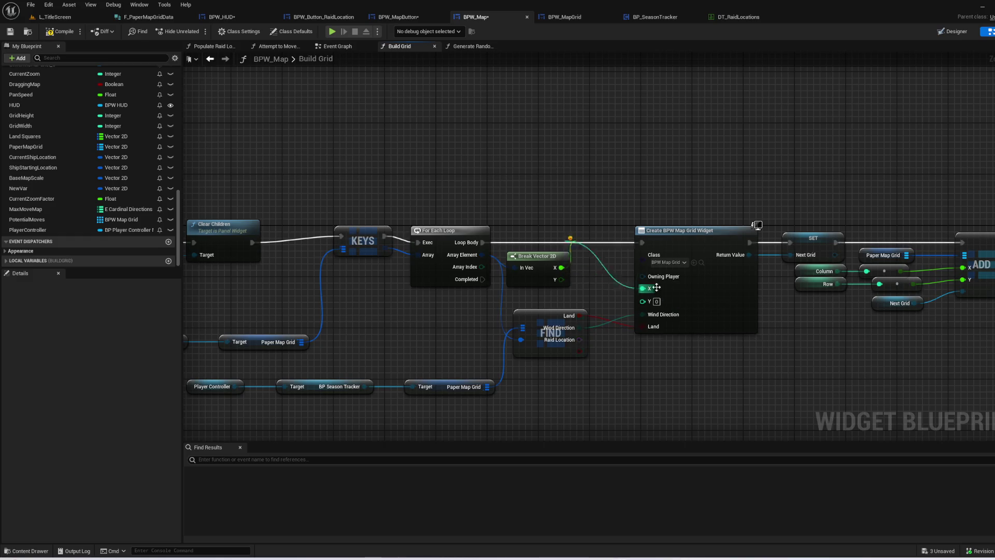
pyautogui.moveTo(561, 280)
pyautogui.mouseDown()
pyautogui.moveTo(573, 294)
pyautogui.moveTo(643, 301)
pyautogui.mouseUp()
# - Shift the widget and downstream nodes right to make room for the two Truncate nodes
pyautogui.click(610, 243)
pyautogui.moveTo(610, 243)
pyautogui.mouseDown()
pyautogui.moveTo(514, 306)
pyautogui.moveTo(375, 278)
pyautogui.mouseUp()
pyautogui.scroll(-4, 879, 338)
pyautogui.moveTo(904, 342); pyautogui.dragTo(339, 185)
pyautogui.scroll(3, 340, 185)
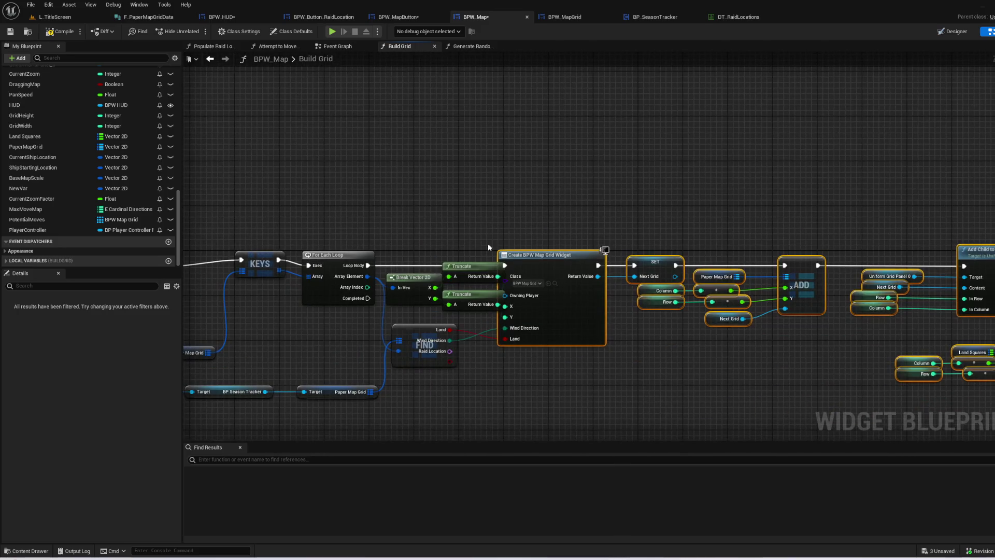
pyautogui.moveTo(465, 215); pyautogui.dragTo(491, 316)
pyautogui.moveTo(542, 255); pyautogui.dragTo(587, 256)
pyautogui.click(500, 206)
pyautogui.moveTo(485, 211)
pyautogui.mouseDown()
pyautogui.moveTo(516, 299)
pyautogui.moveTo(482, 304)
pyautogui.mouseUp()
pyautogui.click(542, 205)
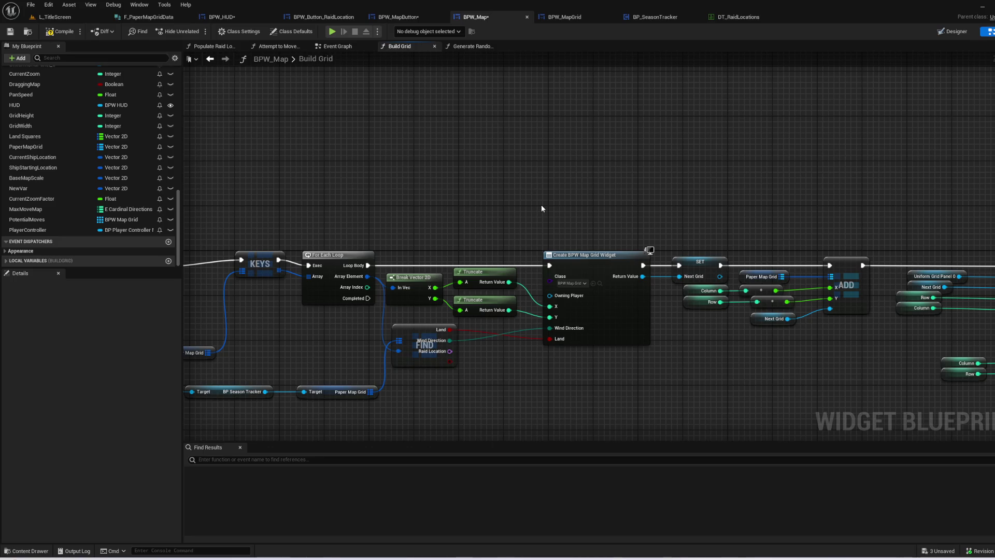
pyautogui.moveTo(688, 383)
pyautogui.mouseDown()
pyautogui.moveTo(550, 379)
pyautogui.moveTo(523, 365)
pyautogui.mouseUp()
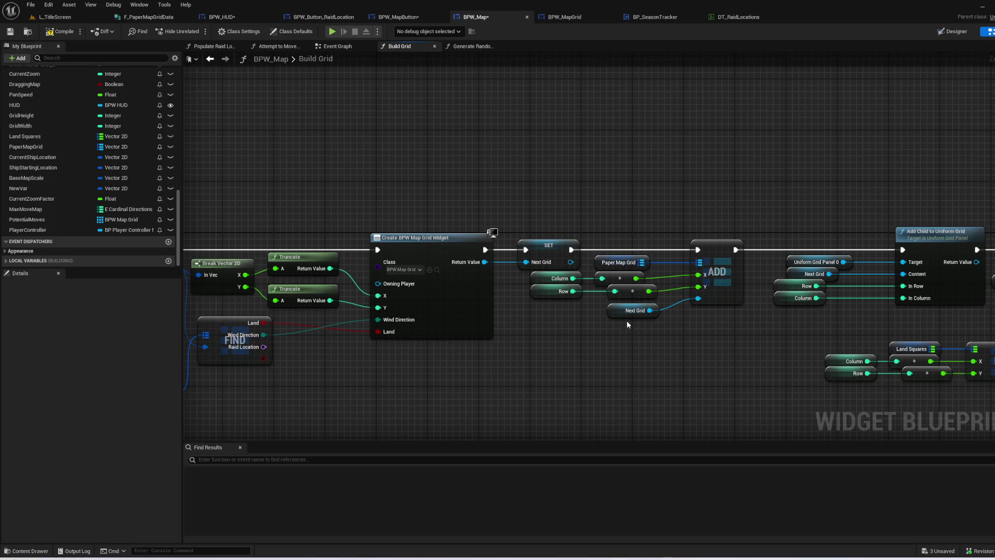
pyautogui.moveTo(579, 330); pyautogui.dragTo(888, 349)
pyautogui.moveTo(363, 342)
pyautogui.mouseDown()
pyautogui.moveTo(859, 344)
pyautogui.moveTo(725, 344)
pyautogui.moveTo(518, 315)
pyautogui.mouseUp()
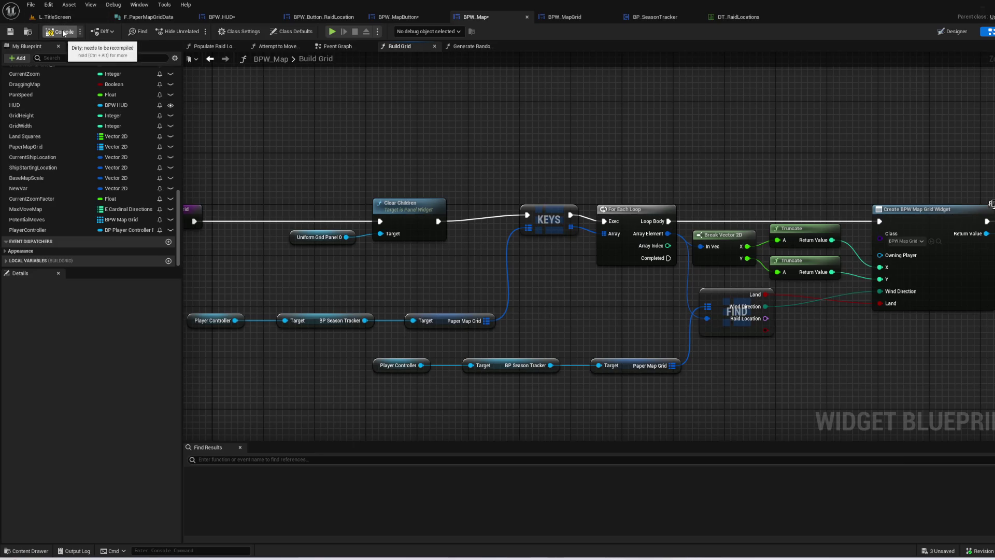
pyautogui.moveTo(796, 171)
pyautogui.mouseDown()
pyautogui.moveTo(311, 140)
pyautogui.moveTo(5, 78)
pyautogui.mouseUp()
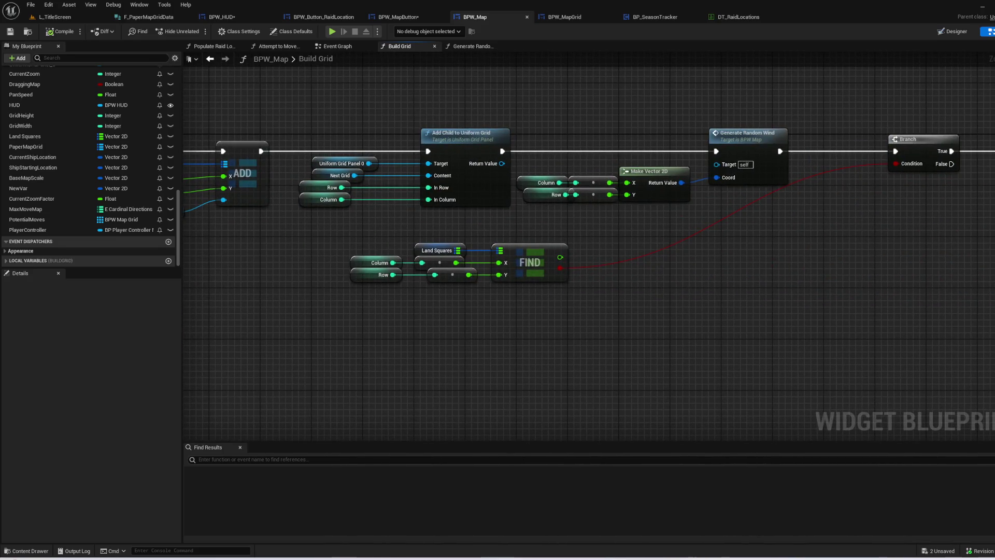
# - Open the map grid's Random Wind function via the Generate Random Wind call
pyautogui.moveTo(644, 245); pyautogui.dragTo(587, 284)
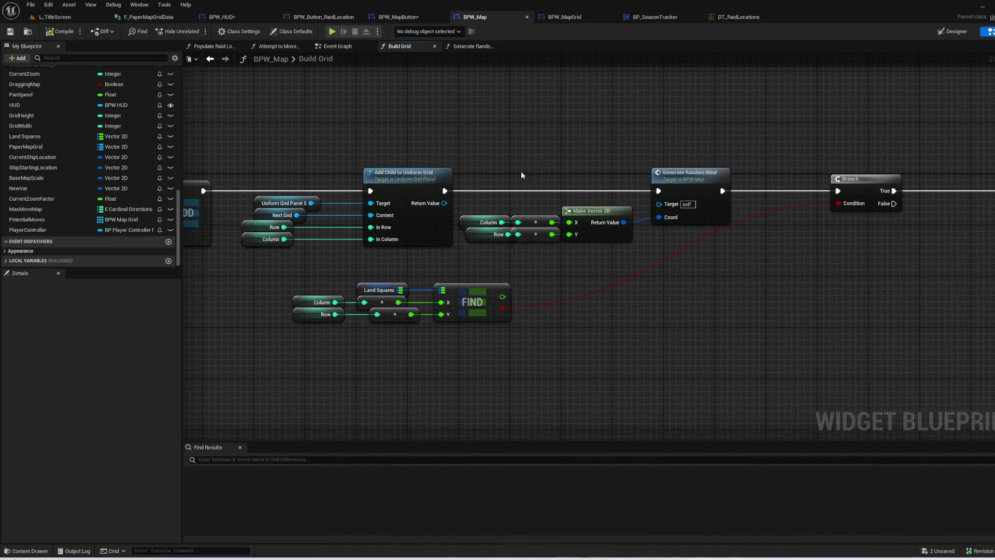
pyautogui.moveTo(475, 136)
pyautogui.mouseDown()
pyautogui.moveTo(697, 208)
pyautogui.moveTo(644, 101)
pyautogui.moveTo(725, 210)
pyautogui.moveTo(711, 220)
pyautogui.mouseUp()
pyautogui.moveTo(743, 268); pyautogui.dragTo(714, 310)
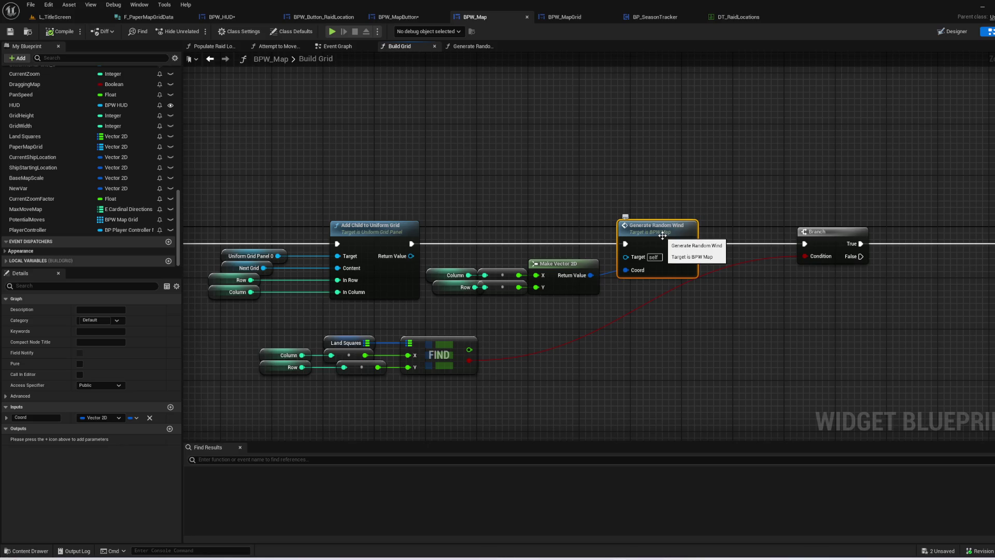
pyautogui.doubleClick(662, 235)
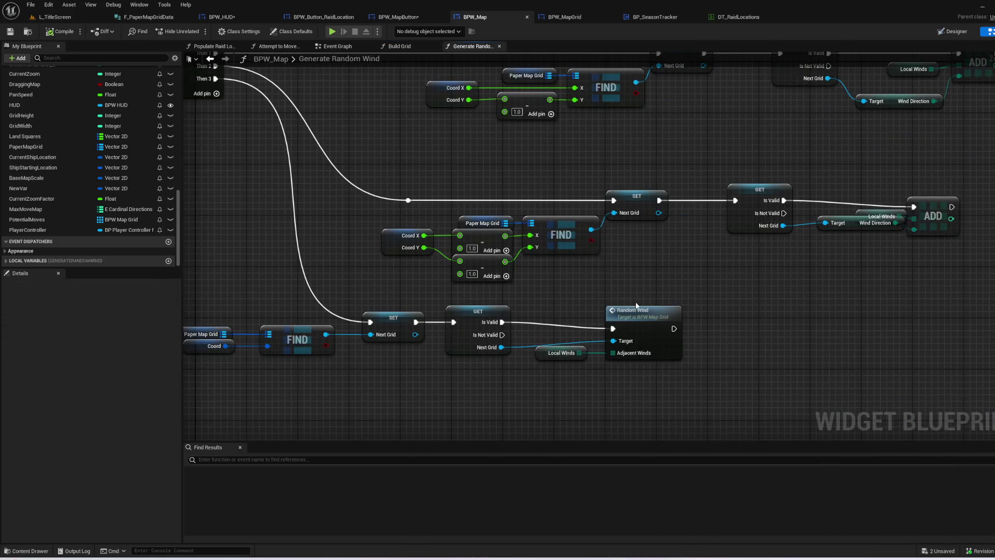
pyautogui.doubleClick(645, 320)
# - Cut the Select, transform SET and Wind Direction nodes out of Random Wind
pyautogui.moveTo(624, 268)
pyautogui.mouseDown()
pyautogui.moveTo(573, 116)
pyautogui.moveTo(479, 131)
pyautogui.moveTo(500, 200)
pyautogui.moveTo(557, 150)
pyautogui.mouseUp()
pyautogui.moveTo(539, 195); pyautogui.dragTo(896, 346)
pyautogui.moveTo(622, 290)
pyautogui.mouseDown()
pyautogui.moveTo(667, 361)
pyautogui.moveTo(589, 317)
pyautogui.moveTo(382, 97)
pyautogui.mouseUp()
pyautogui.click(781, 279)
pyautogui.moveTo(904, 304)
pyautogui.mouseDown()
pyautogui.moveTo(455, 160)
pyautogui.moveTo(424, 118)
pyautogui.mouseUp()
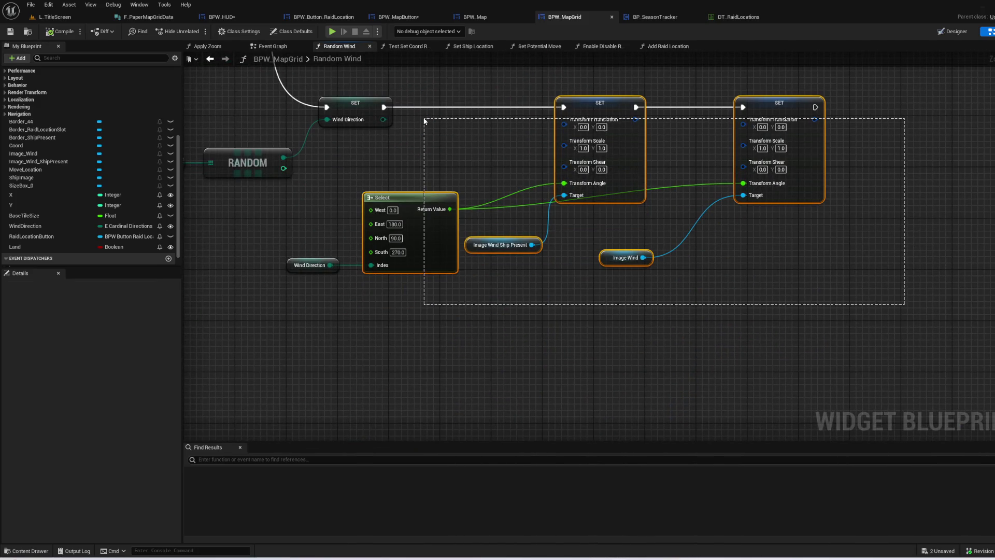
pyautogui.moveTo(424, 119); pyautogui.dragTo(424, 121)
pyautogui.keyDown('shift'); pyautogui.click(311, 265); pyautogui.keyUp('shift')
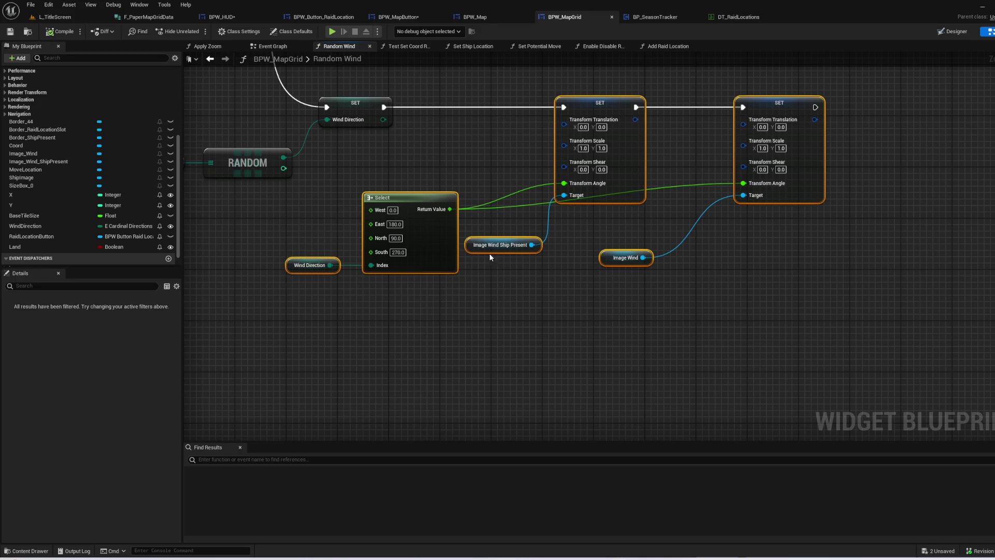
pyautogui.moveTo(725, 266); pyautogui.dragTo(702, 342)
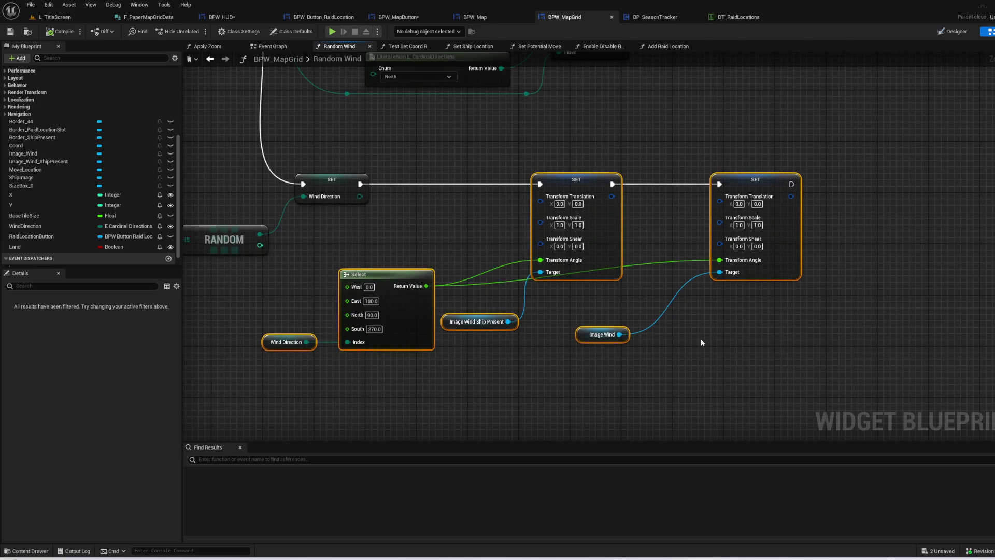
pyautogui.press('Delete')
pyautogui.moveTo(481, 197); pyautogui.dragTo(583, 335)
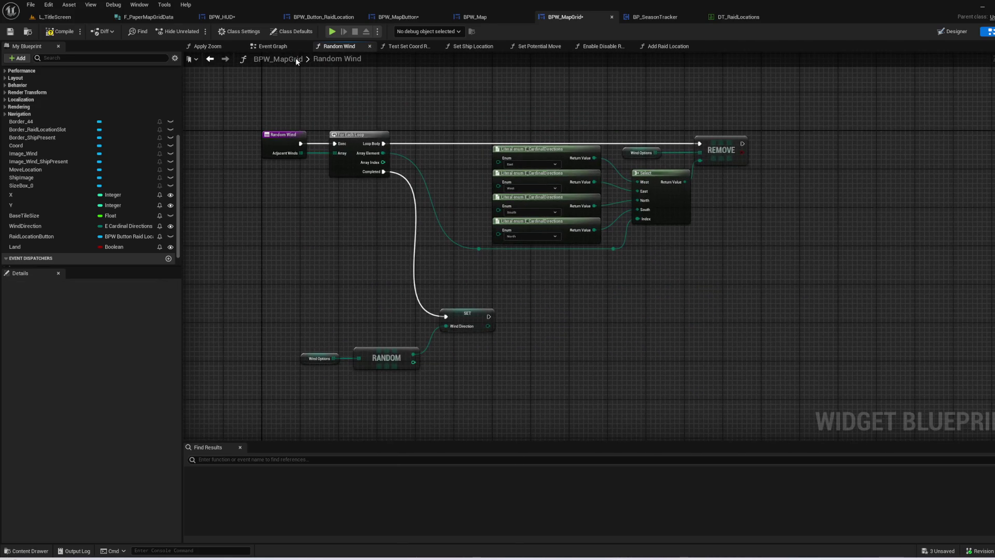
# - Paste the rotation nodes into the Event Graph and chain SetText's execution into the SET
pyautogui.click(269, 46)
pyautogui.moveTo(451, 249); pyautogui.dragTo(243, 189)
pyautogui.hotkey('ctrl', 'v')
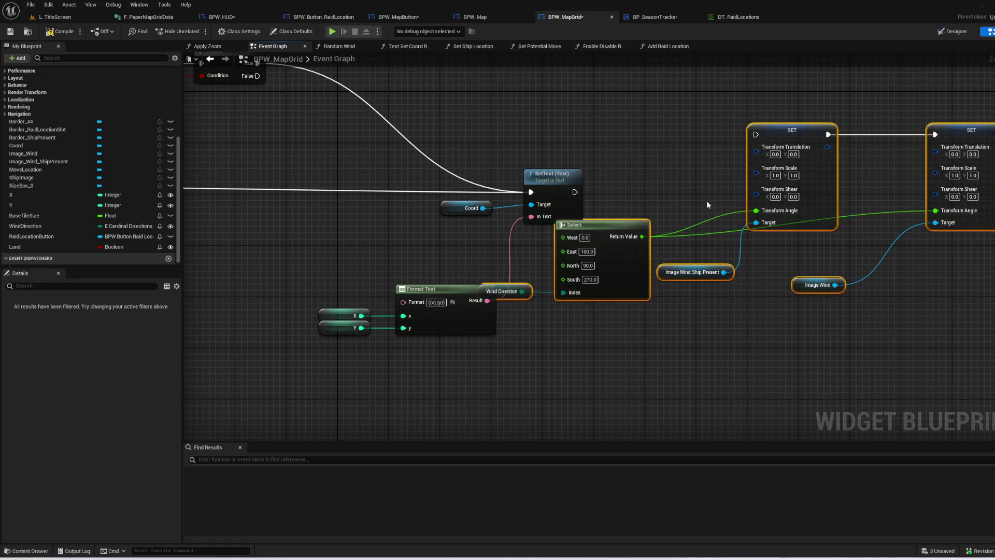
pyautogui.moveTo(751, 131); pyautogui.dragTo(803, 189)
pyautogui.click(648, 192)
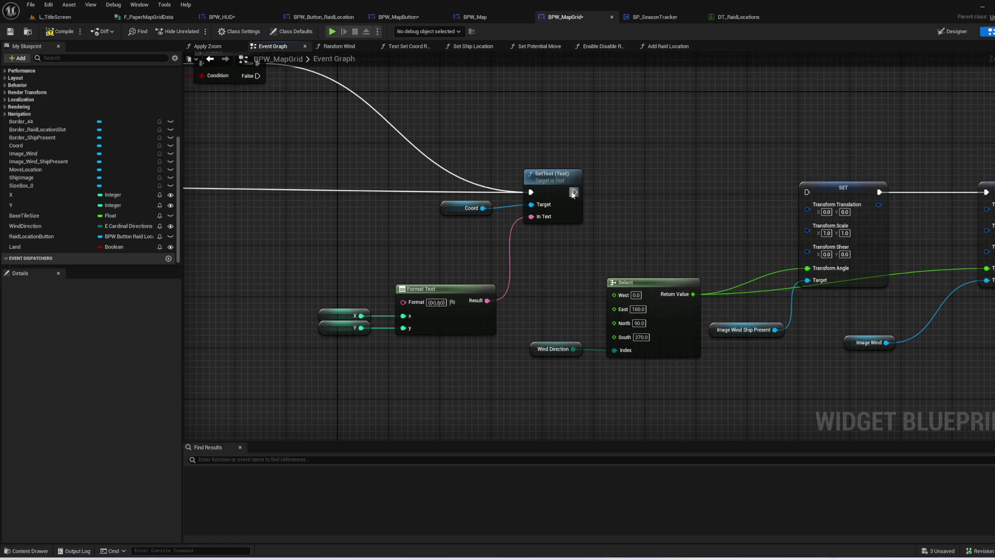
pyautogui.moveTo(575, 192); pyautogui.dragTo(807, 192)
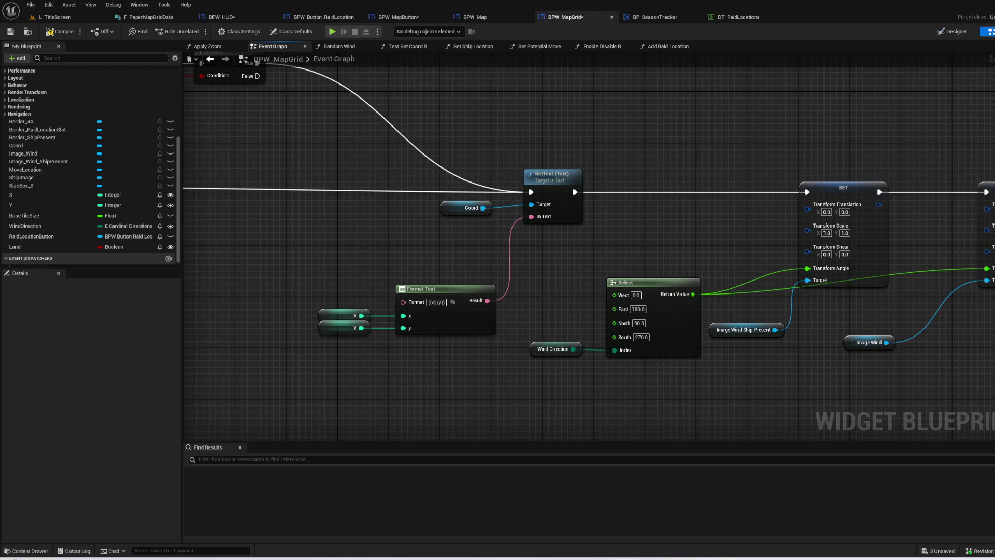
pyautogui.moveTo(571, 126); pyautogui.dragTo(727, 169)
pyautogui.hotkey('alt', 'Left')
pyautogui.hotkey('alt', 'Right')
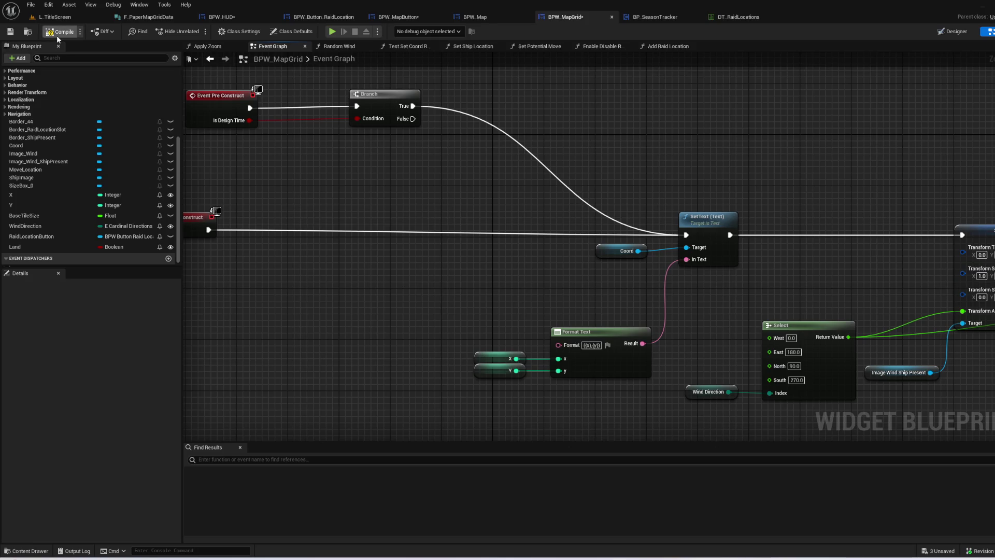
pyautogui.click(503, 18)
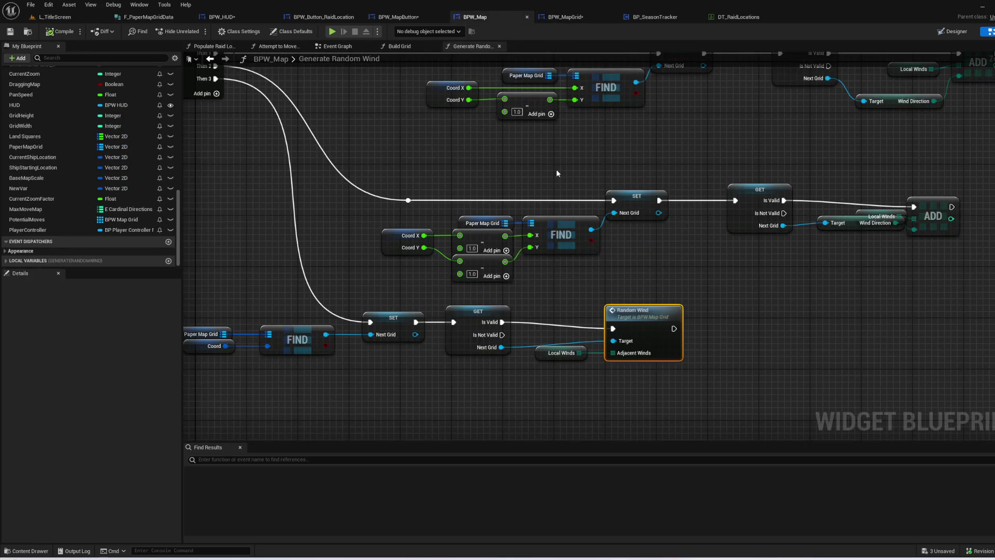
# - Delete the Generate Random Wind call and its Make Vector 2D input in Build Grid
pyautogui.hotkey('alt', 'Left')
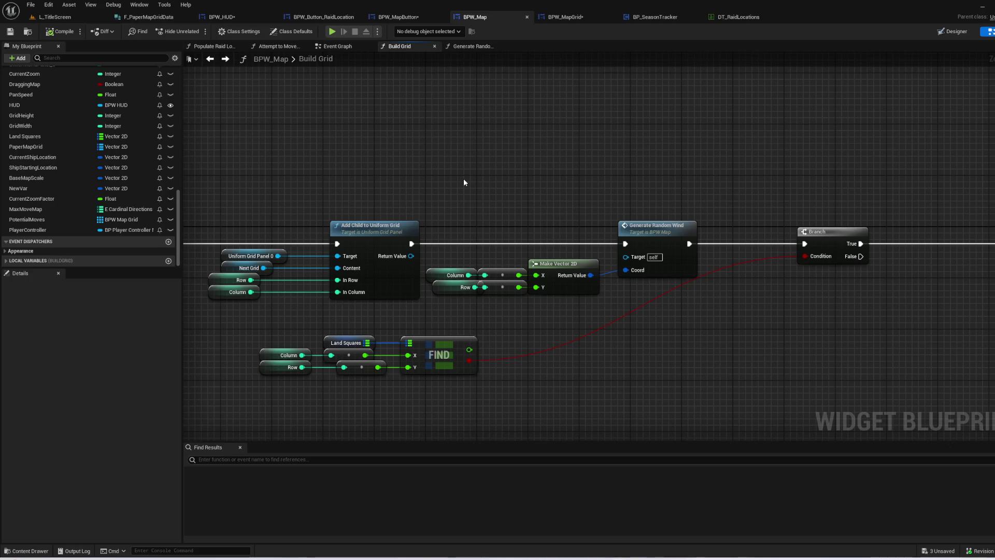
pyautogui.moveTo(464, 185)
pyautogui.mouseDown()
pyautogui.moveTo(363, 176)
pyautogui.moveTo(508, 171)
pyautogui.moveTo(559, 107)
pyautogui.moveTo(505, 120)
pyautogui.moveTo(690, 197)
pyautogui.moveTo(710, 228)
pyautogui.mouseUp()
pyautogui.press('Delete')
# - Delete the land-check Branch, Land Squares FIND and Test Set Coord Red nodes
pyautogui.moveTo(741, 265); pyautogui.dragTo(444, 288)
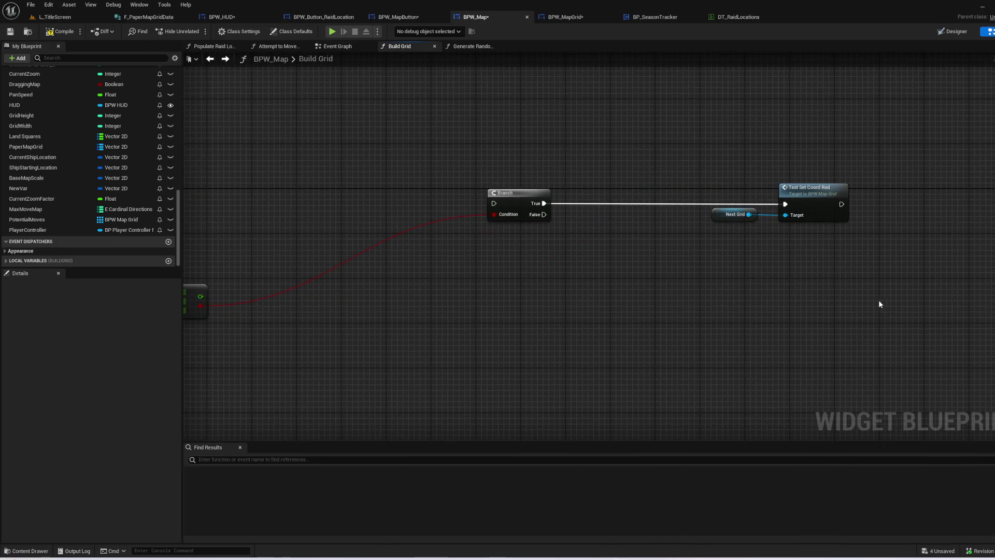
pyautogui.click(809, 205)
pyautogui.moveTo(834, 260)
pyautogui.mouseDown()
pyautogui.moveTo(581, 141)
pyautogui.moveTo(513, 134)
pyautogui.mouseUp()
pyautogui.moveTo(513, 135); pyautogui.dragTo(758, 117)
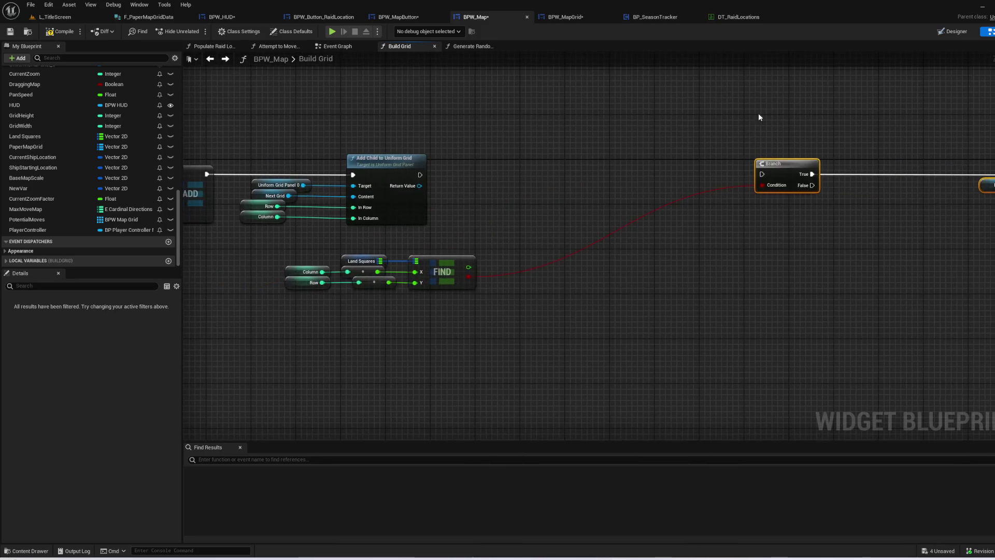
pyautogui.press('Delete')
pyautogui.moveTo(569, 342)
pyautogui.mouseDown()
pyautogui.moveTo(279, 246)
pyautogui.moveTo(537, 265)
pyautogui.mouseUp()
pyautogui.press('Delete')
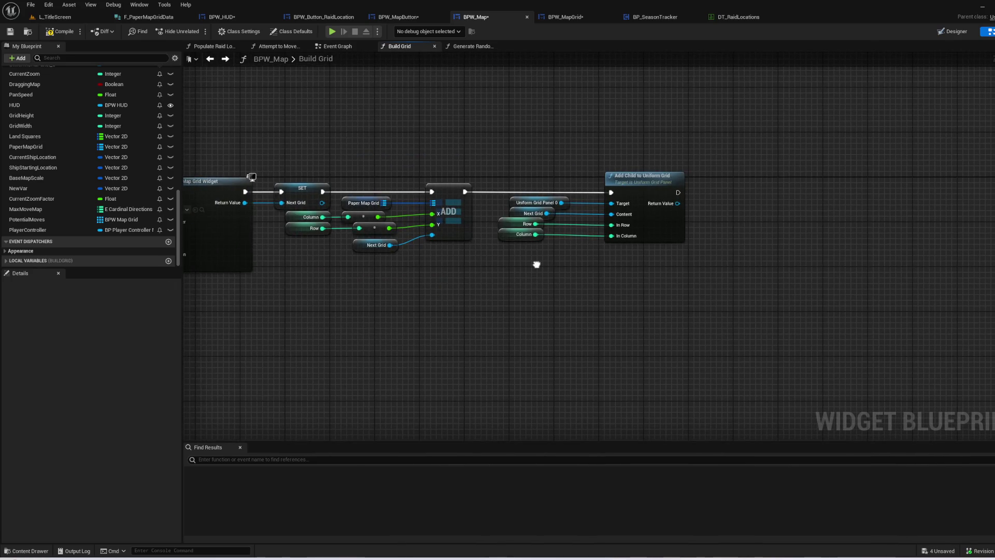
# - Add a Branch after the transform SET, conditioned on a Land getter
pyautogui.click(570, 17)
pyautogui.moveTo(472, 114)
pyautogui.mouseDown()
pyautogui.moveTo(688, 213)
pyautogui.moveTo(142, 252)
pyautogui.mouseUp()
pyautogui.moveTo(49, 247); pyautogui.dragTo(461, 215)
pyautogui.click(472, 223)
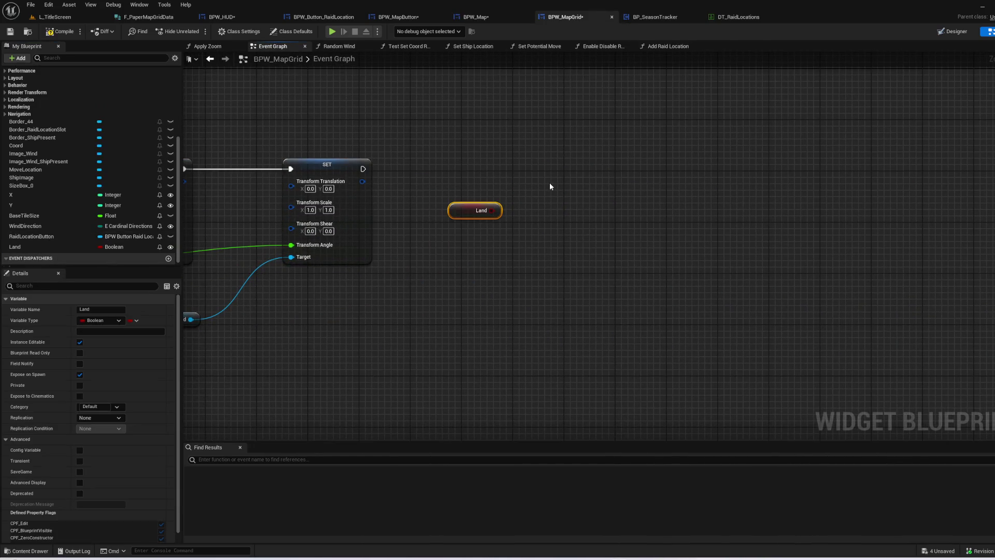
pyautogui.click(548, 183)
pyautogui.moveTo(530, 202); pyautogui.dragTo(729, 209)
pyautogui.moveTo(659, 243); pyautogui.dragTo(729, 223)
# - Call Test Set Coord Red from the Branch's True output
pyautogui.scroll(5, 86, 185)
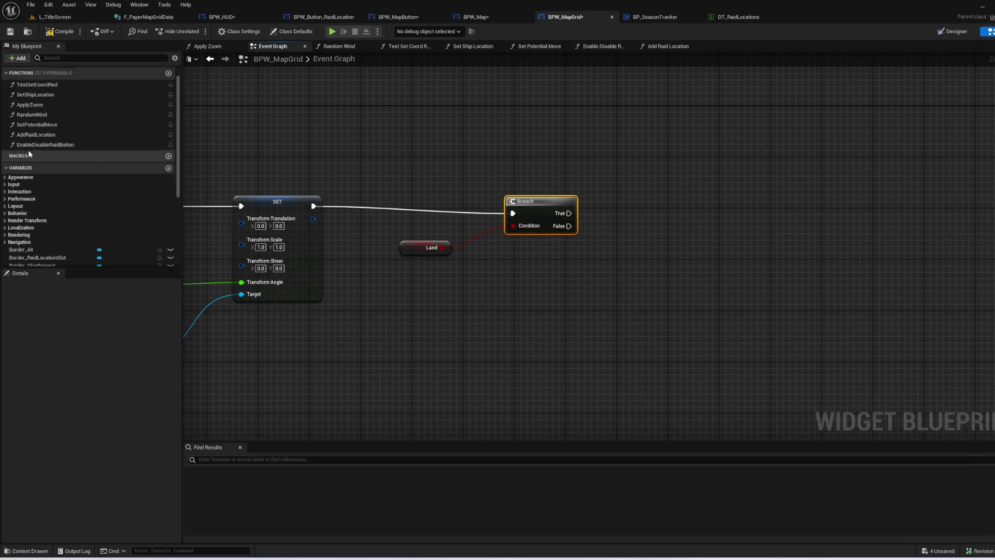
pyautogui.moveTo(39, 107); pyautogui.dragTo(660, 178)
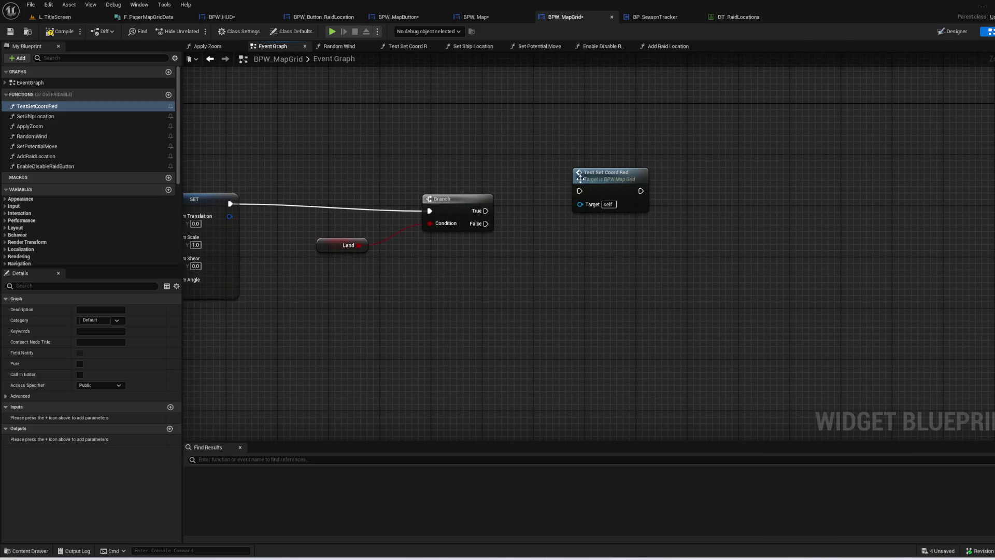
pyautogui.doubleClick(630, 191)
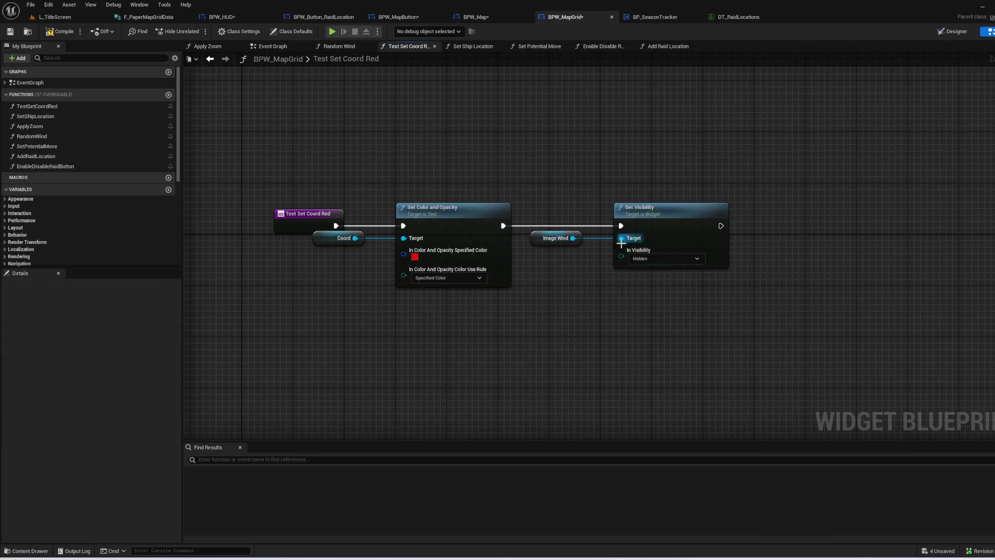
pyautogui.hotkey('alt', 'Left')
pyautogui.moveTo(485, 209)
pyautogui.mouseDown()
pyautogui.moveTo(576, 214)
pyautogui.moveTo(573, 204)
pyautogui.mouseUp()
# - Save BPW_MapGrid and return to BPW_Map's Build Grid graph
pyautogui.moveTo(409, 147)
pyautogui.mouseDown()
pyautogui.moveTo(515, 128)
pyautogui.moveTo(833, 147)
pyautogui.moveTo(187, 177)
pyautogui.moveTo(208, 177)
pyautogui.mouseUp()
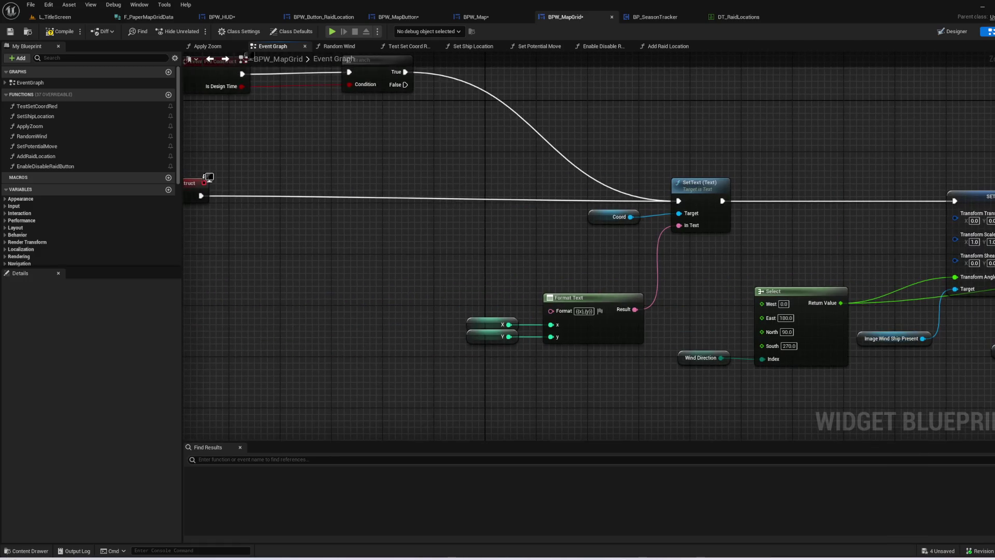
pyautogui.click(10, 32)
pyautogui.click(476, 16)
pyautogui.scroll(3, 662, 269)
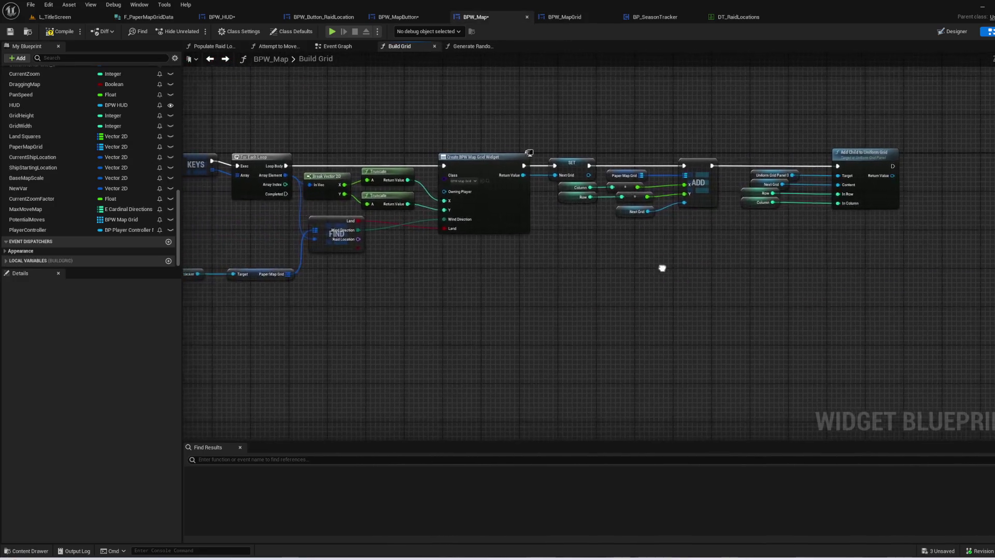
# - Open the Attempt to Move Ship function from BPW_Map's Event Graph and look over it
pyautogui.click(334, 47)
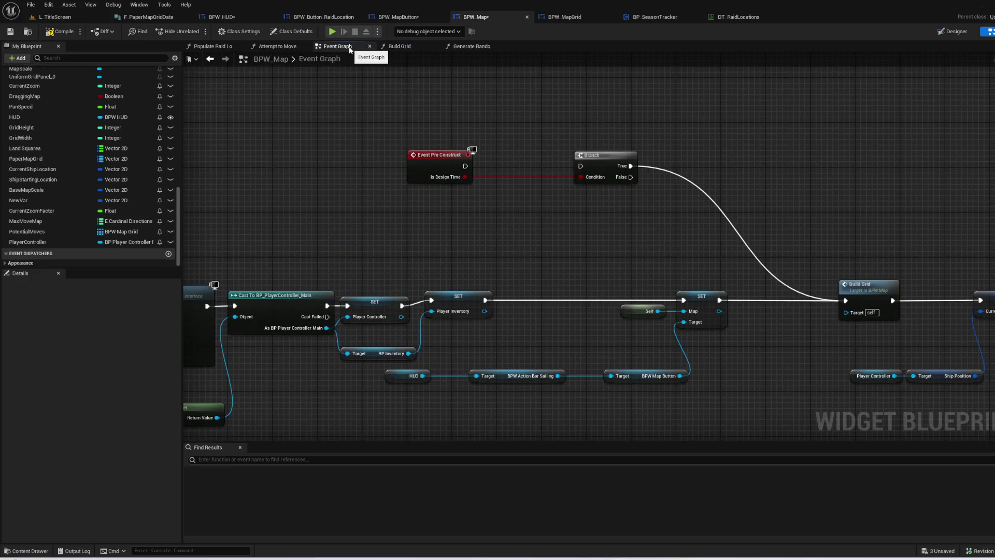
pyautogui.moveTo(369, 281)
pyautogui.mouseDown()
pyautogui.moveTo(384, 73)
pyautogui.moveTo(770, 306)
pyautogui.moveTo(600, 200)
pyautogui.moveTo(578, 285)
pyautogui.mouseUp()
pyautogui.doubleClick(493, 127)
pyautogui.scroll(2, 366, 399)
pyautogui.moveTo(366, 399)
pyautogui.mouseDown()
pyautogui.moveTo(665, 327)
pyautogui.moveTo(645, 300)
pyautogui.moveTo(702, 322)
pyautogui.moveTo(957, 346)
pyautogui.mouseUp()
pyautogui.moveTo(249, 305); pyautogui.dragTo(482, 311)
pyautogui.moveTo(289, 306); pyautogui.dragTo(671, 314)
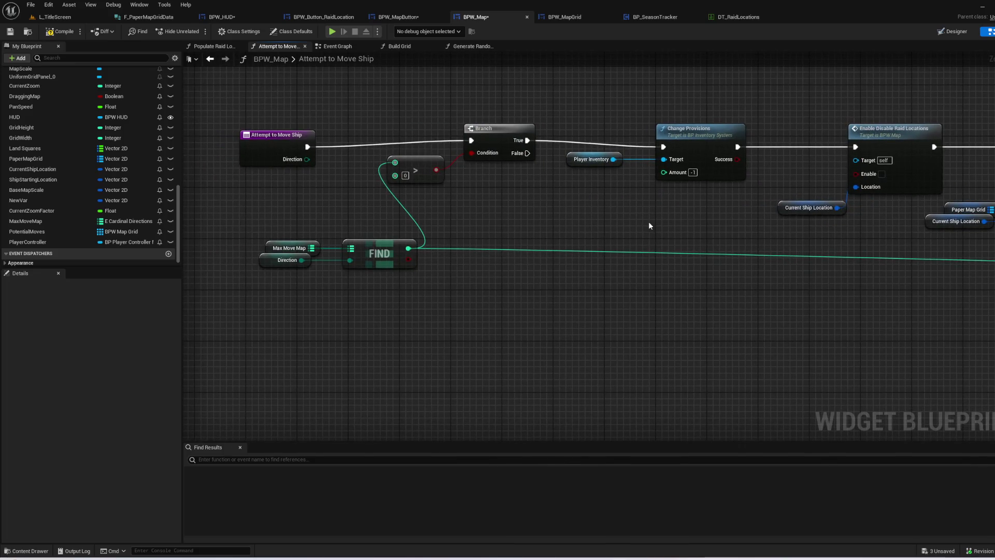
pyautogui.moveTo(648, 222); pyautogui.dragTo(498, 275)
# - Inspect the Get Grid Transform function, then go back to Attempt to Move Ship
pyautogui.moveTo(772, 341); pyautogui.dragTo(289, 289)
pyautogui.moveTo(825, 390); pyautogui.dragTo(705, 370)
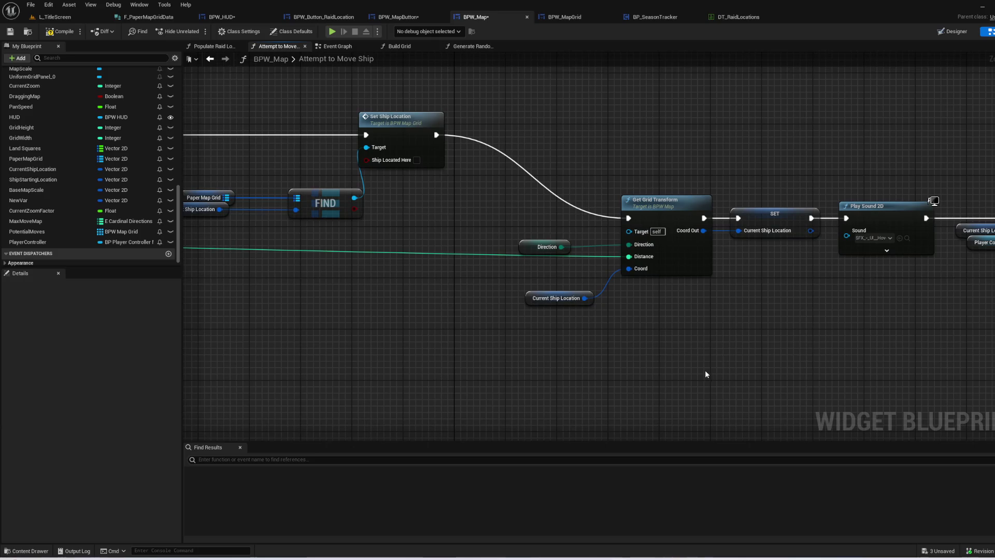
pyautogui.doubleClick(694, 264)
pyautogui.scroll(2, 680, 244)
pyautogui.moveTo(680, 244); pyautogui.dragTo(617, 292)
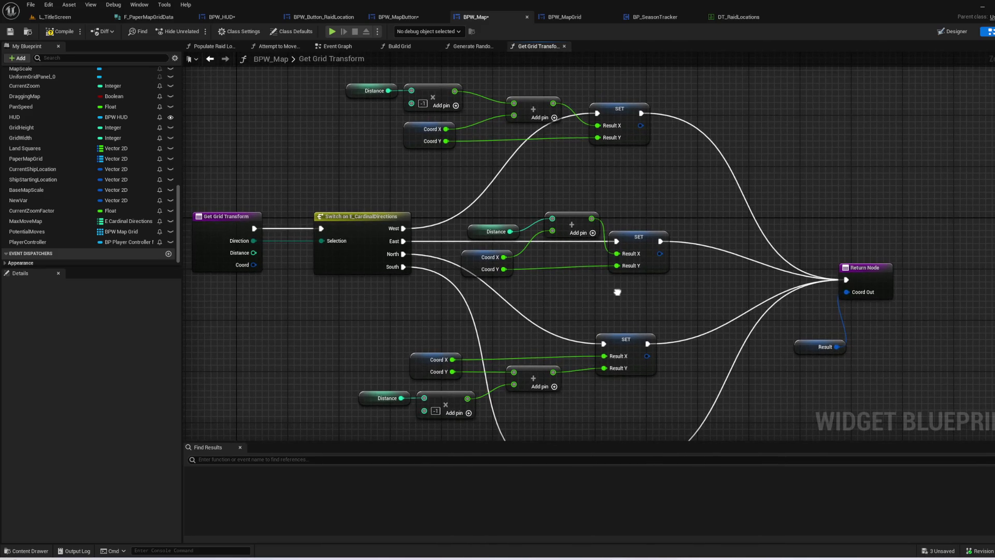
pyautogui.hotkey('alt', 'Left')
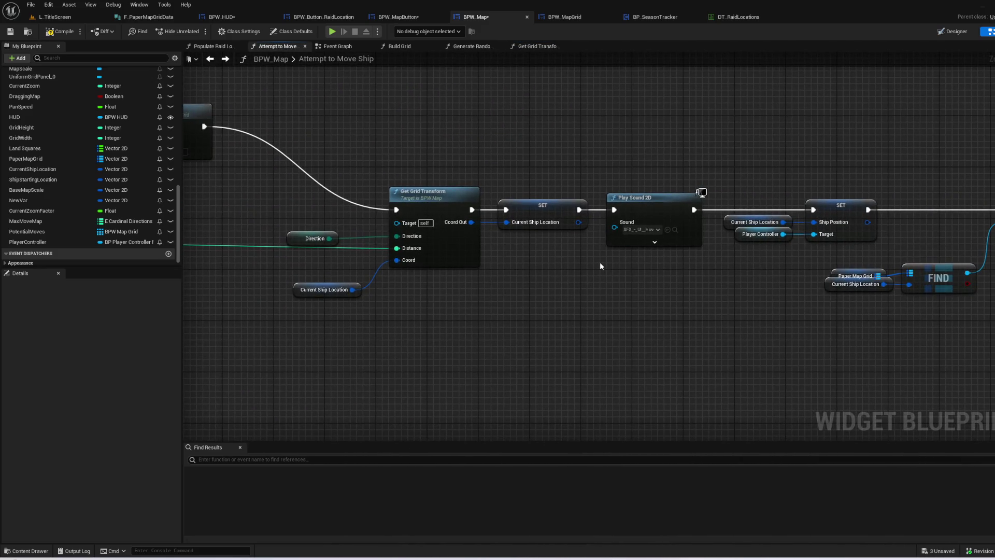
# - Open Get Valid Move Locations and review its entry, branch and OR checks
pyautogui.moveTo(600, 266); pyautogui.dragTo(349, 242)
pyautogui.moveTo(627, 321); pyautogui.dragTo(335, 317)
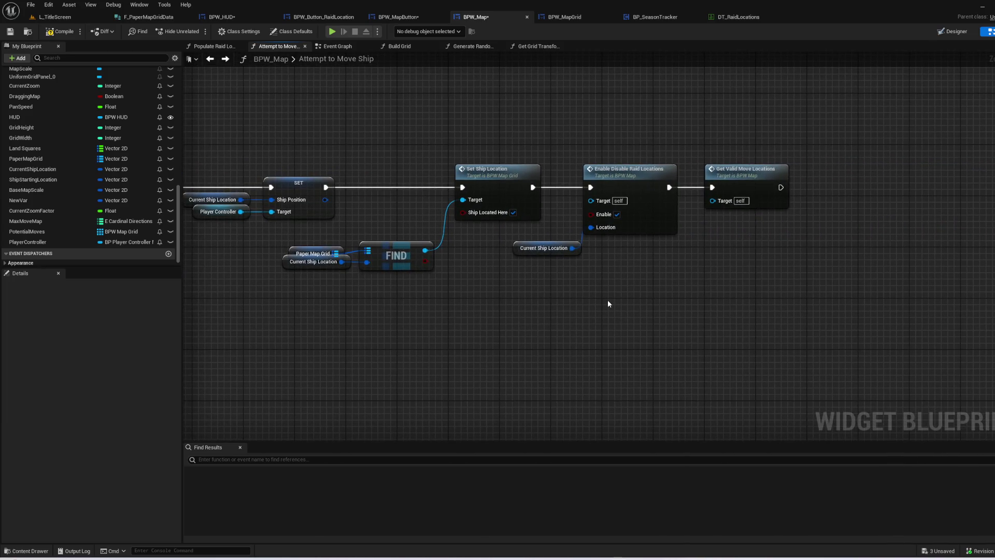
pyautogui.doubleClick(746, 177)
pyautogui.scroll(3, 460, 282)
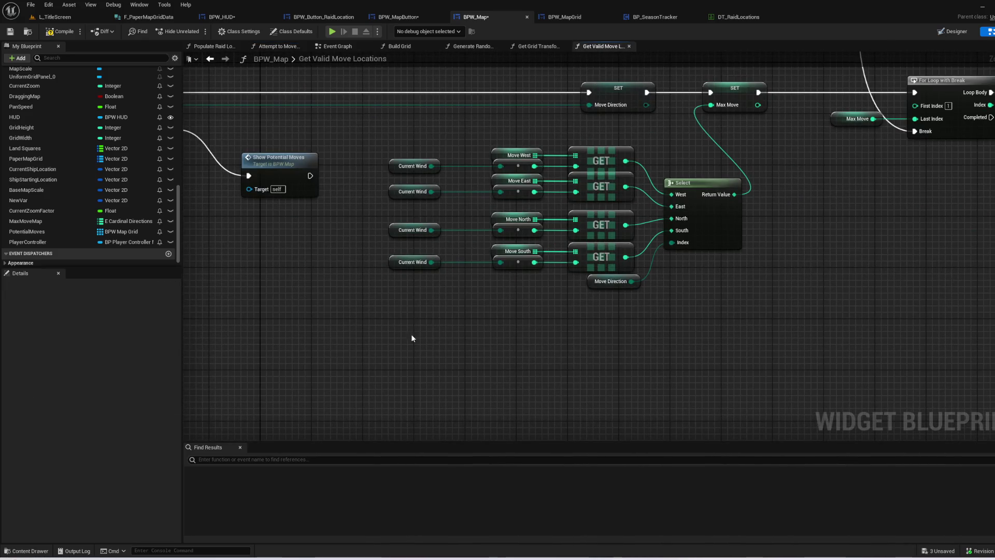
pyautogui.moveTo(301, 311)
pyautogui.mouseDown()
pyautogui.moveTo(465, 297)
pyautogui.moveTo(829, 311)
pyautogui.moveTo(840, 327)
pyautogui.moveTo(710, 322)
pyautogui.moveTo(278, 389)
pyautogui.moveTo(186, 389)
pyautogui.mouseUp()
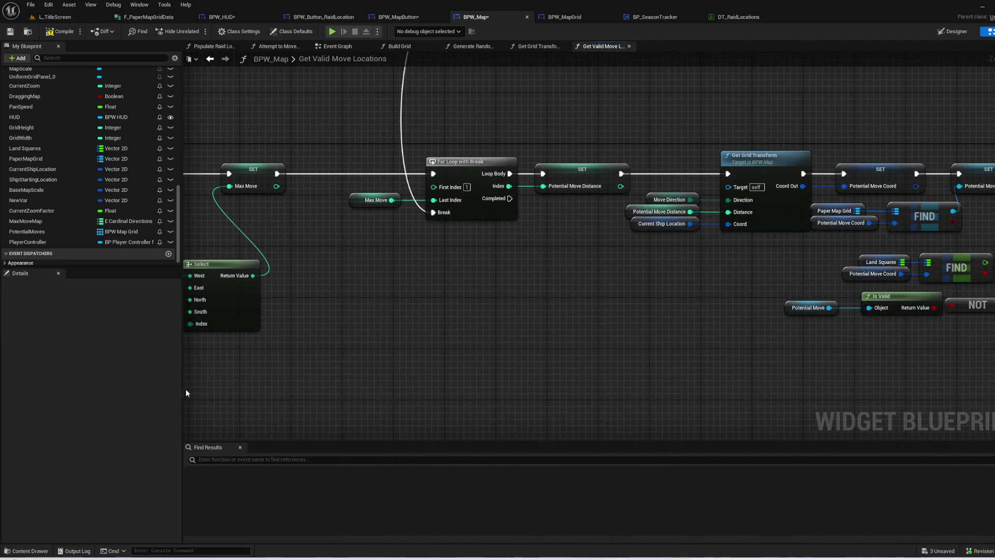
pyautogui.moveTo(694, 377); pyautogui.dragTo(440, 382)
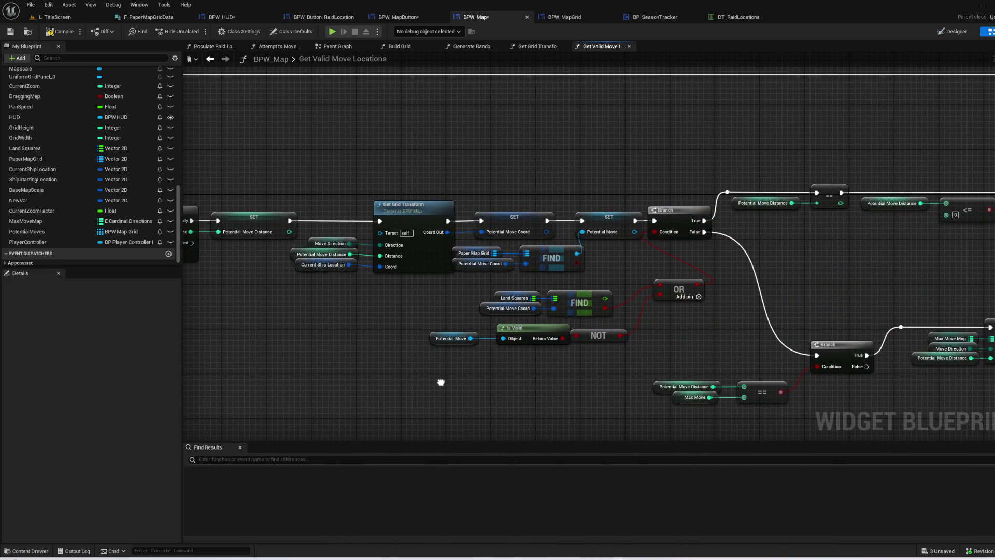
# - Search all blueprints for references to the Land Squares variable
pyautogui.click(24, 148)
pyautogui.moveTo(750, 208)
pyautogui.mouseDown()
pyautogui.moveTo(294, 143)
pyautogui.moveTo(186, 155)
pyautogui.moveTo(311, 270)
pyautogui.moveTo(196, 213)
pyautogui.moveTo(606, 146)
pyautogui.moveTo(817, 166)
pyautogui.mouseUp()
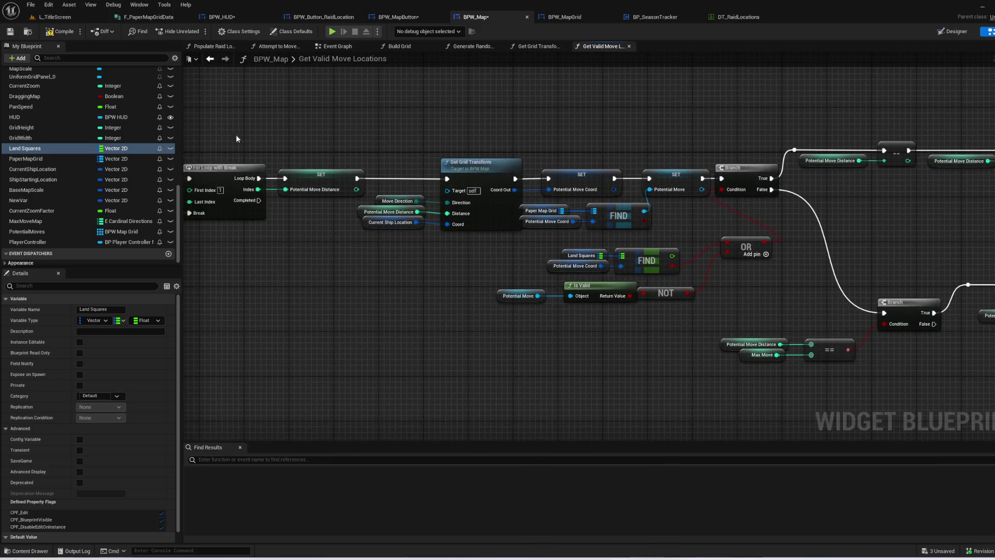
pyautogui.rightClick(50, 149)
pyautogui.click(76, 163)
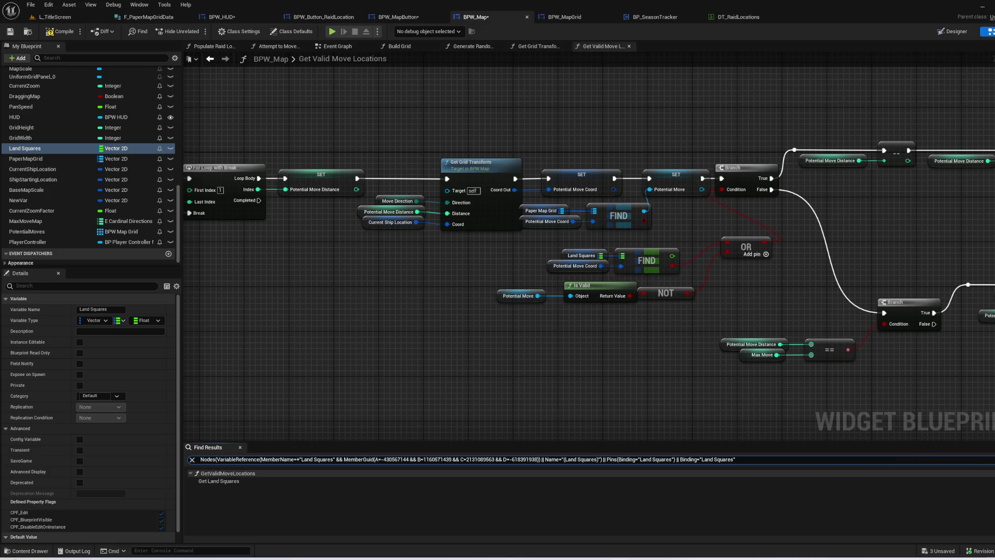
pyautogui.click(991, 459)
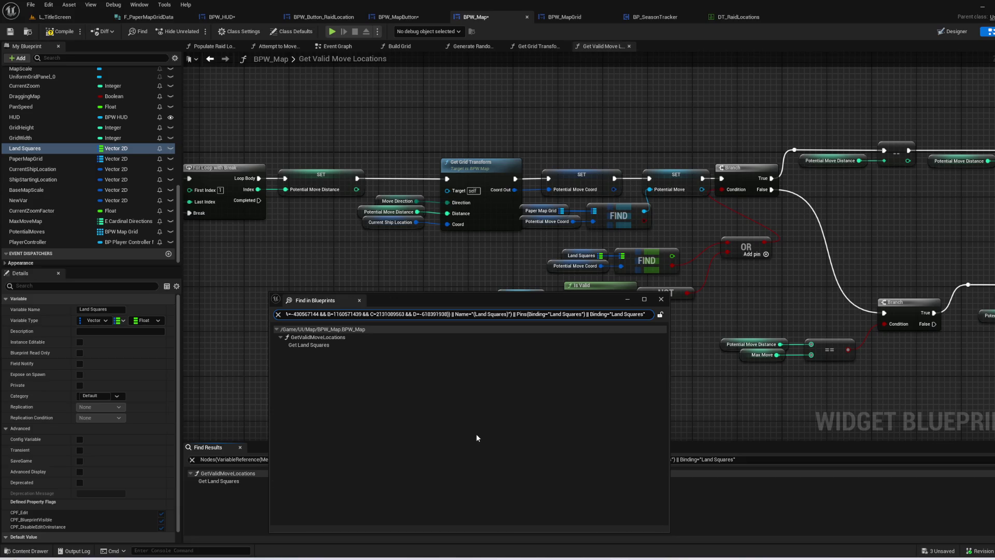
pyautogui.click(334, 345)
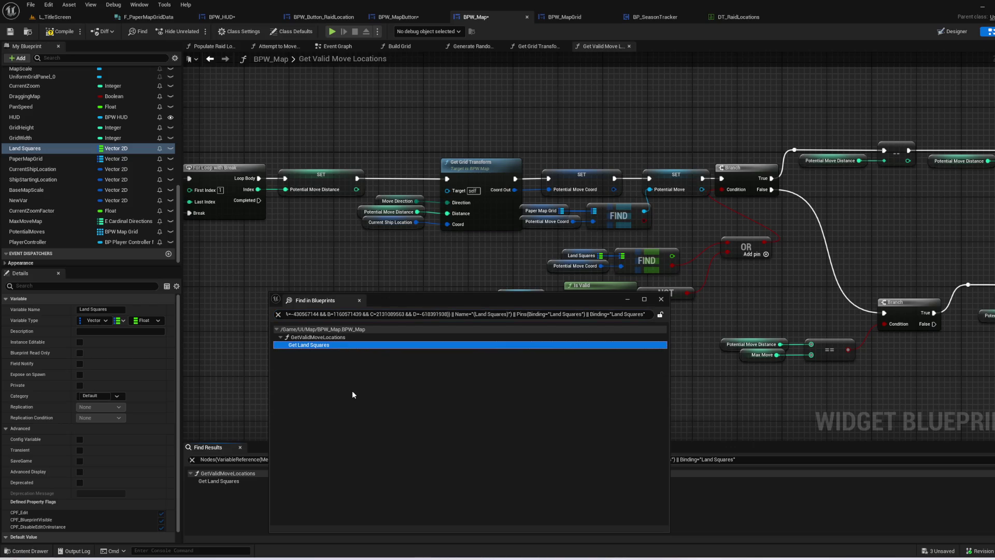
pyautogui.click(660, 301)
# - Delete the Land Squares lookup nodes from the valid-move check
pyautogui.scroll(1, 596, 236)
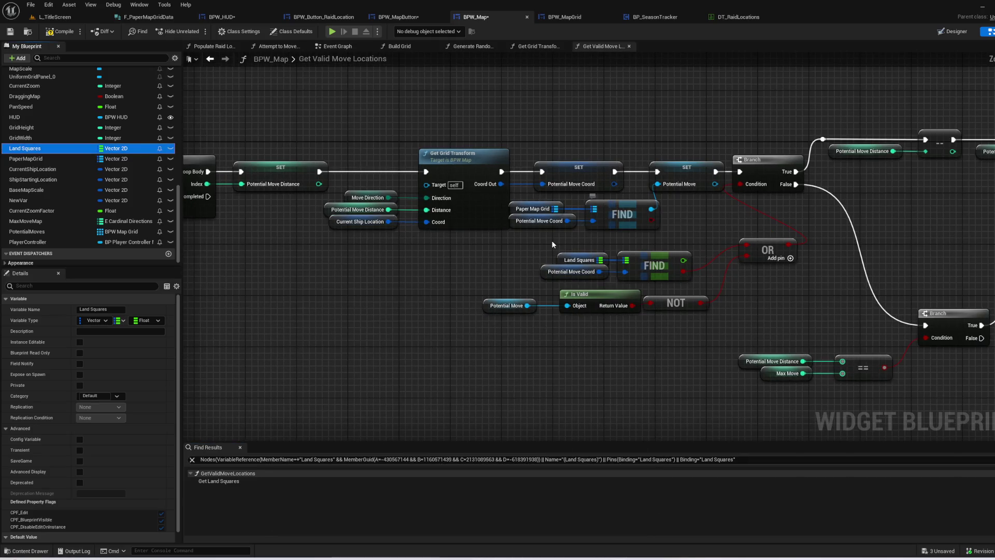
pyautogui.moveTo(566, 260)
pyautogui.mouseDown()
pyautogui.moveTo(495, 258)
pyautogui.moveTo(562, 258)
pyautogui.mouseUp()
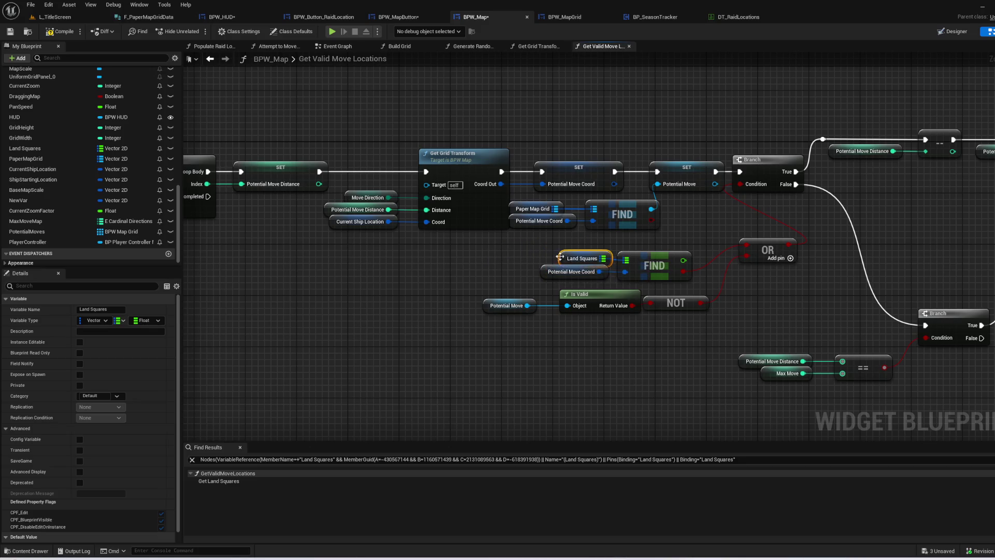
pyautogui.scroll(-1, 65, 239)
pyautogui.moveTo(425, 258); pyautogui.dragTo(583, 288)
pyautogui.press('Delete')
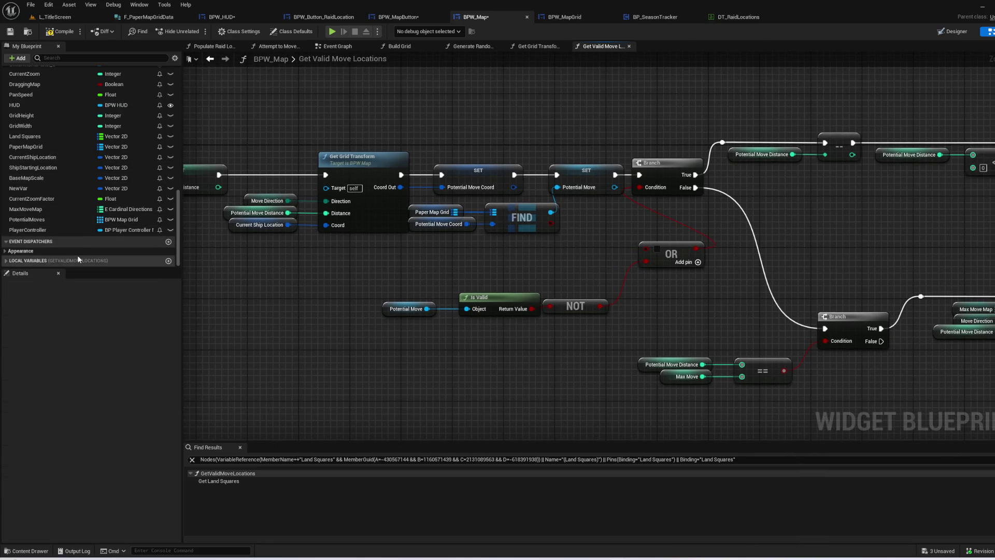
# - Add a Potential Move getter with Get Land and wire Land into the OR
pyautogui.click(14, 261)
pyautogui.scroll(-5, 52, 234)
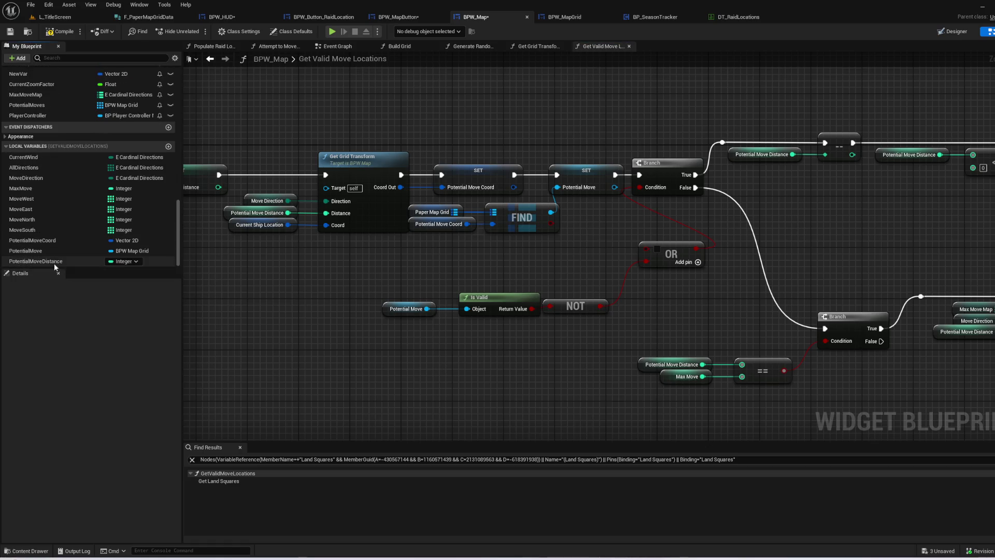
pyautogui.moveTo(31, 251)
pyautogui.mouseDown()
pyautogui.moveTo(408, 277)
pyautogui.moveTo(523, 253)
pyautogui.mouseUp()
pyautogui.click(440, 285)
pyautogui.write('gte')
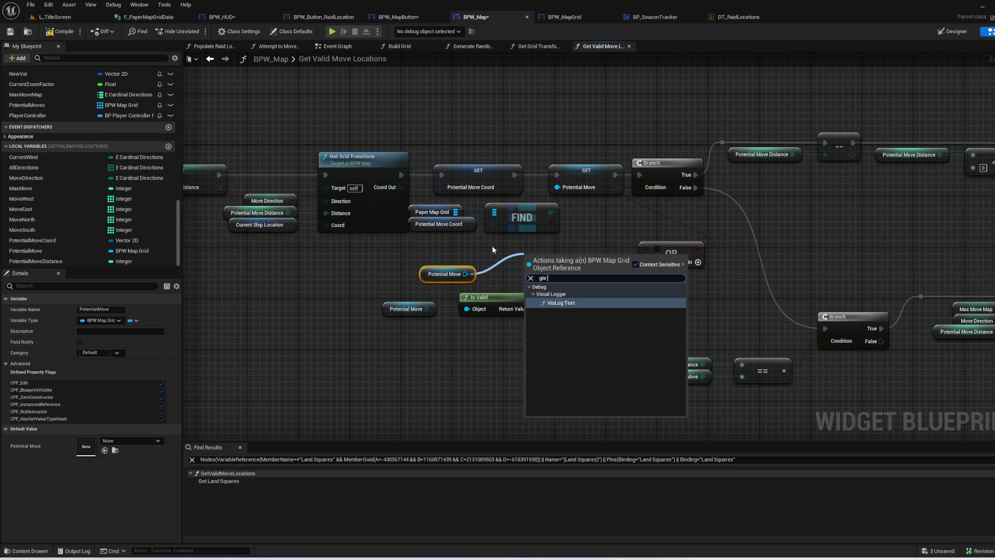
pyautogui.press('BackSpace')
pyautogui.press('BackSpace')
pyautogui.write('et land')
pyautogui.press('Return')
pyautogui.moveTo(530, 256); pyautogui.dragTo(491, 269)
pyautogui.moveTo(551, 275); pyautogui.dragTo(646, 248)
pyautogui.click(542, 297)
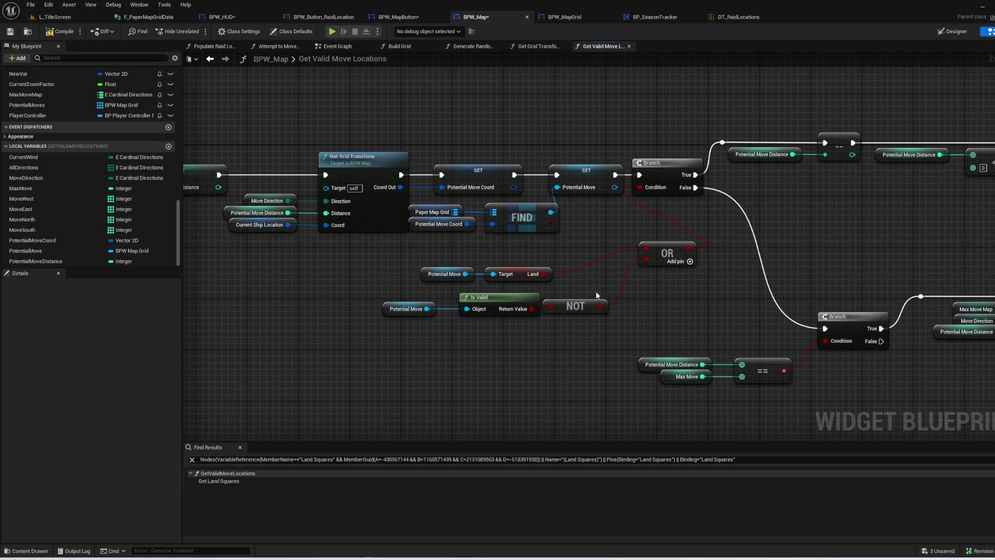
# - Save the BPW_Map blueprint
pyautogui.moveTo(542, 296); pyautogui.dragTo(414, 311)
pyautogui.moveTo(589, 275); pyautogui.dragTo(456, 246)
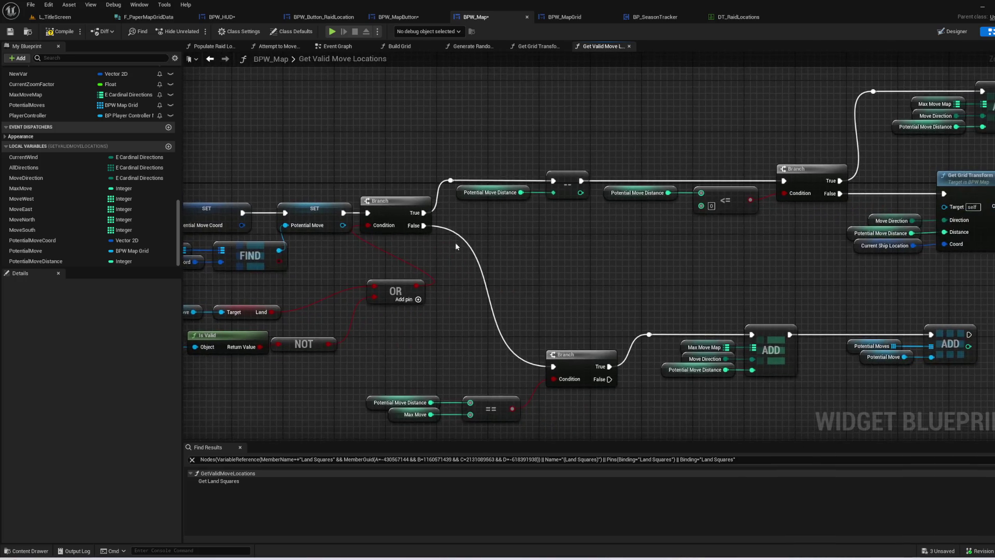
pyautogui.moveTo(646, 209); pyautogui.dragTo(659, 204)
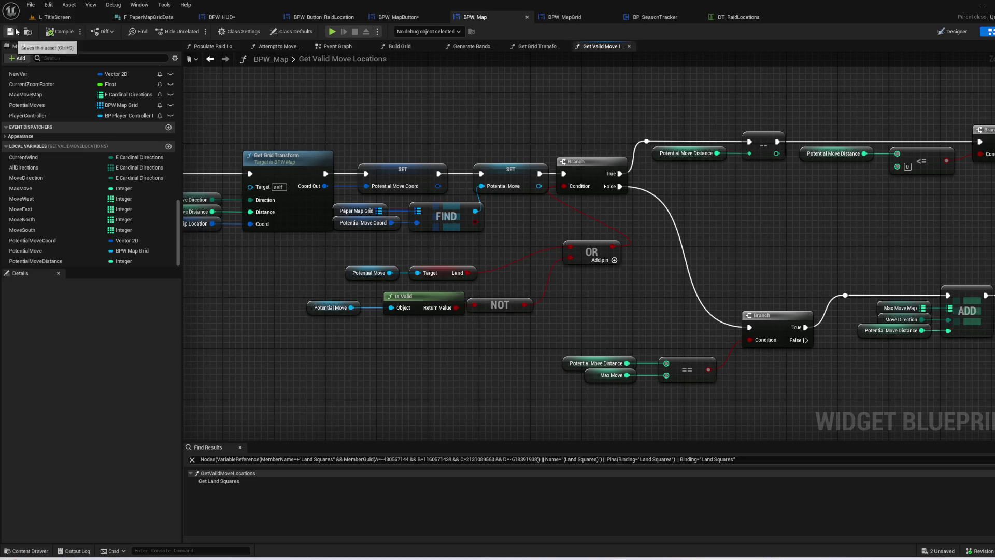
pyautogui.click(58, 17)
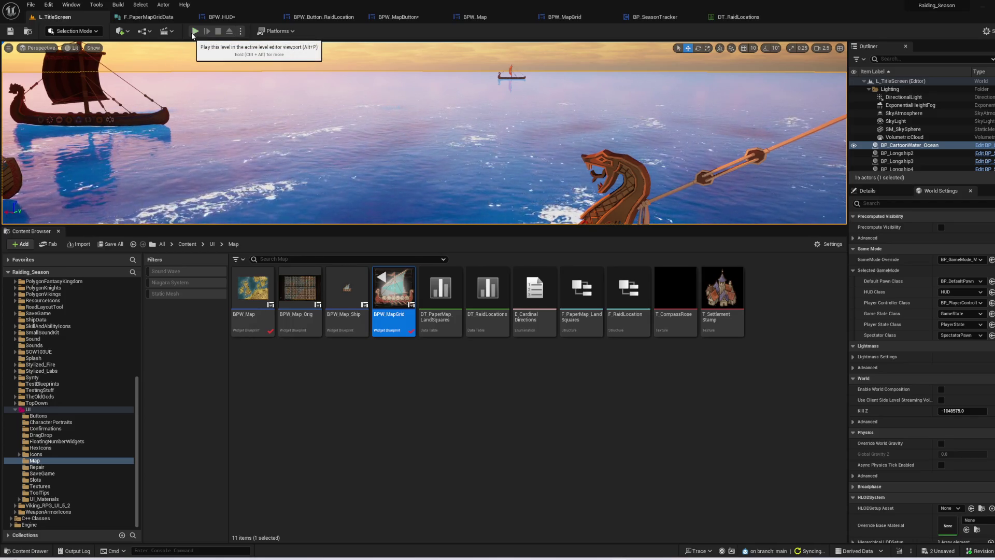
# - Play full screen: New Game, confirm the party, open the paper map, then stop and return to BPW_Map
pyautogui.click(192, 33)
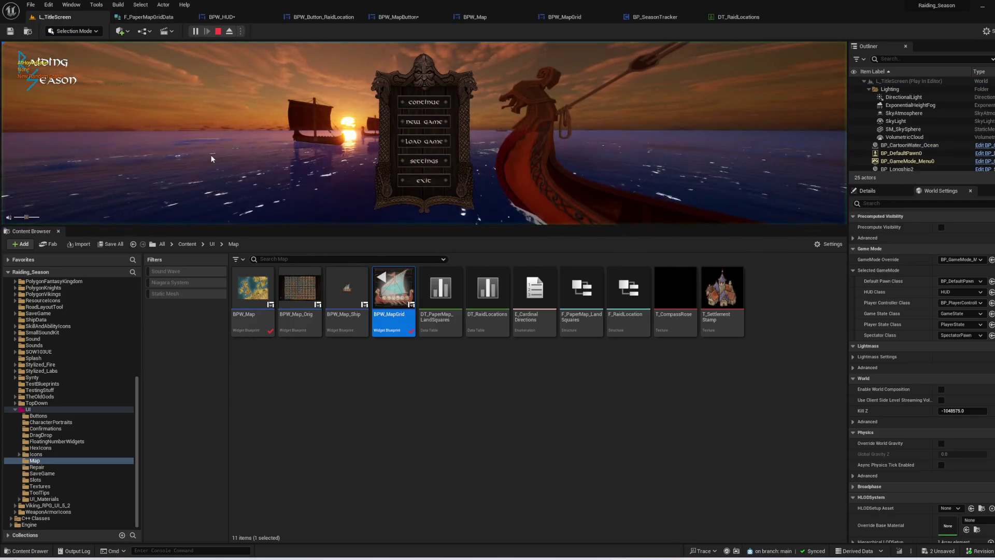
pyautogui.press('F11')
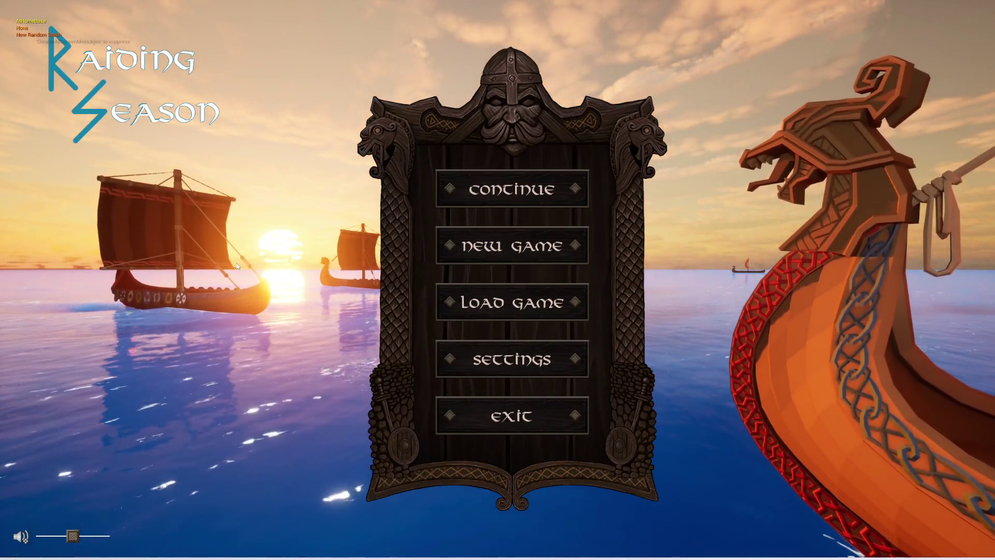
pyautogui.click(499, 253)
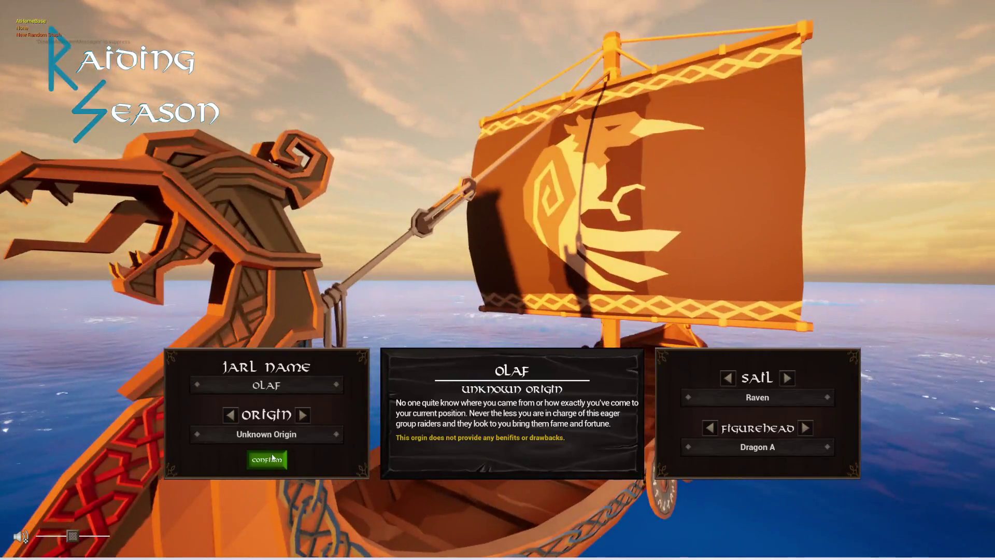
pyautogui.click(273, 458)
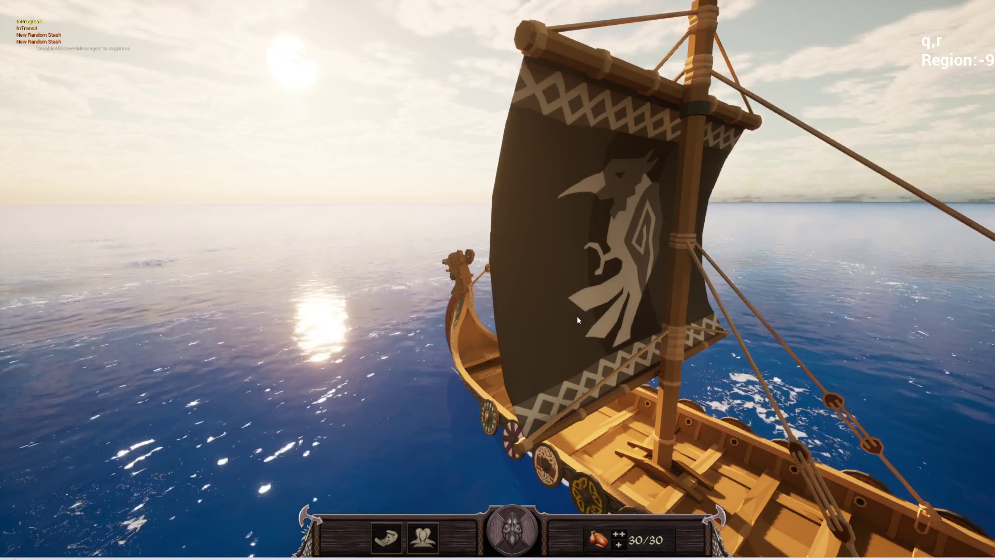
pyautogui.click(386, 538)
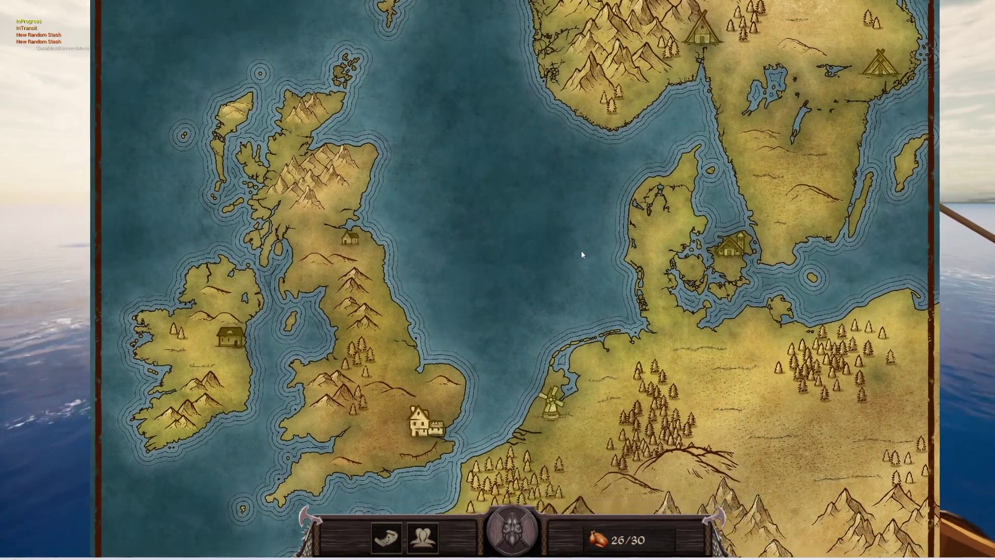
pyautogui.press('Escape')
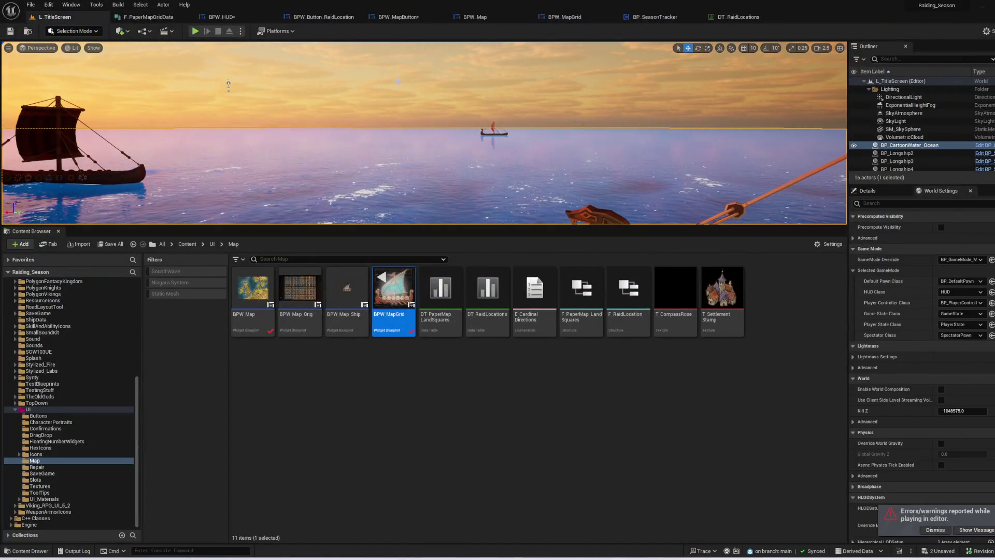
pyautogui.click(484, 19)
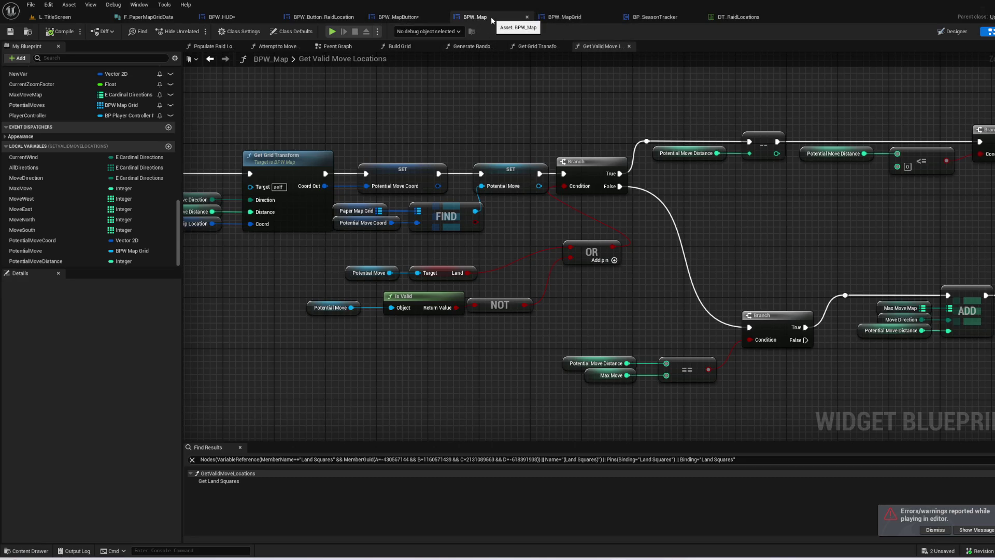
# - In BP_SeasonTracker's Set New Season Variables graph, shift SET Raid Status aside to make room
pyautogui.click(648, 18)
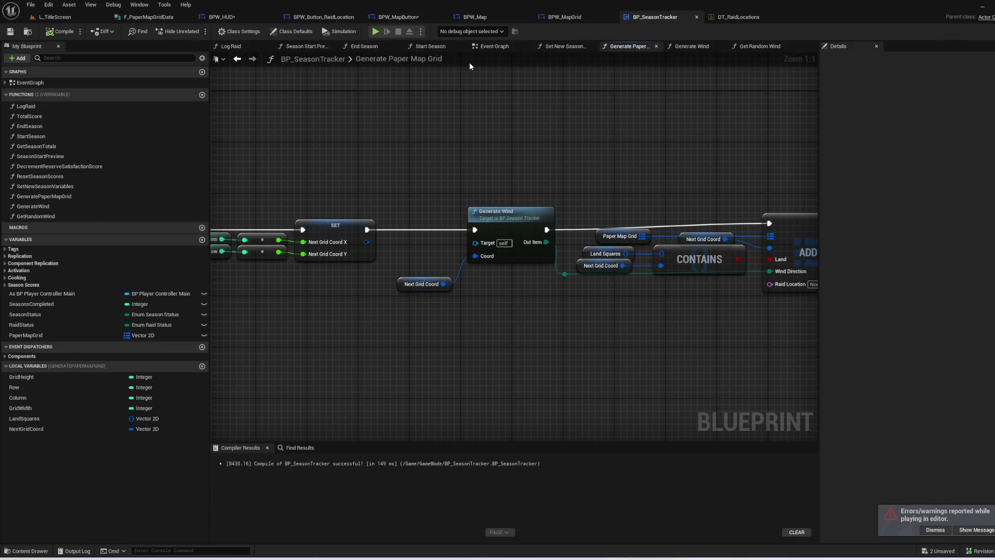
pyautogui.click(430, 46)
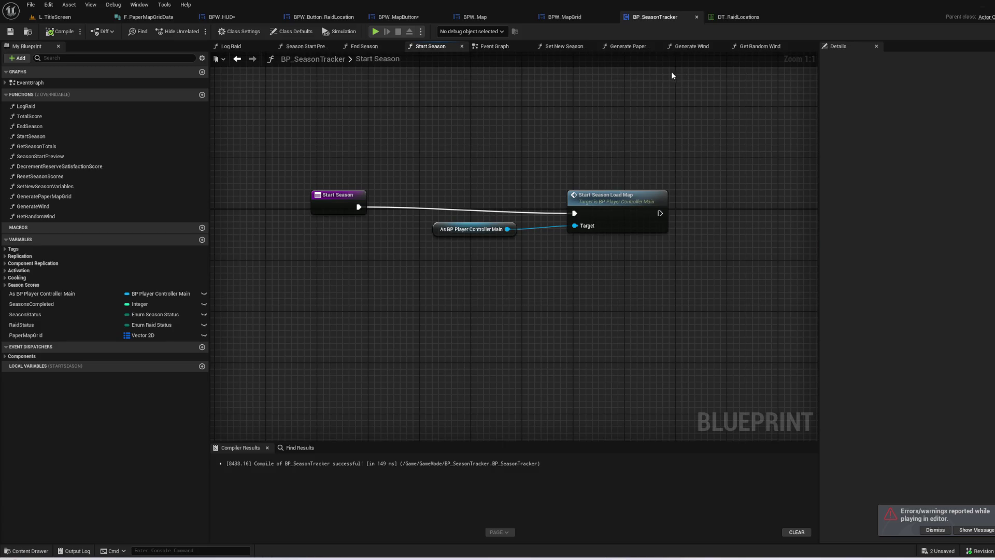
pyautogui.click(565, 46)
pyautogui.moveTo(647, 351); pyautogui.dragTo(356, 344)
pyautogui.moveTo(540, 325); pyautogui.dragTo(249, 319)
pyautogui.moveTo(571, 326); pyautogui.dragTo(247, 320)
pyautogui.moveTo(668, 401); pyautogui.dragTo(430, 352)
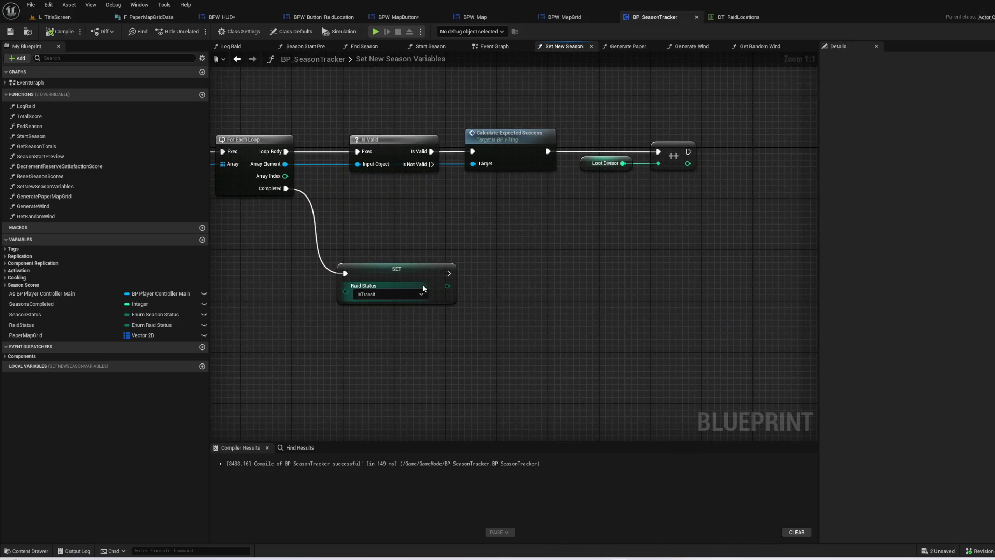
pyautogui.moveTo(424, 289); pyautogui.dragTo(443, 315)
pyautogui.moveTo(402, 264); pyautogui.dragTo(426, 238)
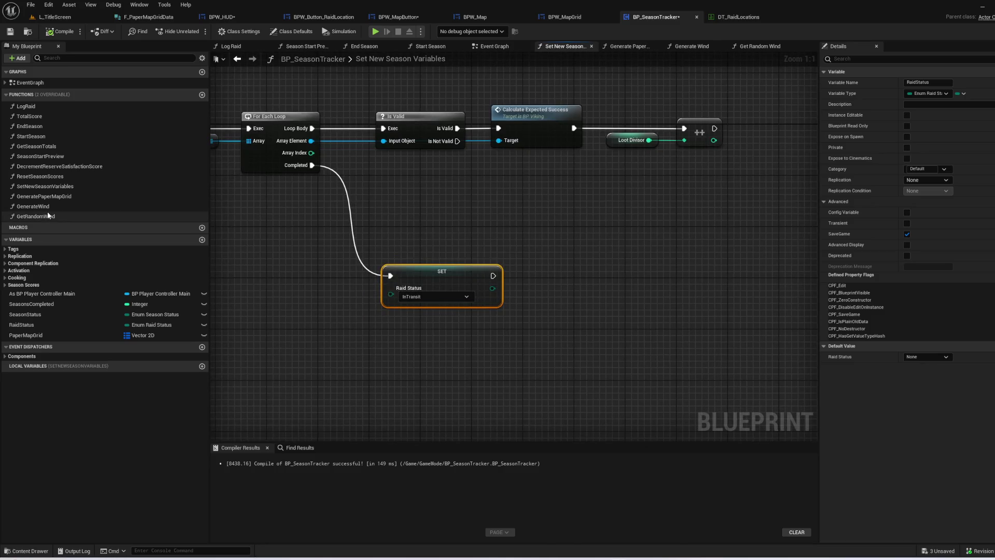
# - Call Generate Paper Map Grid from the For Each Loop's Completed pin, before SET Raid Status
pyautogui.moveTo(33, 206); pyautogui.dragTo(252, 261)
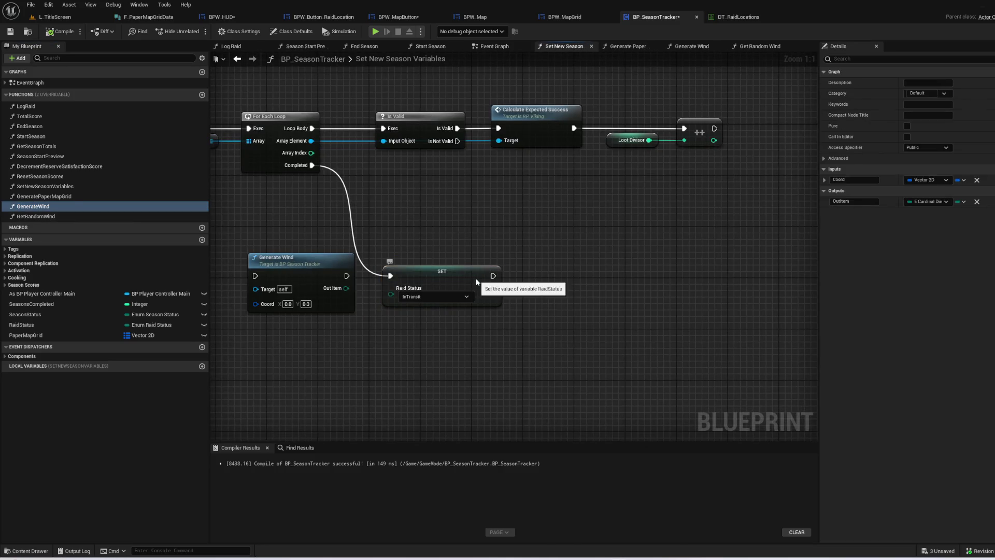
pyautogui.moveTo(477, 282); pyautogui.dragTo(553, 288)
pyautogui.click(290, 259)
pyautogui.press('Delete')
pyautogui.moveTo(70, 200); pyautogui.dragTo(371, 260)
pyautogui.moveTo(313, 165)
pyautogui.mouseDown()
pyautogui.moveTo(367, 285)
pyautogui.moveTo(377, 282)
pyautogui.mouseUp()
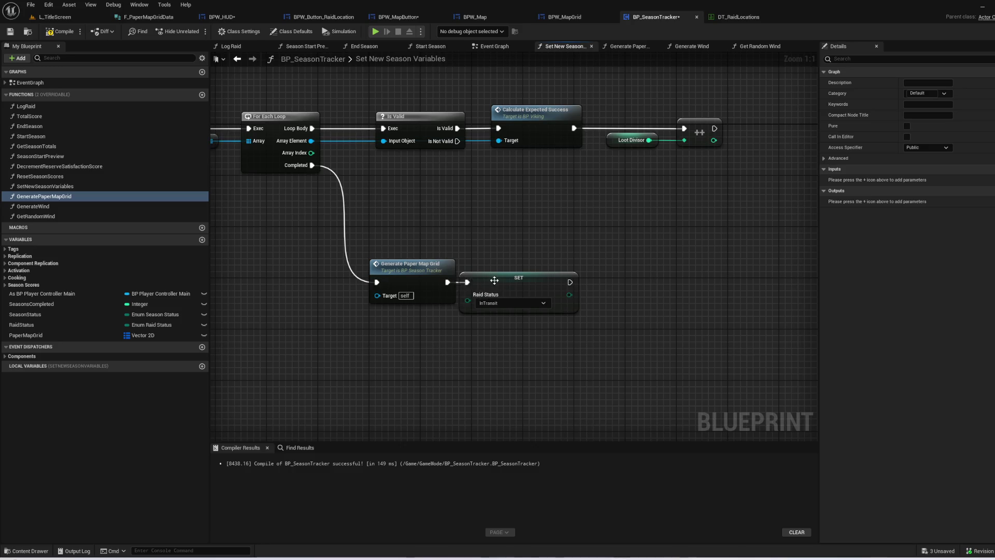
pyautogui.moveTo(494, 280); pyautogui.dragTo(533, 279)
pyautogui.click(472, 364)
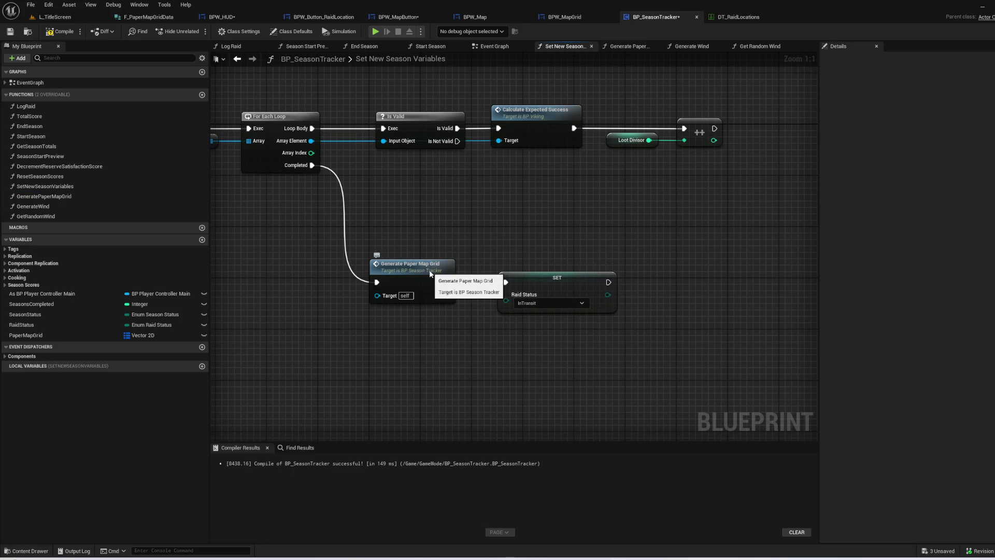
# - Make Generate Paper Map Grid start with a Clear on PaperMapGrid, then save
pyautogui.doubleClick(429, 263)
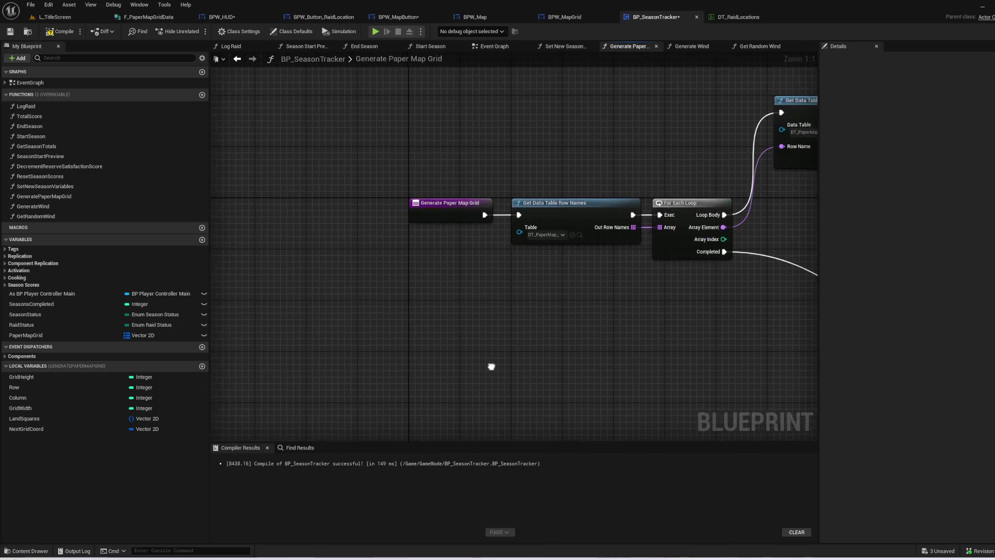
pyautogui.moveTo(447, 207); pyautogui.dragTo(263, 204)
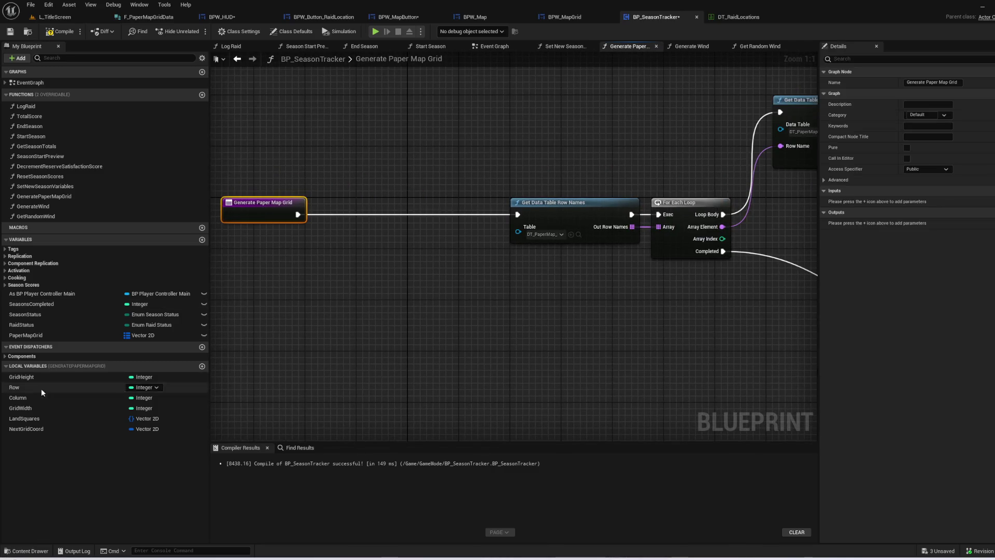
pyautogui.moveTo(26, 336)
pyautogui.mouseDown()
pyautogui.moveTo(306, 283)
pyautogui.moveTo(363, 244)
pyautogui.moveTo(361, 254)
pyautogui.moveTo(377, 248)
pyautogui.moveTo(381, 225)
pyautogui.mouseUp()
pyautogui.click(313, 287)
pyautogui.write('cl')
pyautogui.press('Return')
pyautogui.moveTo(298, 214)
pyautogui.mouseDown()
pyautogui.moveTo(438, 222)
pyautogui.moveTo(517, 214)
pyautogui.mouseUp()
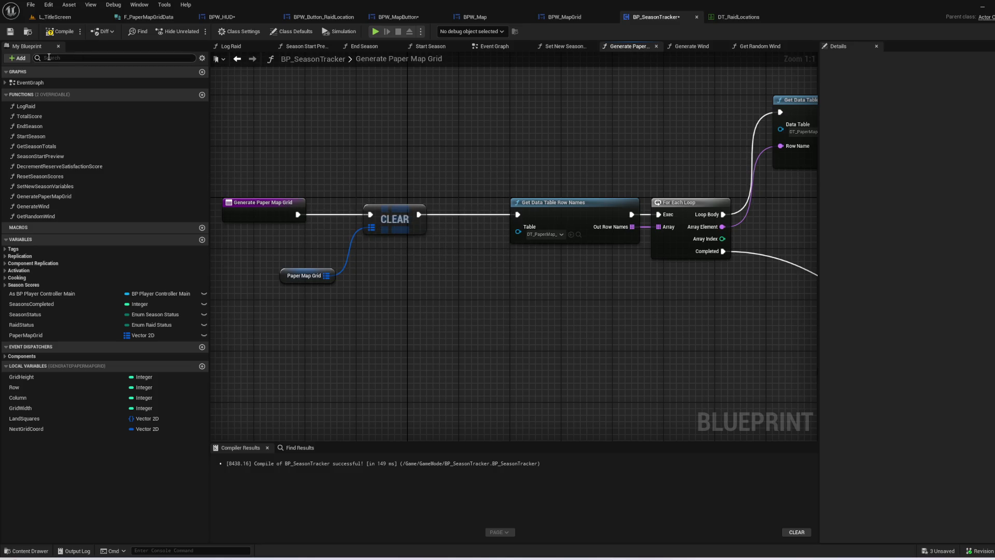
pyautogui.click(10, 31)
pyautogui.click(54, 17)
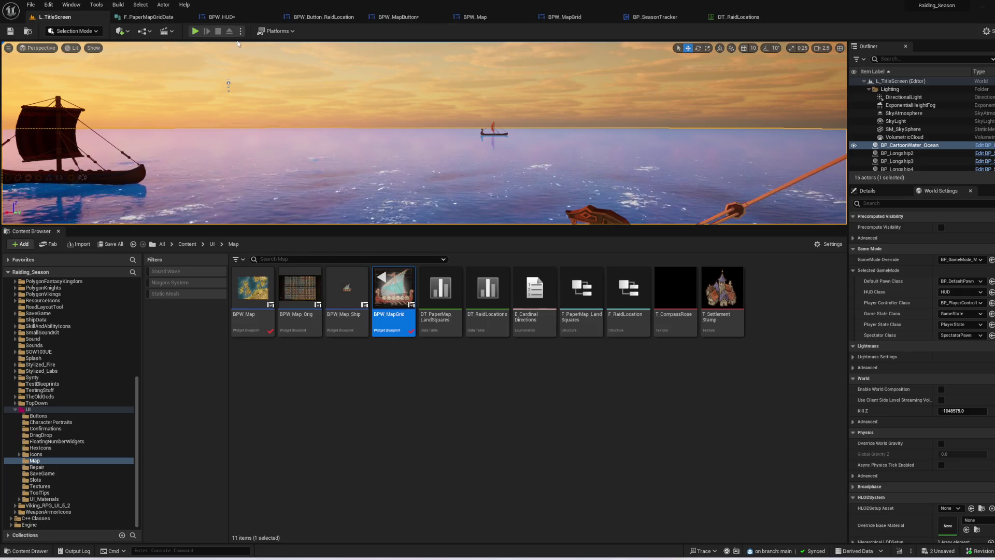
pyautogui.click(195, 31)
pyautogui.click(514, 247)
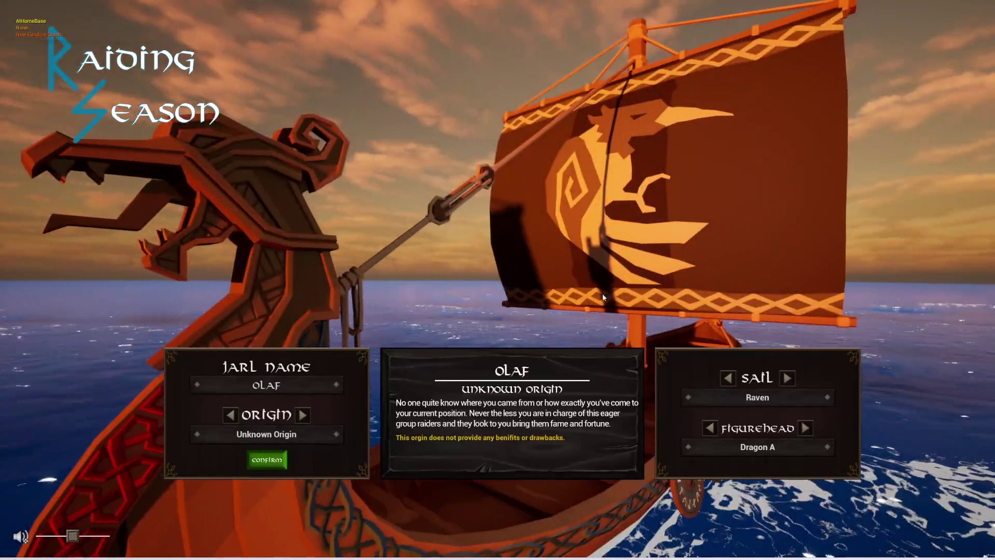
pyautogui.click(269, 459)
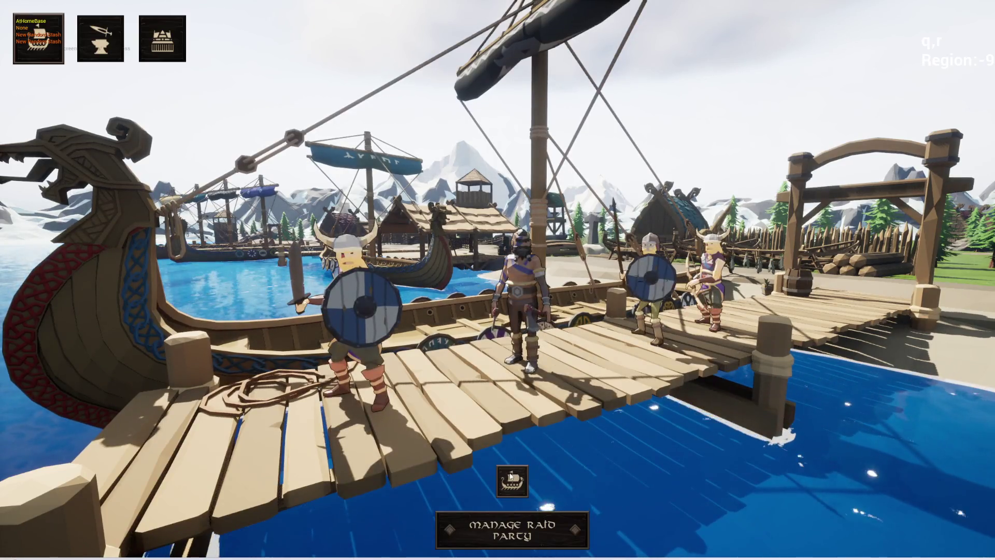
pyautogui.click(511, 476)
pyautogui.click(384, 537)
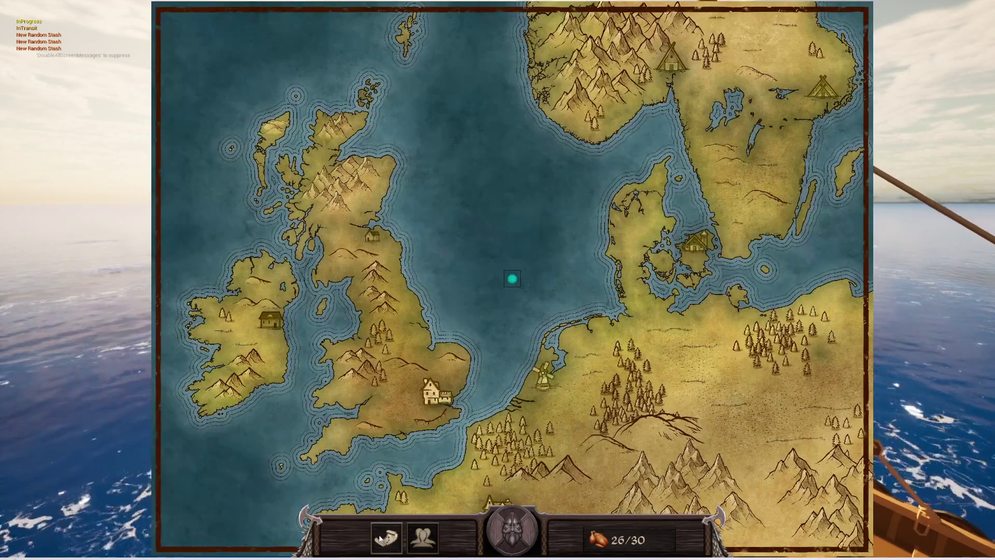
pyautogui.scroll(5, 521, 274)
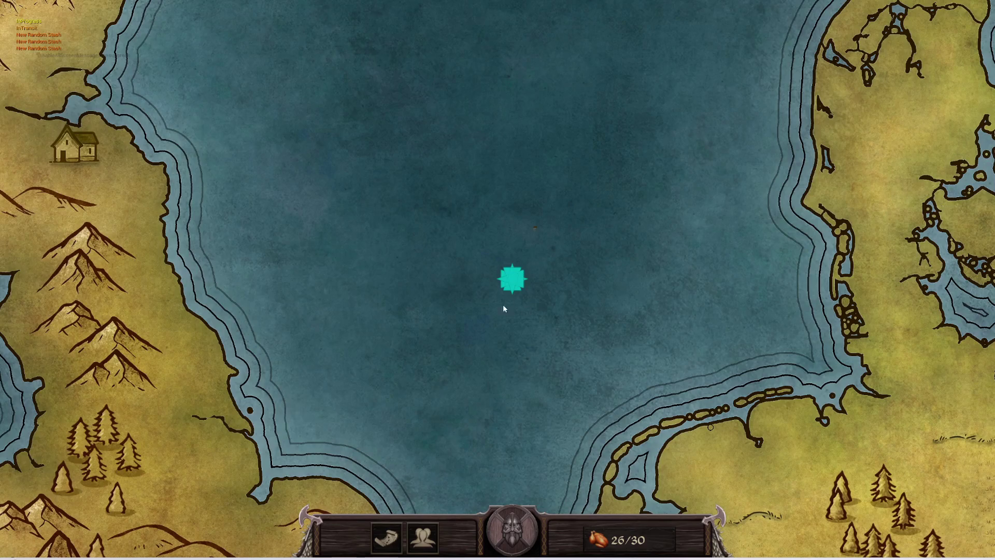
pyautogui.scroll(-3, 518, 294)
pyautogui.scroll(-2, 505, 275)
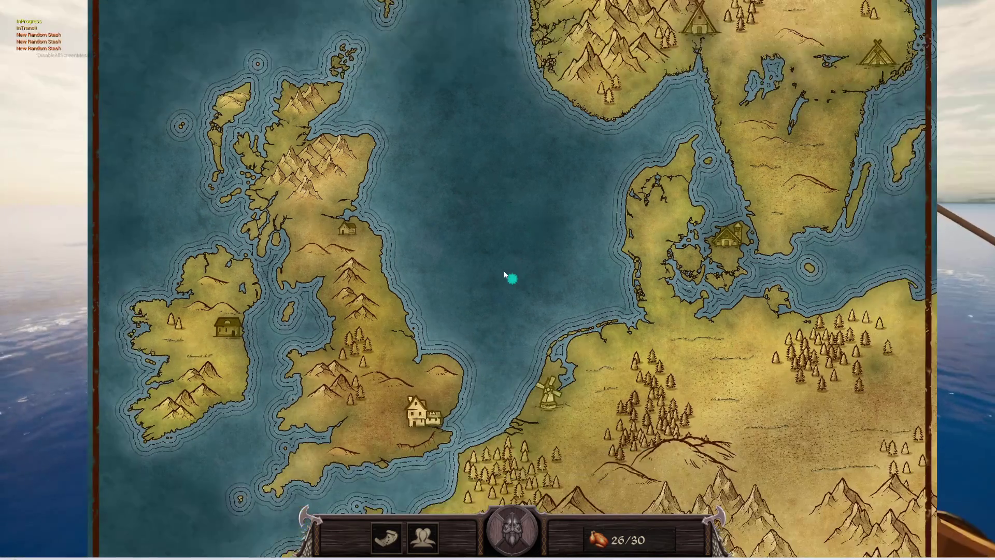
pyautogui.scroll(3, 510, 277)
pyautogui.scroll(-1, 511, 284)
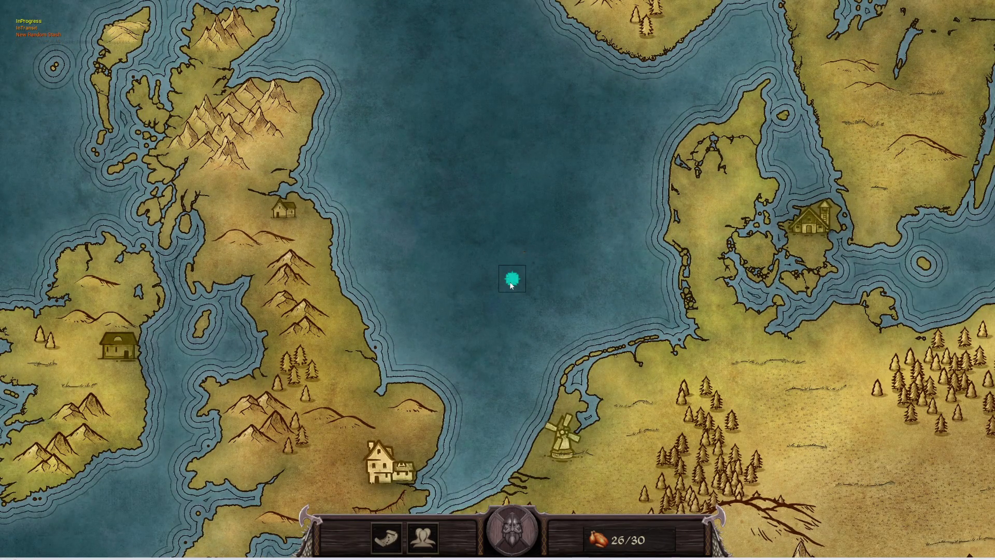
pyautogui.scroll(-2, 511, 284)
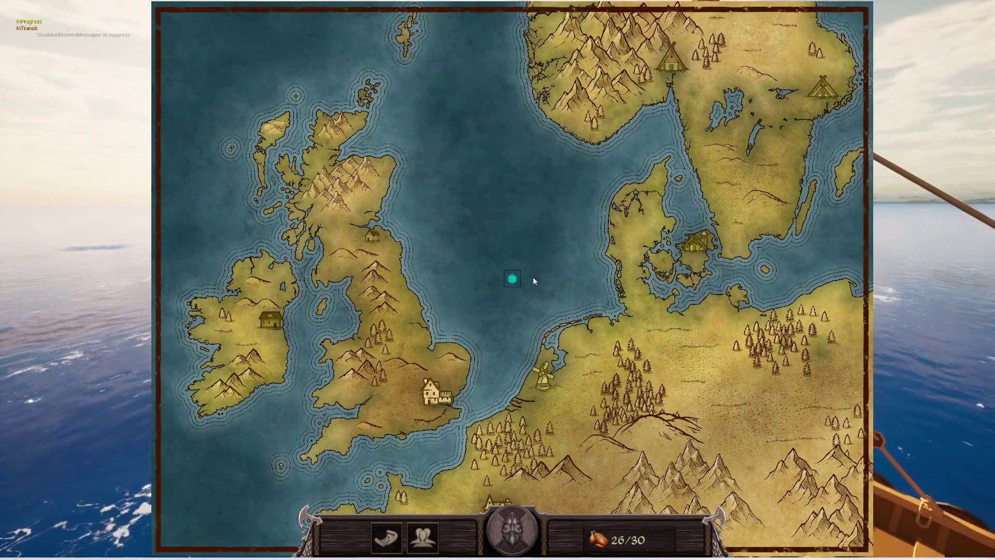
pyautogui.scroll(3, 509, 307)
pyautogui.scroll(-1, 521, 253)
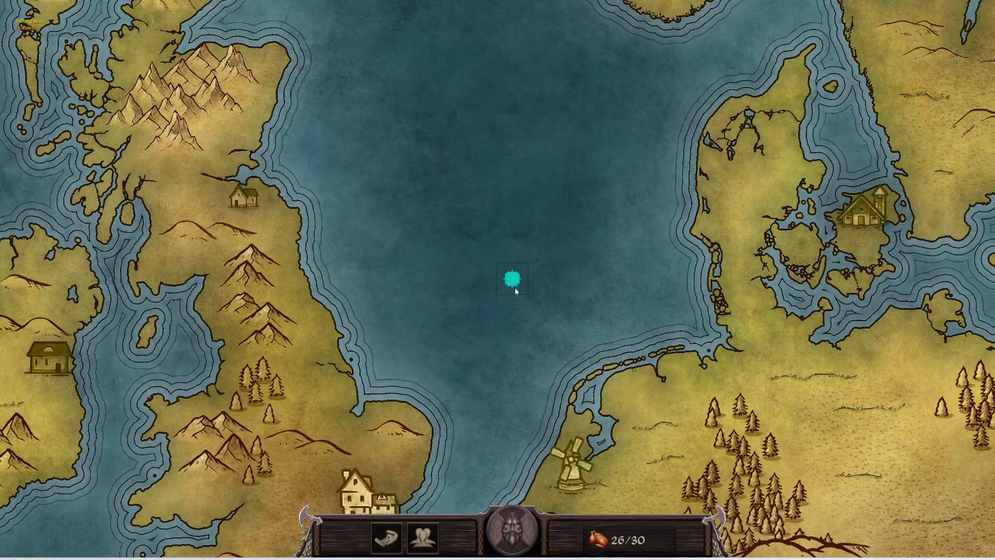
pyautogui.scroll(3, 515, 287)
pyautogui.scroll(-3, 515, 288)
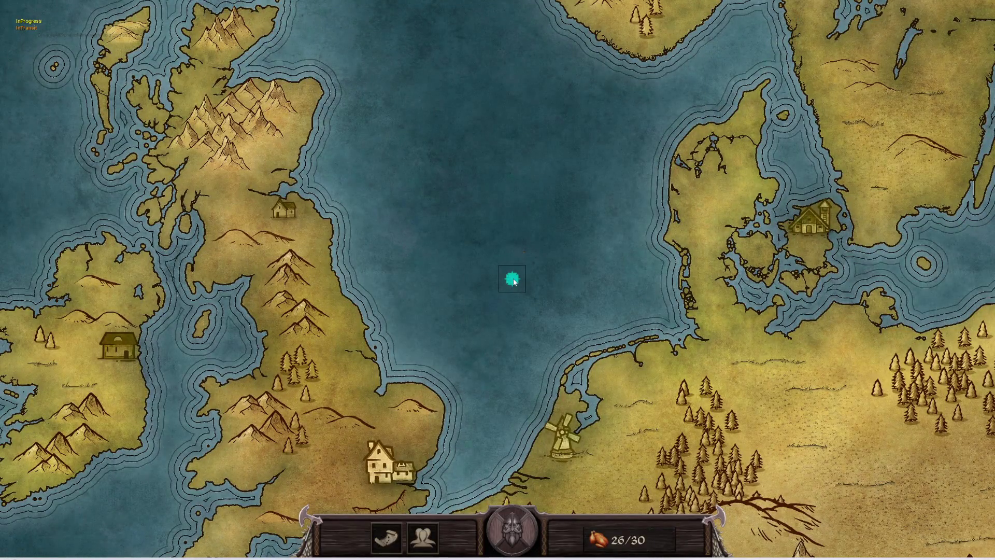
pyautogui.press('Escape')
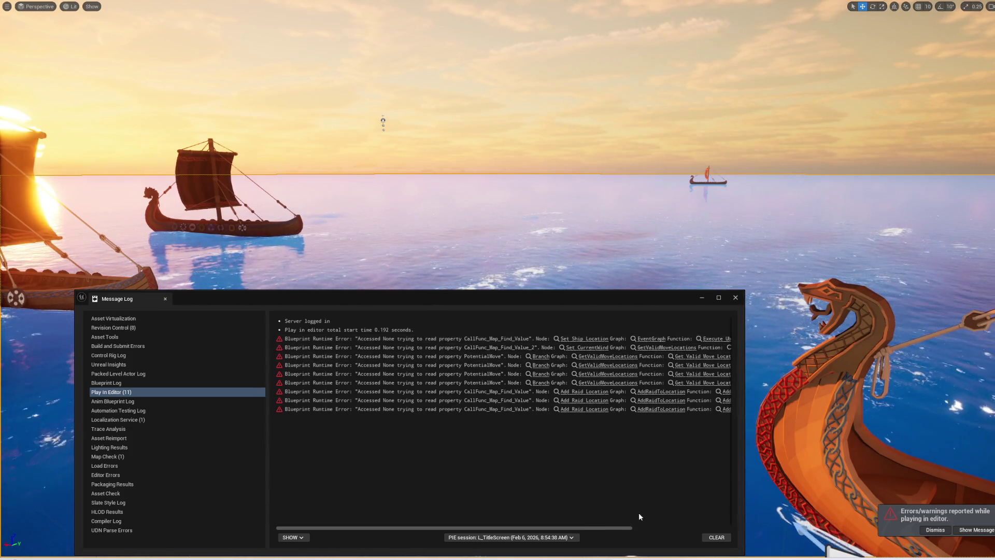
pyautogui.click(736, 298)
pyautogui.press('F11')
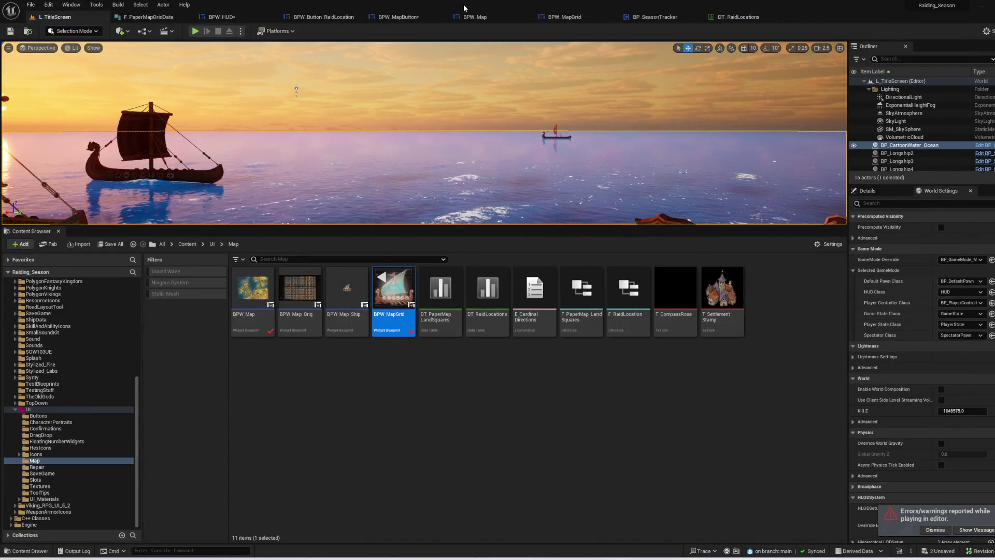
# - Check the BPW_Map, BPW_MapGrid and BPW_MapButton graphs, then GridHeight's default of 32 in BP_SeasonTracker
pyautogui.click(482, 17)
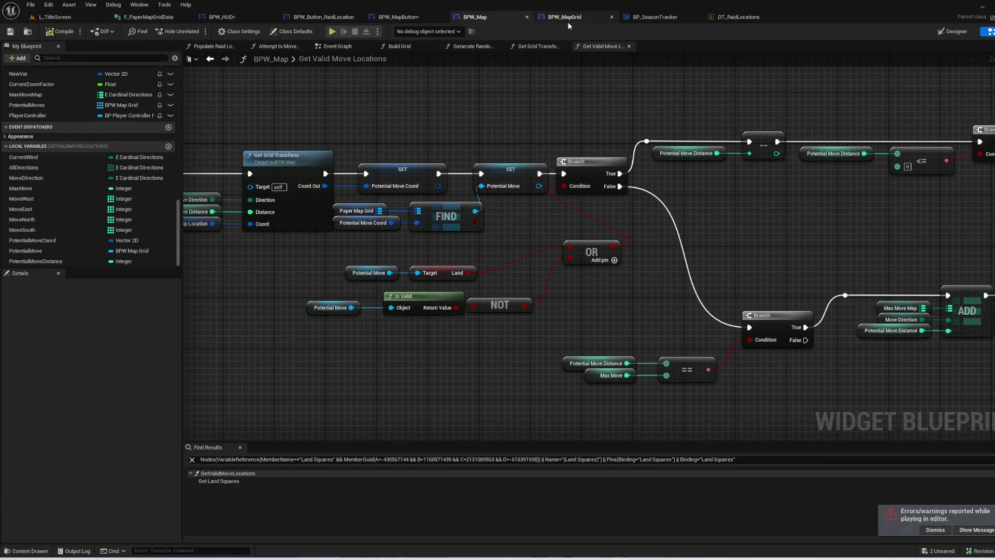
pyautogui.click(569, 19)
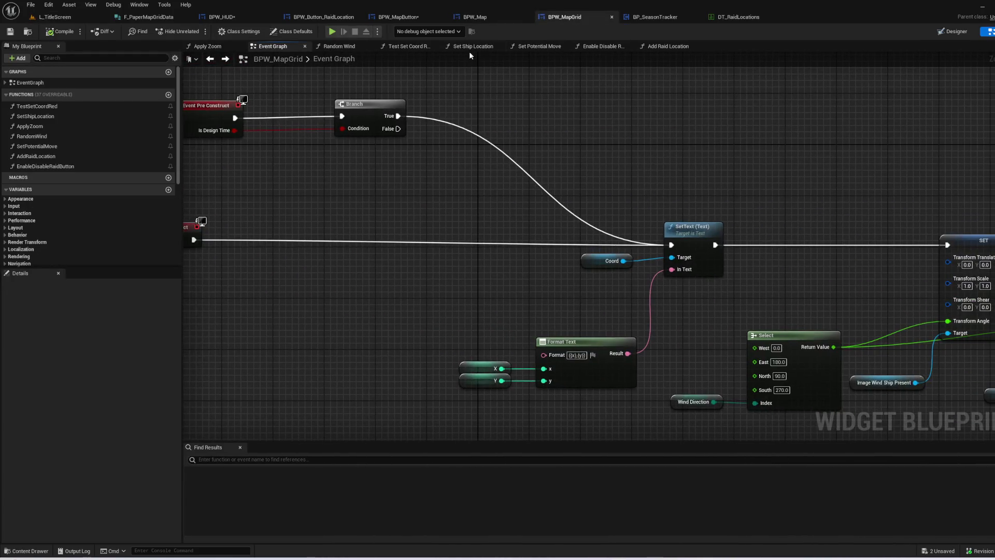
pyautogui.click(483, 21)
pyautogui.click(420, 22)
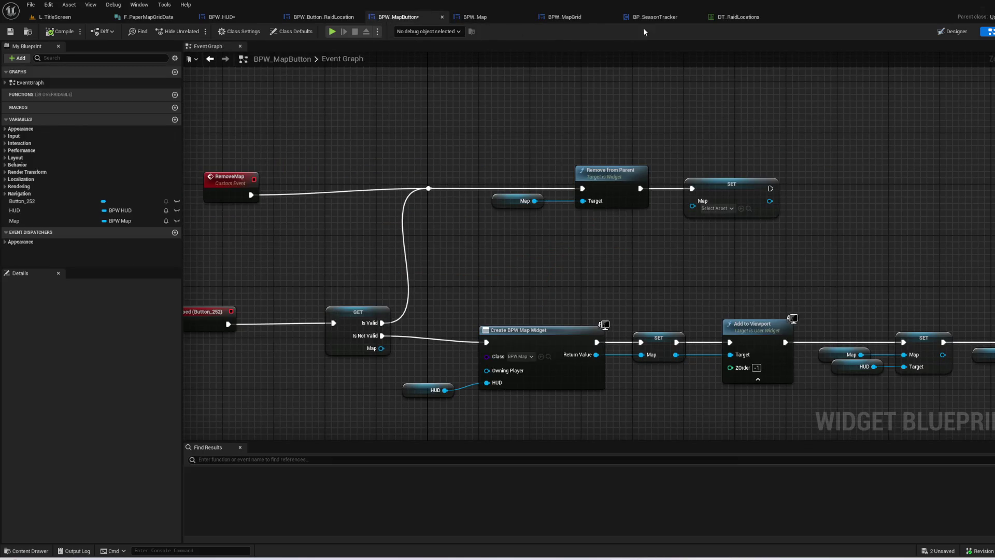
pyautogui.click(670, 21)
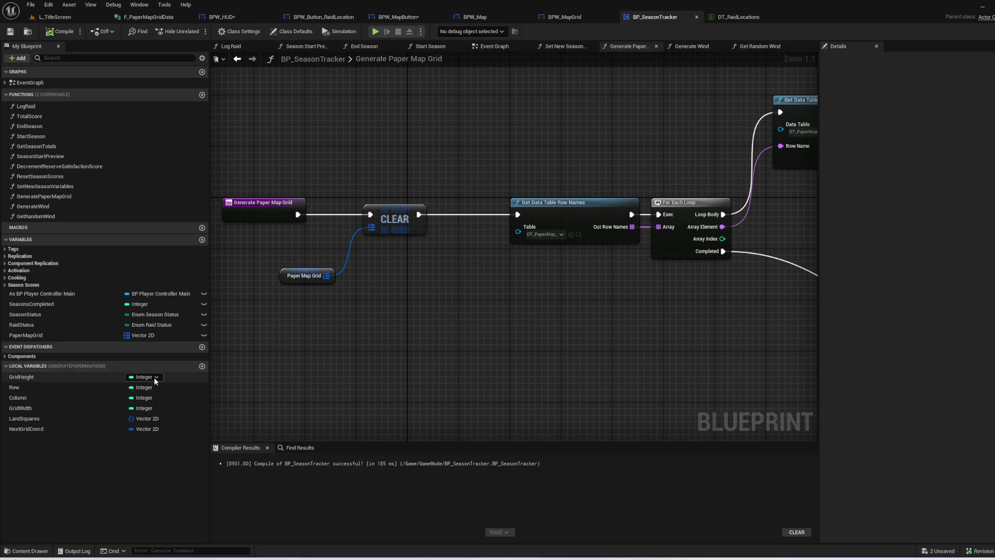
pyautogui.click(45, 387)
pyautogui.click(44, 377)
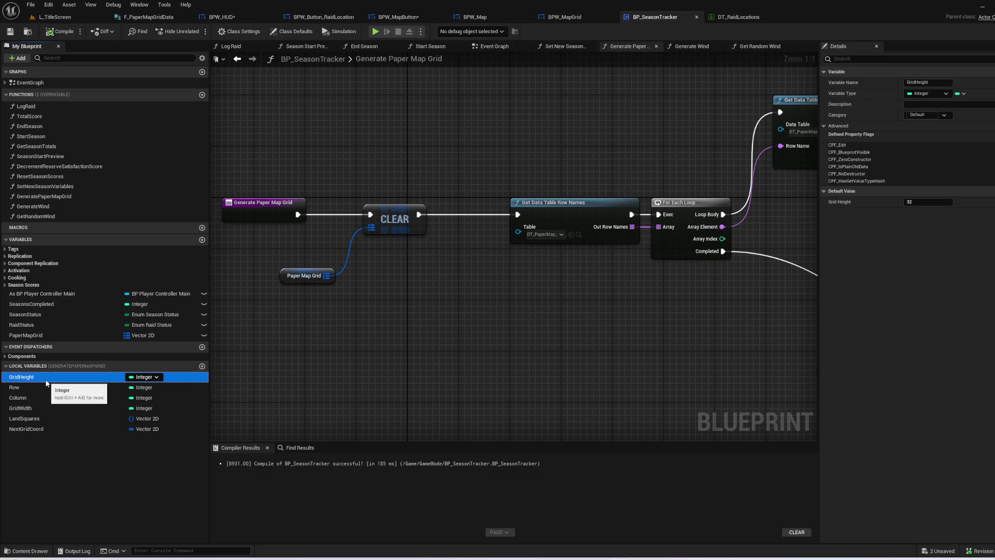
# - Pan past the row and column loops to the Contains and Add grid nodes
pyautogui.moveTo(395, 257)
pyautogui.mouseDown()
pyautogui.moveTo(212, 288)
pyautogui.moveTo(223, 139)
pyautogui.mouseUp()
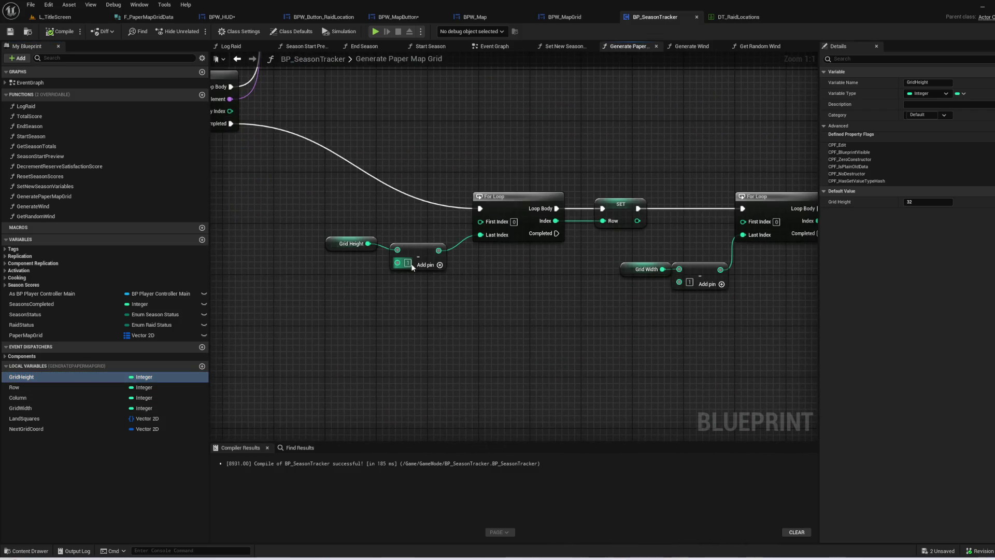
pyautogui.click(338, 244)
pyautogui.moveTo(596, 280); pyautogui.dragTo(403, 304)
pyautogui.moveTo(615, 338)
pyautogui.mouseDown()
pyautogui.moveTo(476, 351)
pyautogui.moveTo(347, 332)
pyautogui.mouseUp()
pyautogui.moveTo(532, 322); pyautogui.dragTo(376, 309)
pyautogui.moveTo(320, 195); pyautogui.dragTo(506, 280)
pyautogui.moveTo(605, 318); pyautogui.dragTo(478, 332)
pyautogui.click(420, 289)
pyautogui.moveTo(667, 259); pyautogui.dragTo(454, 244)
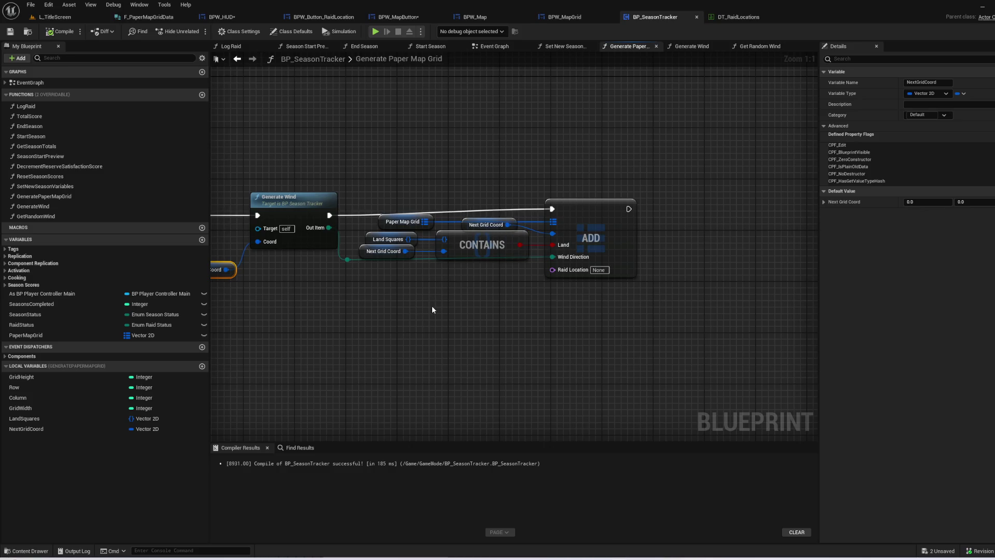
# - Inspect the Paper Map Grid node, then review Get Valid Move Locations' FIND, OR and NOT checks in BPW_Map
pyautogui.click(402, 222)
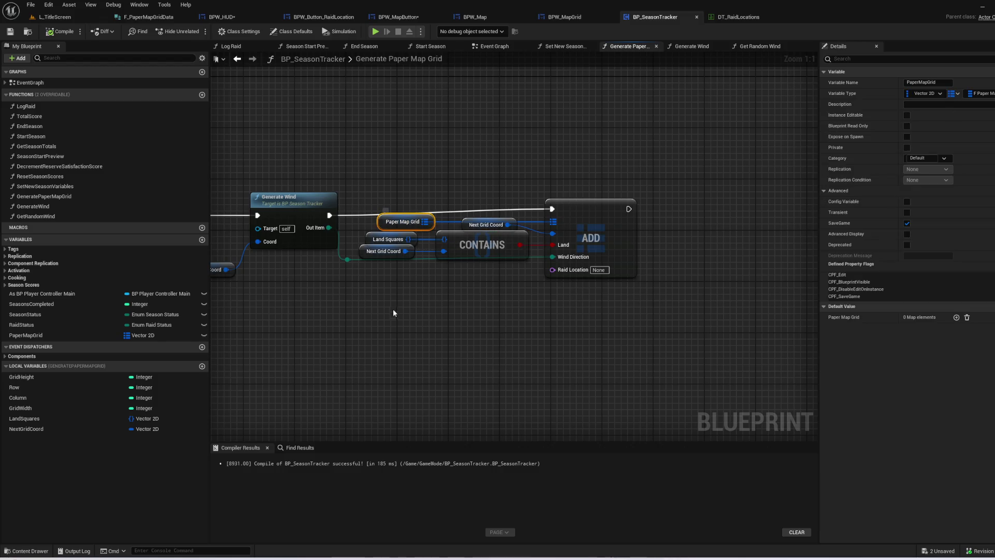
pyautogui.click(394, 314)
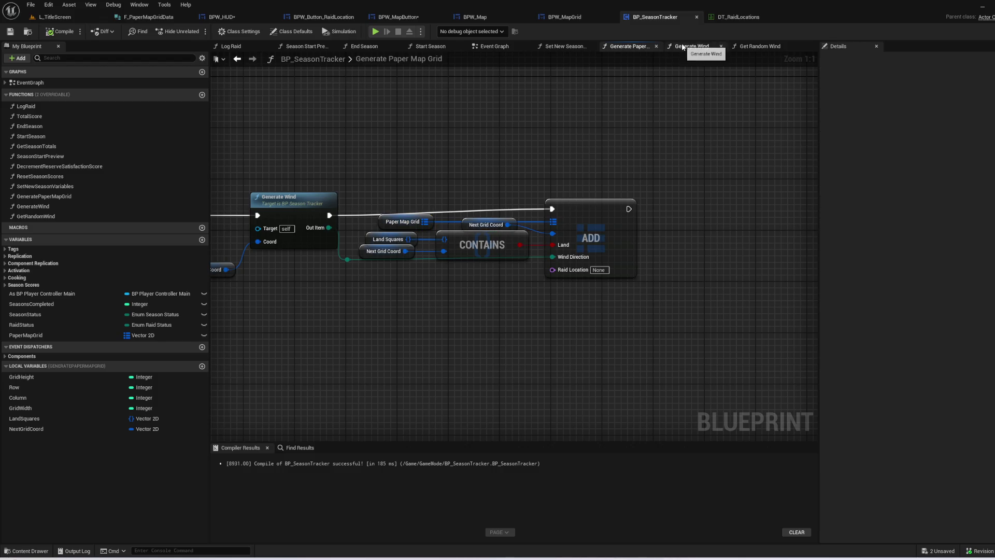
pyautogui.click(555, 18)
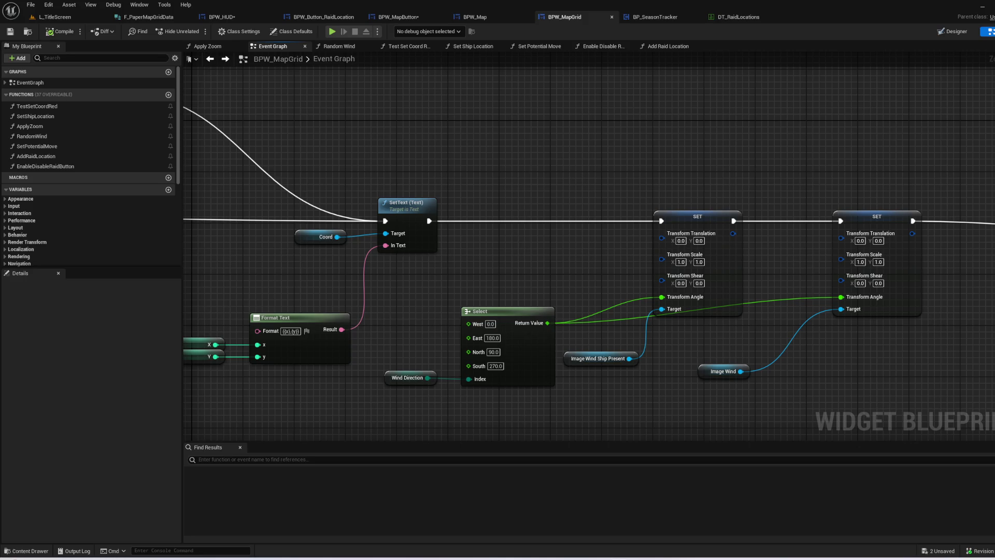
pyautogui.click(472, 18)
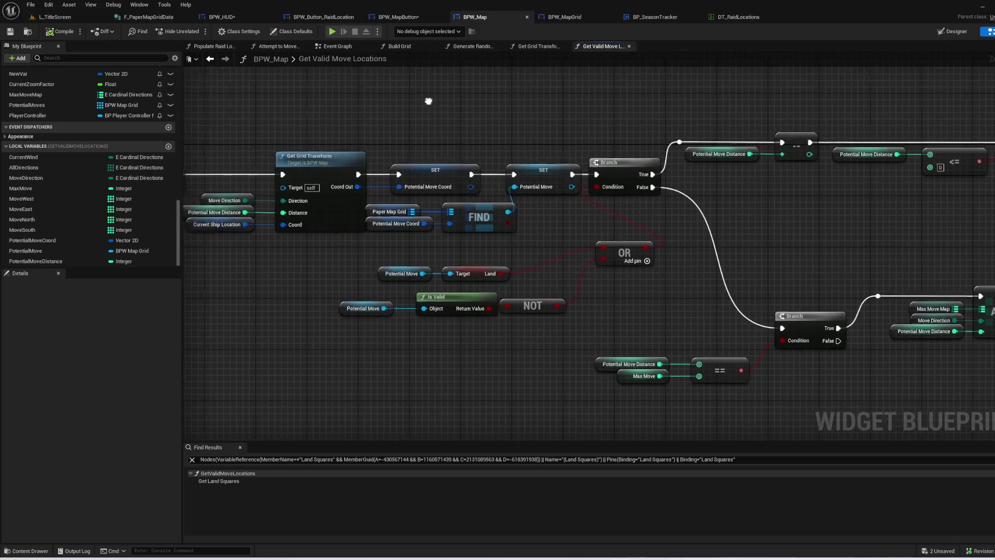
pyautogui.moveTo(729, 98)
pyautogui.mouseDown()
pyautogui.moveTo(547, 110)
pyautogui.moveTo(726, 226)
pyautogui.moveTo(728, 342)
pyautogui.moveTo(792, 346)
pyautogui.moveTo(577, 317)
pyautogui.moveTo(758, 340)
pyautogui.mouseUp()
pyautogui.click(542, 208)
pyautogui.click(549, 160)
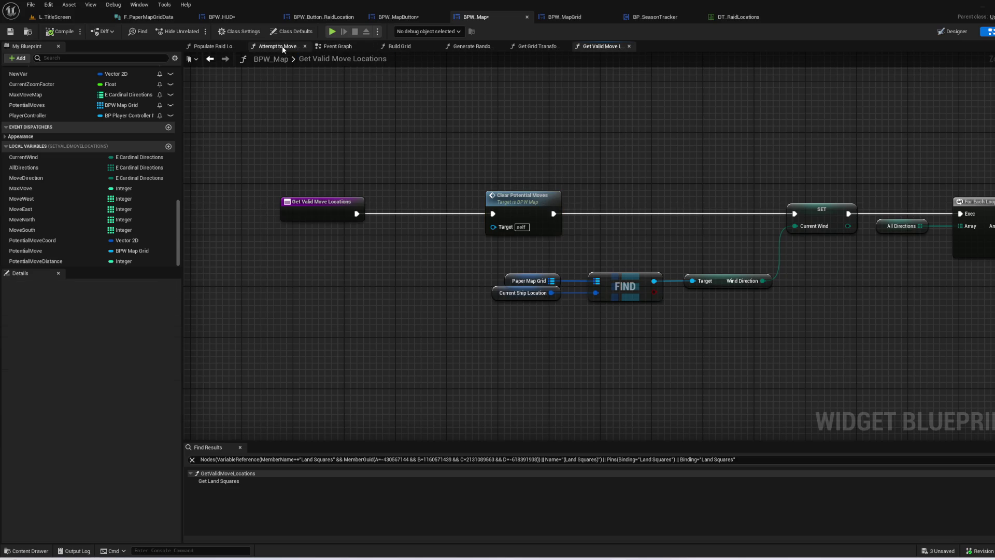
pyautogui.click(399, 46)
# - Follow Build Grid from Create BPW Map Grid Widget to Add Child to Uniform Grid, inspecting the Row variable
pyautogui.moveTo(373, 231); pyautogui.dragTo(394, 288)
pyautogui.scroll(2, 658, 247)
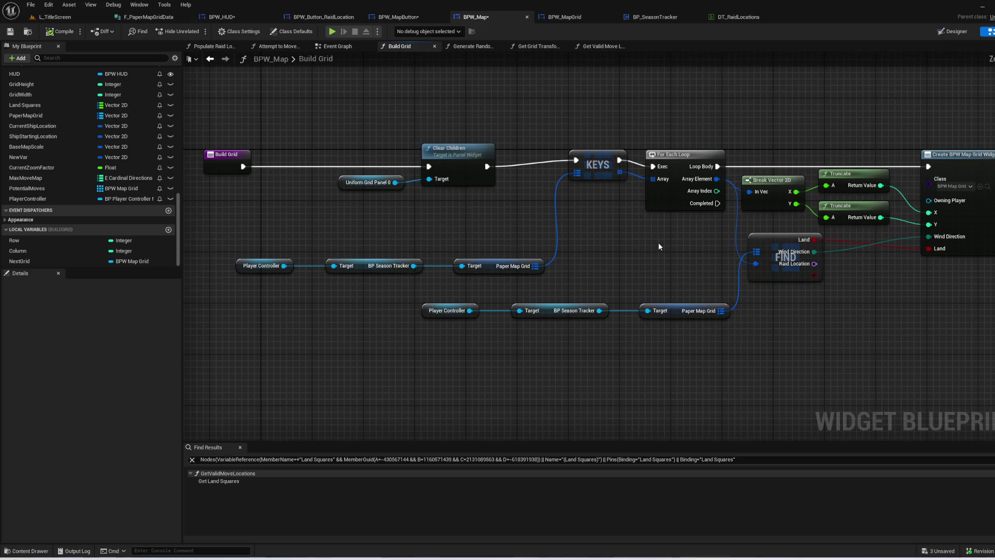
pyautogui.moveTo(586, 235); pyautogui.dragTo(227, 212)
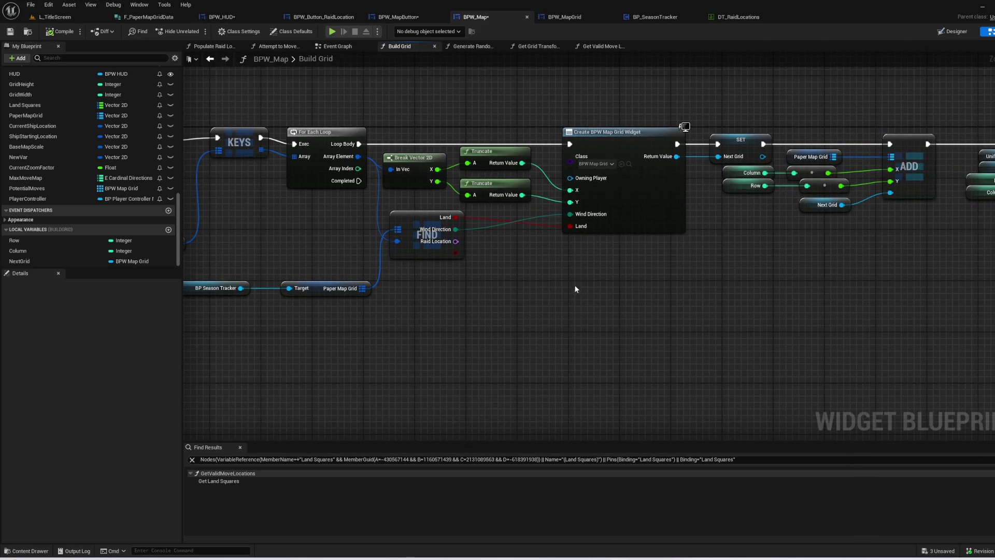
pyautogui.moveTo(728, 297); pyautogui.dragTo(513, 310)
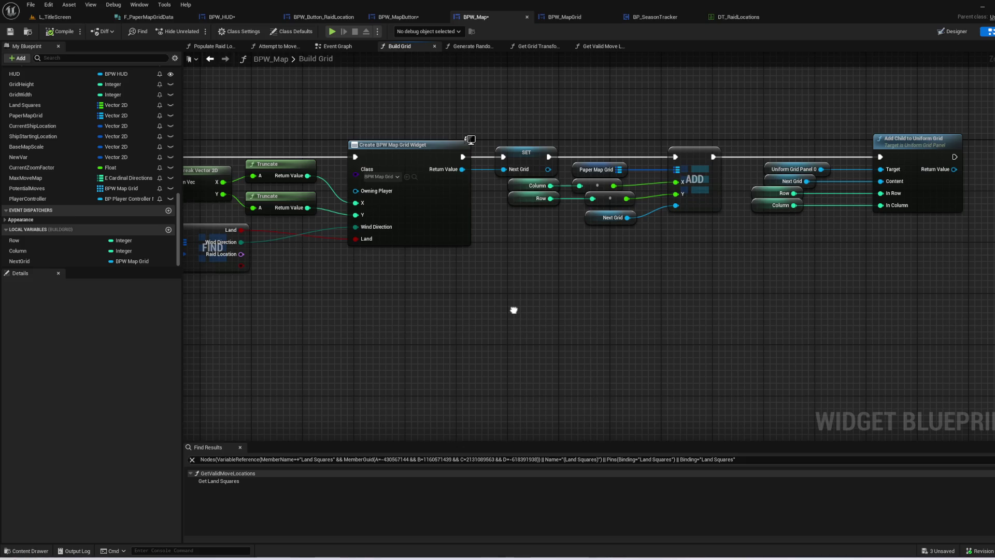
pyautogui.moveTo(514, 310); pyautogui.dragTo(315, 342)
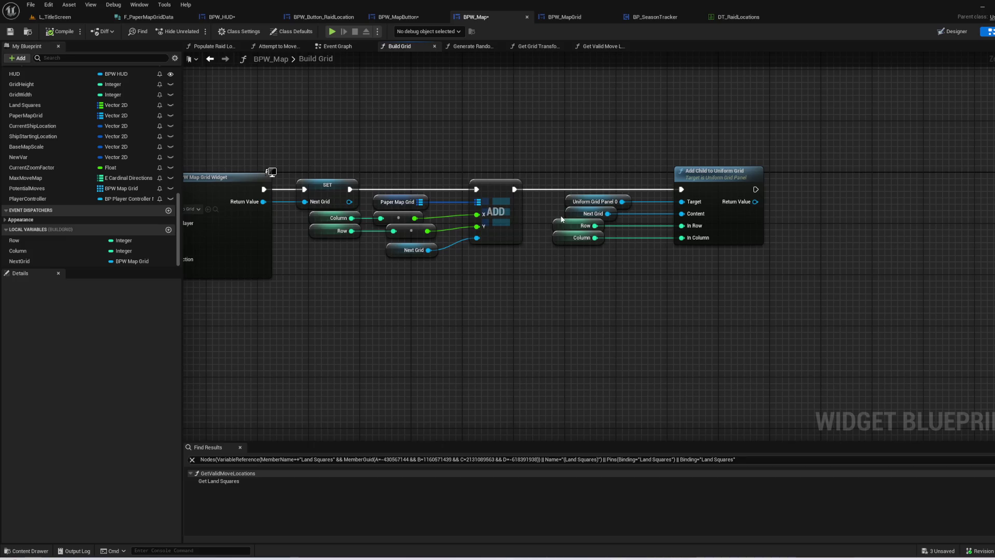
pyautogui.click(568, 226)
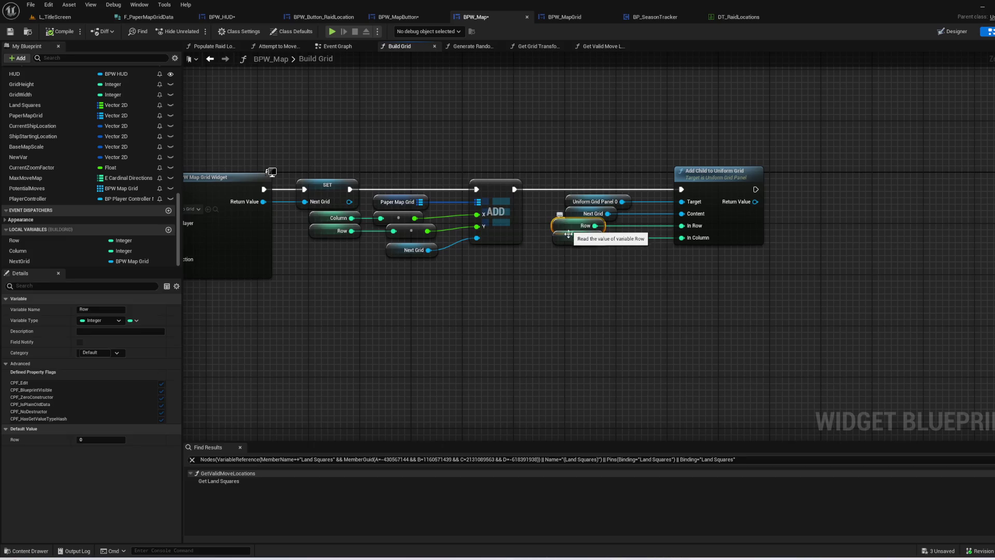
pyautogui.click(583, 290)
# - Trace Build Grid again from its entry and KEYS nodes through the SET, ADD, For Each and FIND nodes
pyautogui.moveTo(508, 298)
pyautogui.mouseDown()
pyautogui.moveTo(595, 307)
pyautogui.moveTo(407, 285)
pyautogui.moveTo(638, 415)
pyautogui.moveTo(778, 290)
pyautogui.moveTo(943, 274)
pyautogui.moveTo(632, 182)
pyautogui.mouseUp()
pyautogui.scroll(2, 647, 182)
pyautogui.moveTo(531, 368)
pyautogui.mouseDown()
pyautogui.moveTo(769, 347)
pyautogui.moveTo(994, 347)
pyautogui.mouseUp()
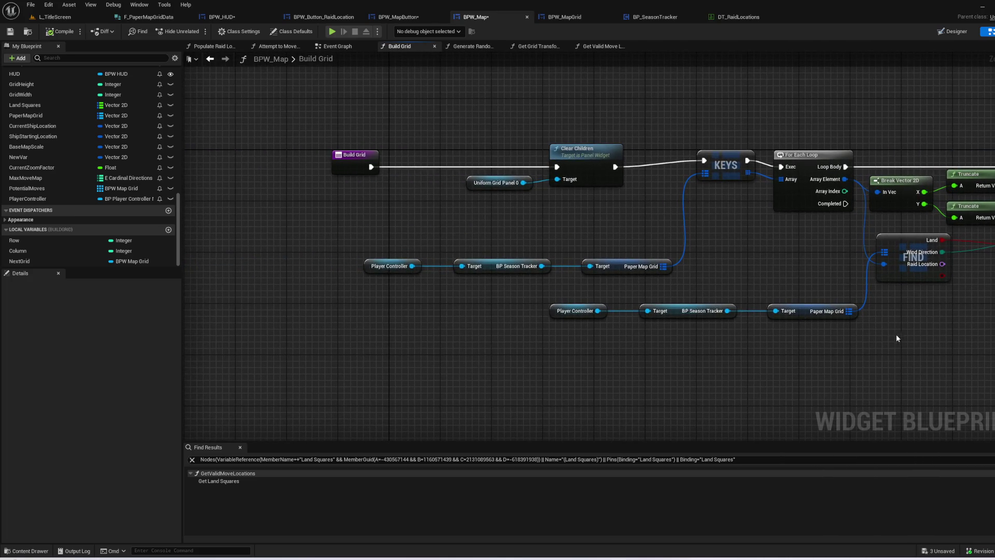
pyautogui.moveTo(886, 340)
pyautogui.mouseDown()
pyautogui.moveTo(714, 352)
pyautogui.moveTo(458, 329)
pyautogui.mouseUp()
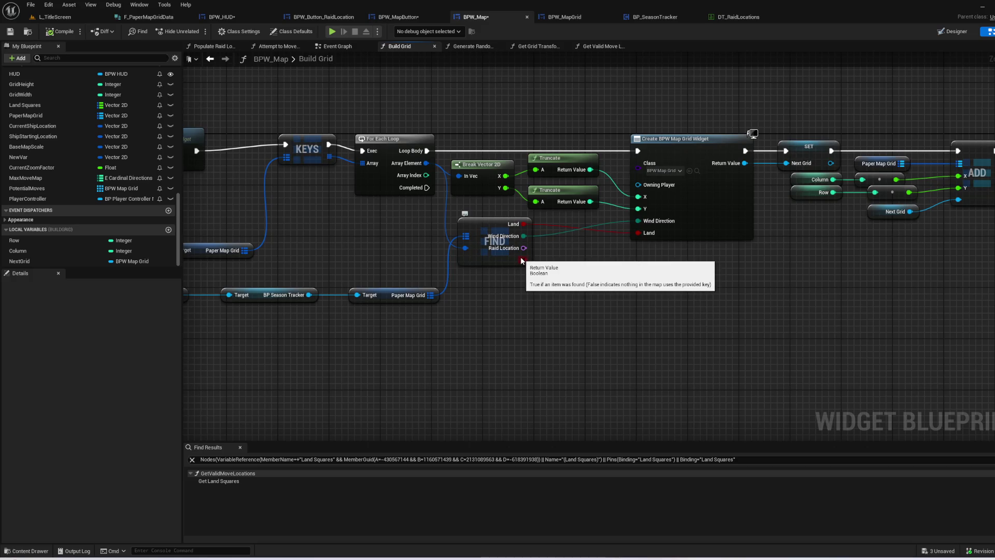
pyautogui.moveTo(735, 291); pyautogui.dragTo(522, 310)
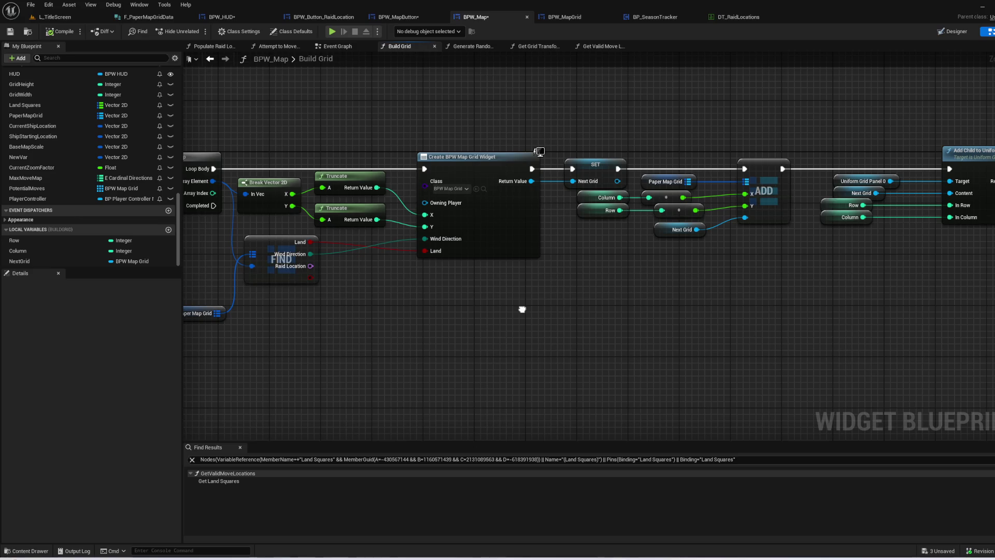
pyautogui.moveTo(522, 310); pyautogui.dragTo(367, 327)
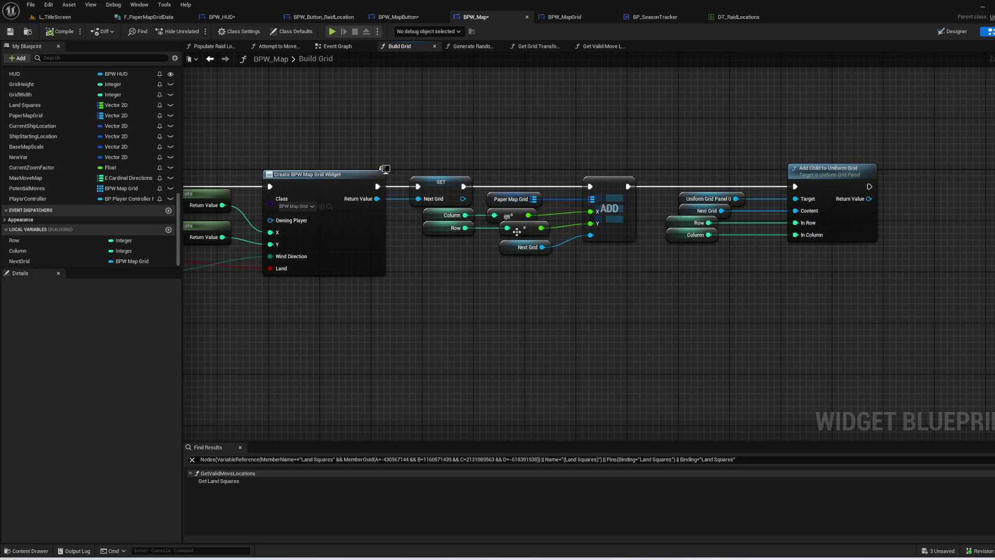
pyautogui.moveTo(612, 339); pyautogui.dragTo(526, 329)
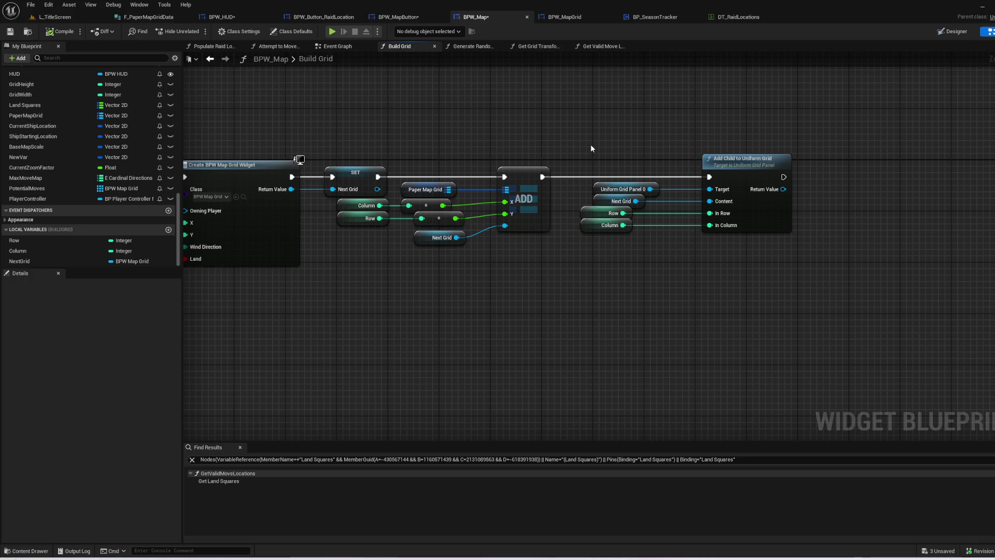
pyautogui.moveTo(560, 160)
pyautogui.mouseDown()
pyautogui.moveTo(617, 291)
pyautogui.moveTo(994, 261)
pyautogui.moveTo(751, 225)
pyautogui.moveTo(468, 123)
pyautogui.mouseUp()
pyautogui.click(334, 45)
# - Review the Set Ship Location and Get Valid Move Locations calls in BPW_Map's Event Graph
pyautogui.moveTo(537, 154)
pyautogui.mouseDown()
pyautogui.moveTo(674, 207)
pyautogui.moveTo(519, 233)
pyautogui.moveTo(602, 262)
pyautogui.mouseUp()
pyautogui.moveTo(712, 278); pyautogui.dragTo(497, 275)
pyautogui.moveTo(422, 334); pyautogui.dragTo(256, 262)
pyautogui.click(591, 330)
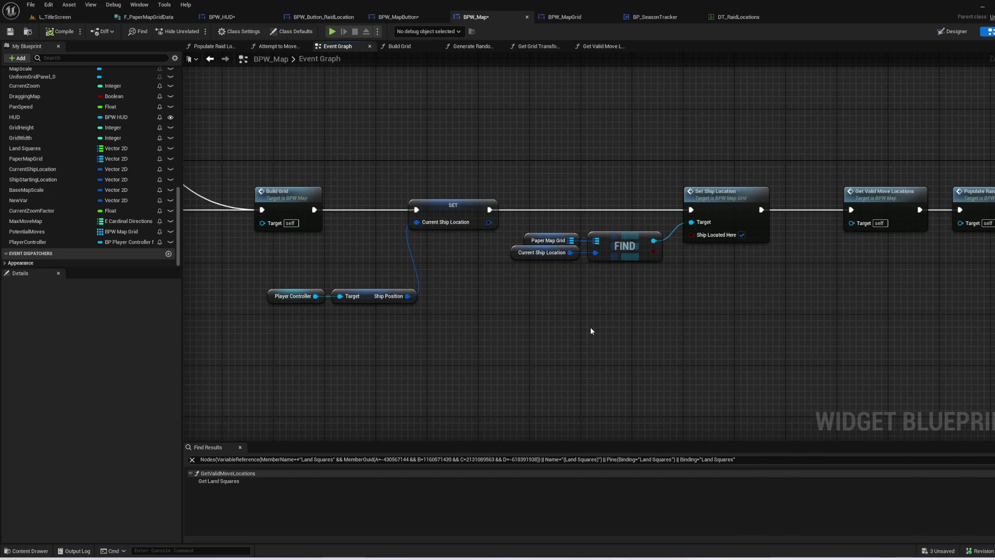
pyautogui.moveTo(593, 327); pyautogui.dragTo(418, 322)
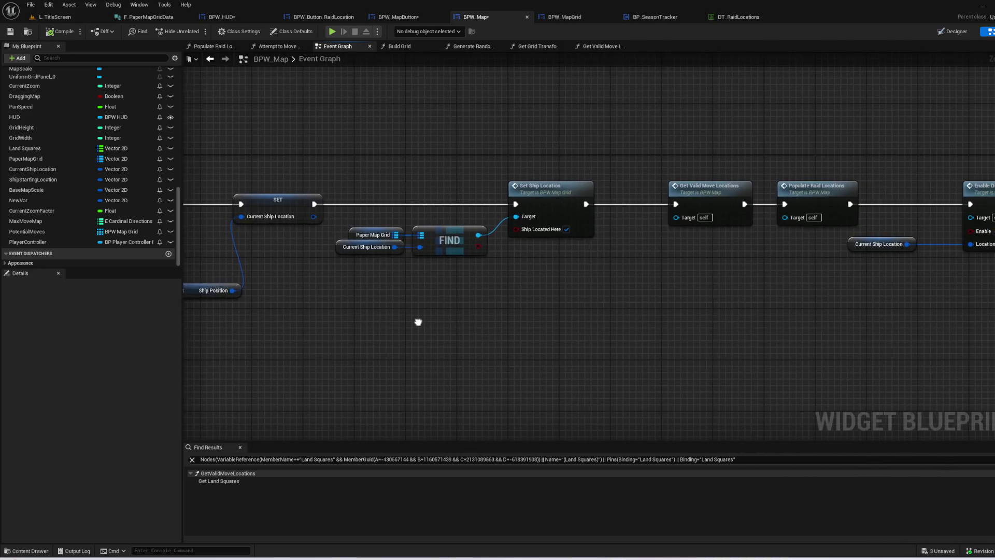
# - Open the Set Ship Location function, then review Event Pre Construct and Event Construct in BPW_MapGrid
pyautogui.doubleClick(541, 191)
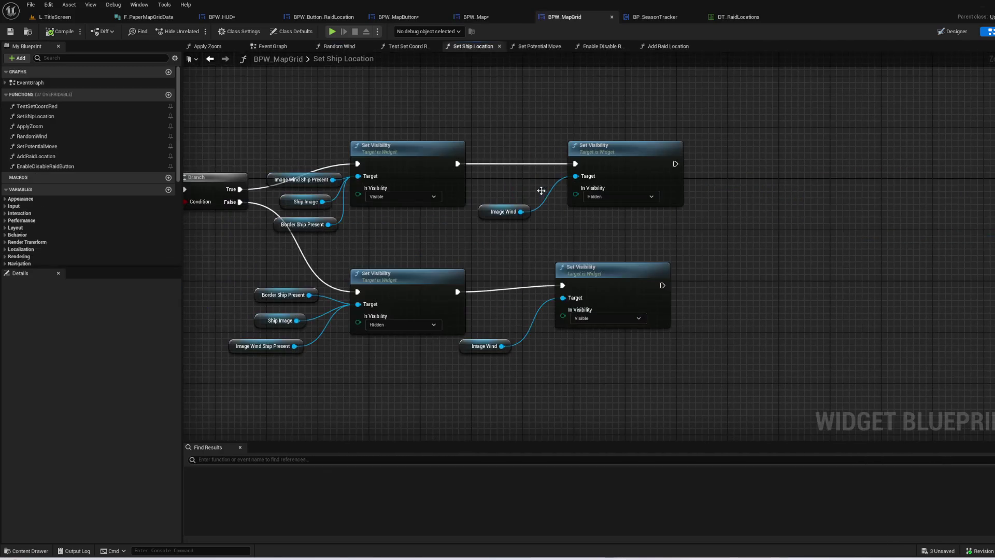
pyautogui.moveTo(462, 238); pyautogui.dragTo(551, 195)
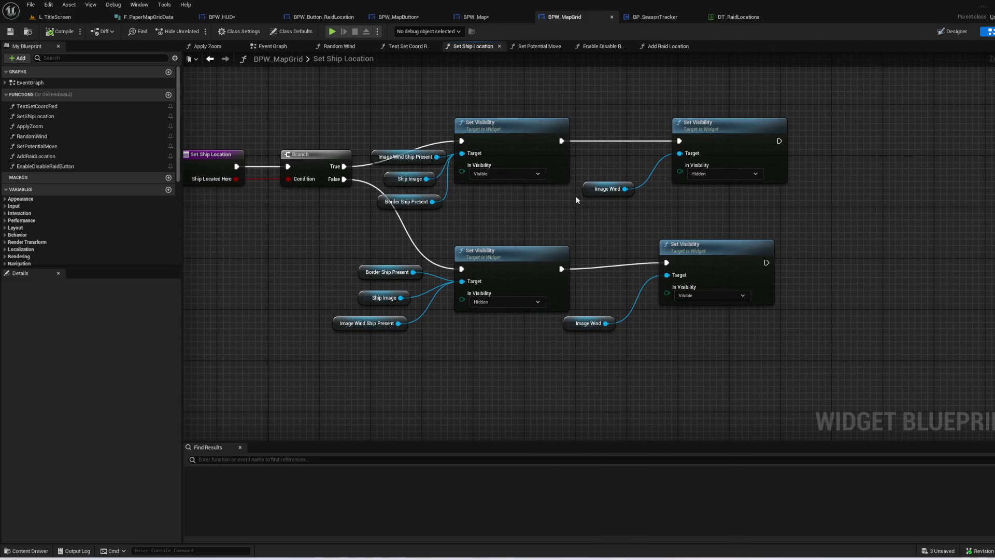
pyautogui.hotkey('alt', 'Left')
pyautogui.hotkey('alt', 'Right')
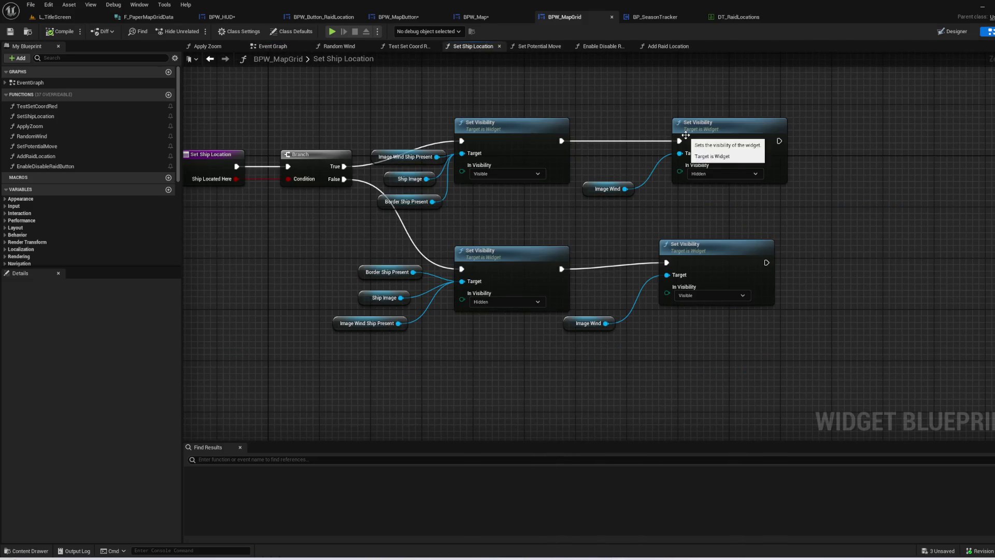
pyautogui.hotkey('alt', 'Left')
pyautogui.moveTo(710, 169); pyautogui.dragTo(304, 121)
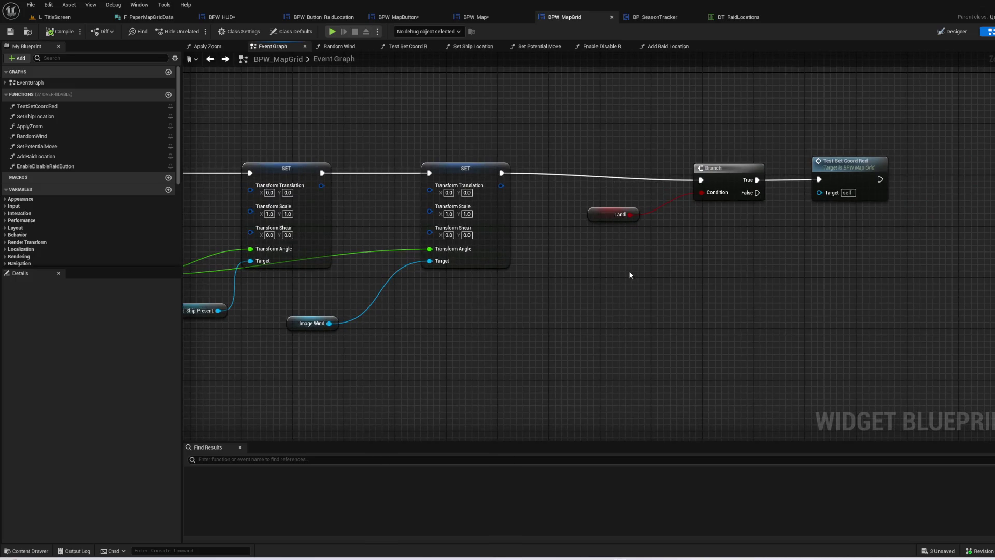
pyautogui.scroll(-2, 562, 280)
pyautogui.moveTo(562, 279)
pyautogui.mouseDown()
pyautogui.moveTo(928, 290)
pyautogui.moveTo(984, 321)
pyautogui.moveTo(535, 166)
pyautogui.mouseUp()
# - Pan across BPW_Map's Event Graph from Event Pre Construct and MoveShip inputs to Enable Disable Raid Locations
pyautogui.click(471, 17)
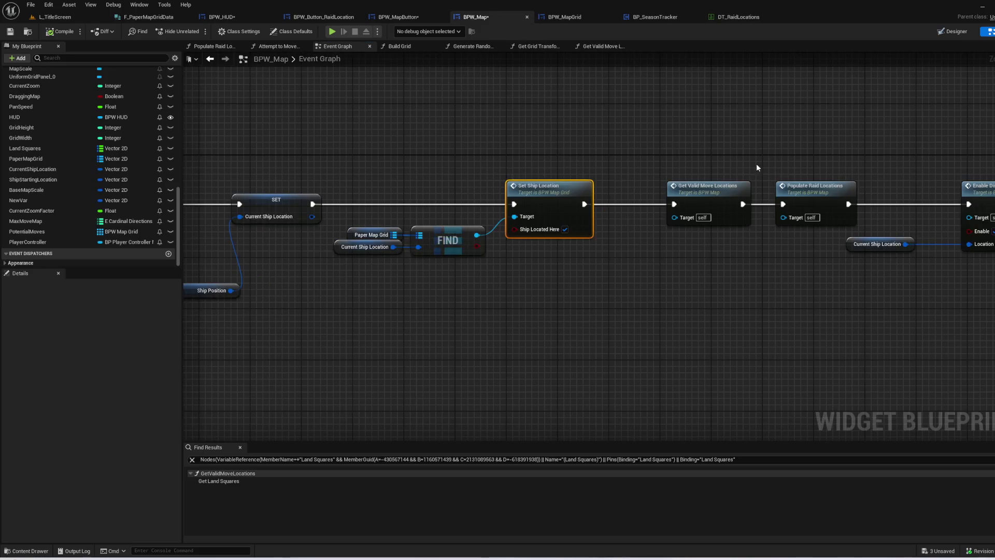
pyautogui.moveTo(756, 163); pyautogui.dragTo(542, 195)
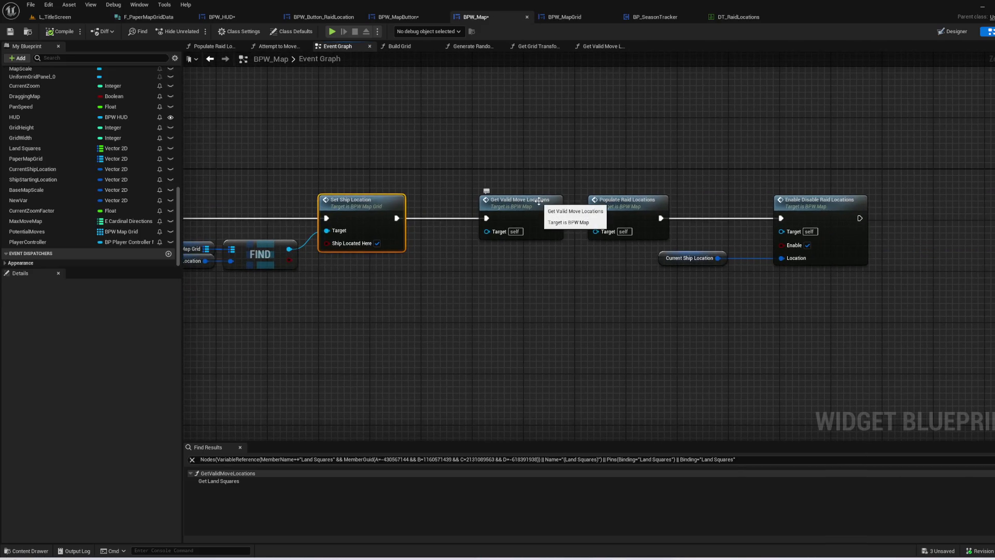
pyautogui.moveTo(379, 139)
pyautogui.mouseDown()
pyautogui.moveTo(596, 260)
pyautogui.moveTo(795, 203)
pyautogui.mouseUp()
pyautogui.moveTo(659, 323)
pyautogui.mouseDown()
pyautogui.moveTo(776, 269)
pyautogui.moveTo(899, 127)
pyautogui.mouseUp()
pyautogui.moveTo(648, 296)
pyautogui.mouseDown()
pyautogui.moveTo(638, 256)
pyautogui.moveTo(156, 363)
pyautogui.moveTo(83, 392)
pyautogui.mouseUp()
pyautogui.moveTo(571, 311)
pyautogui.mouseDown()
pyautogui.moveTo(679, 394)
pyautogui.moveTo(306, 383)
pyautogui.mouseUp()
pyautogui.moveTo(946, 208); pyautogui.dragTo(669, 205)
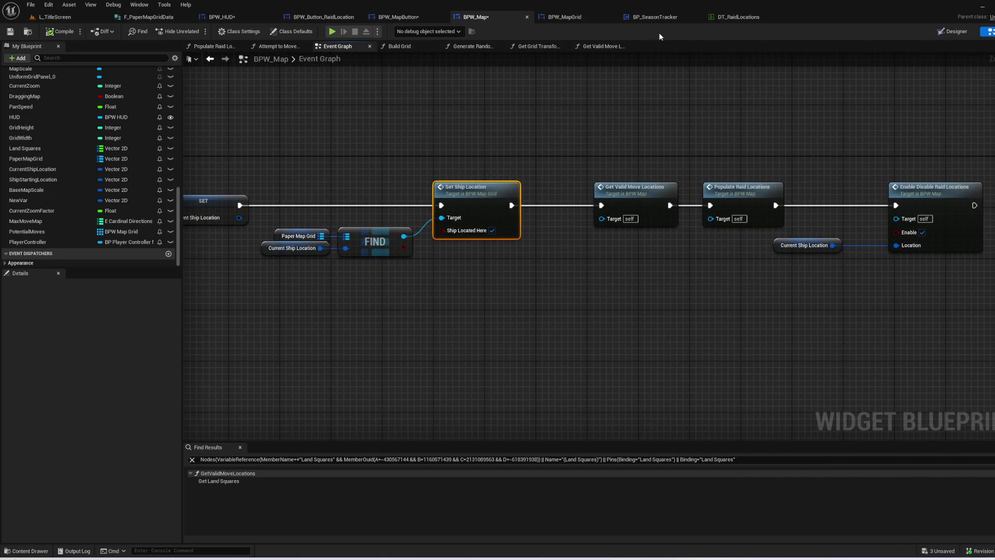
# - Look over BP_SeasonTracker's Generate Paper Map Grid, with its For Loop and SET nodes
pyautogui.click(656, 17)
pyautogui.moveTo(497, 176)
pyautogui.mouseDown()
pyautogui.moveTo(760, 139)
pyautogui.moveTo(928, 49)
pyautogui.mouseUp()
pyautogui.moveTo(363, 155); pyautogui.dragTo(576, 200)
pyautogui.moveTo(808, 259); pyautogui.dragTo(160, 249)
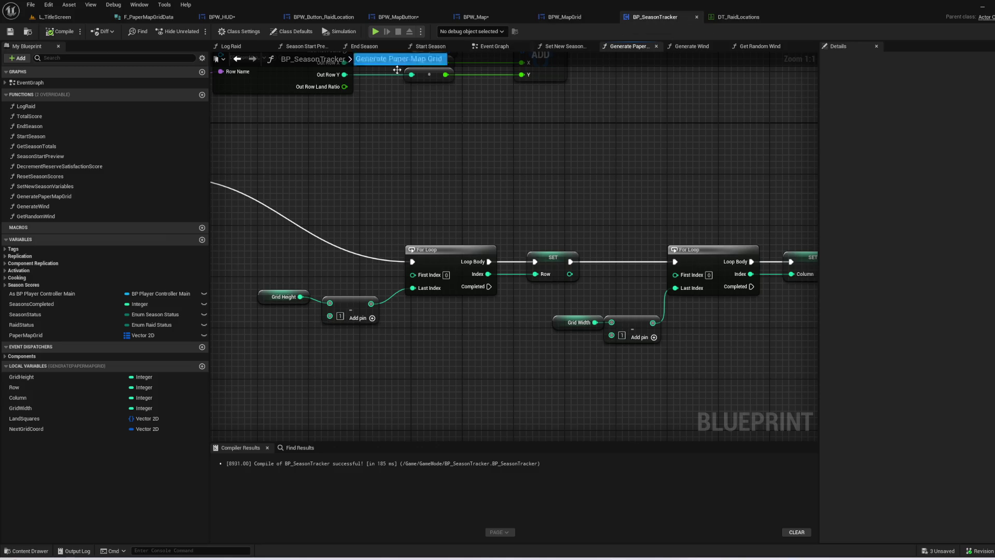
# - Open the Generate Wind function from Generate Paper Map Grid to check Get Random Wind, then go back
pyautogui.doubleClick(73, 197)
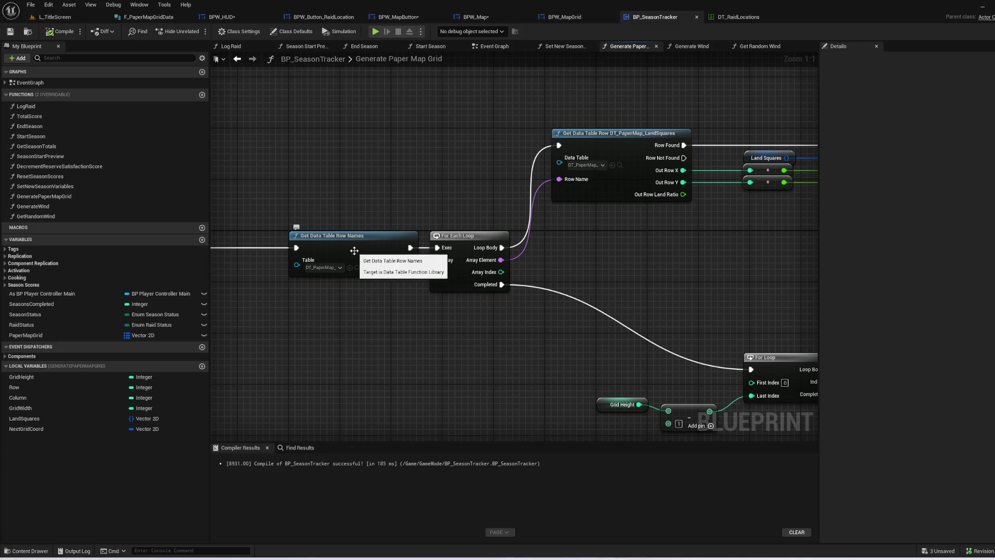
pyautogui.moveTo(568, 259)
pyautogui.mouseDown()
pyautogui.moveTo(546, 212)
pyautogui.moveTo(411, 191)
pyautogui.moveTo(329, 239)
pyautogui.moveTo(327, 222)
pyautogui.moveTo(269, 215)
pyautogui.moveTo(46, 137)
pyautogui.mouseUp()
pyautogui.moveTo(777, 249)
pyautogui.mouseDown()
pyautogui.moveTo(420, 186)
pyautogui.moveTo(170, 187)
pyautogui.moveTo(423, 160)
pyautogui.moveTo(643, 211)
pyautogui.moveTo(672, 195)
pyautogui.moveTo(967, 197)
pyautogui.moveTo(251, 202)
pyautogui.mouseUp()
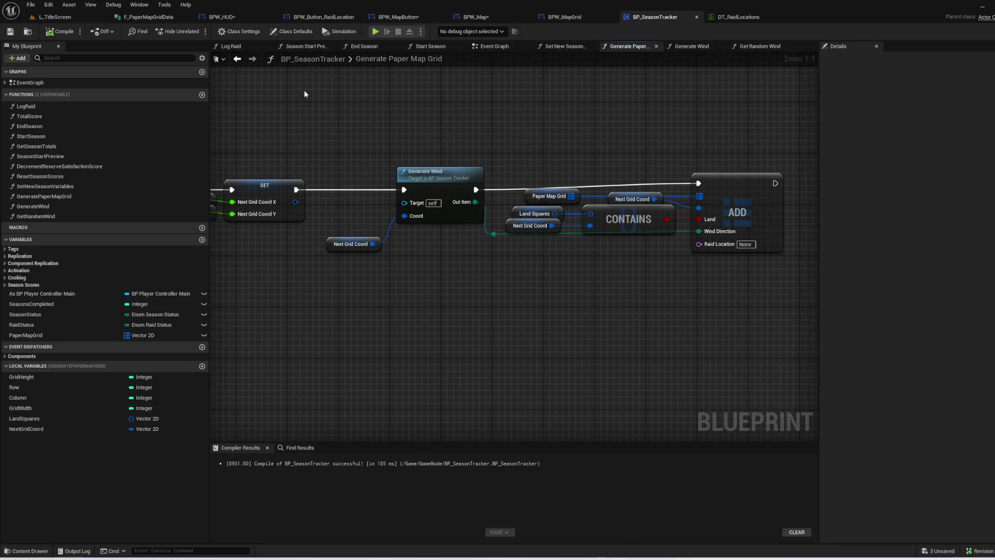
pyautogui.doubleClick(452, 184)
pyautogui.moveTo(628, 269); pyautogui.dragTo(255, 174)
pyautogui.hotkey('alt', 'Left')
pyautogui.moveTo(627, 260); pyautogui.dragTo(468, 272)
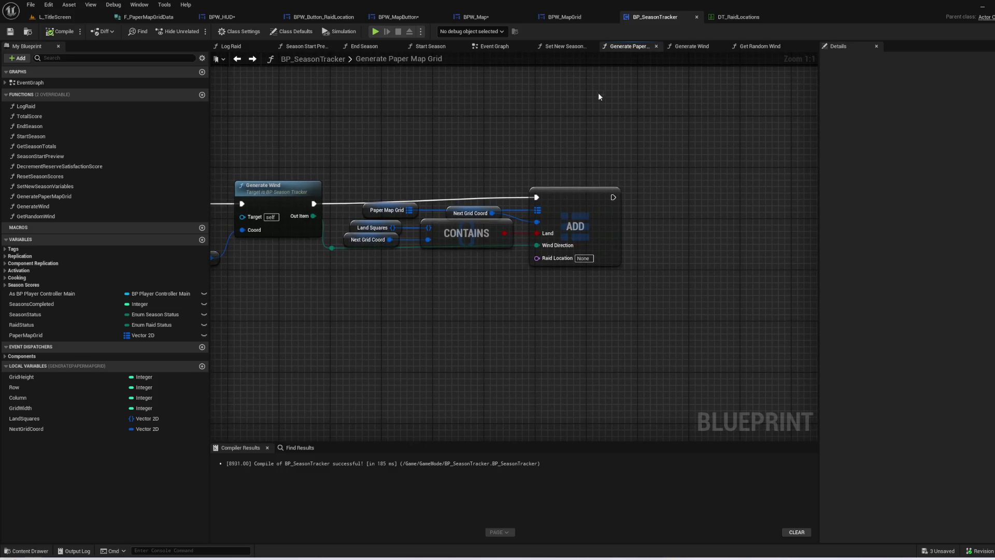
# - Check BP_SeasonTracker's Event Begin Play, then find the Build Grid call in BPW_Map's Event Graph
pyautogui.click(489, 46)
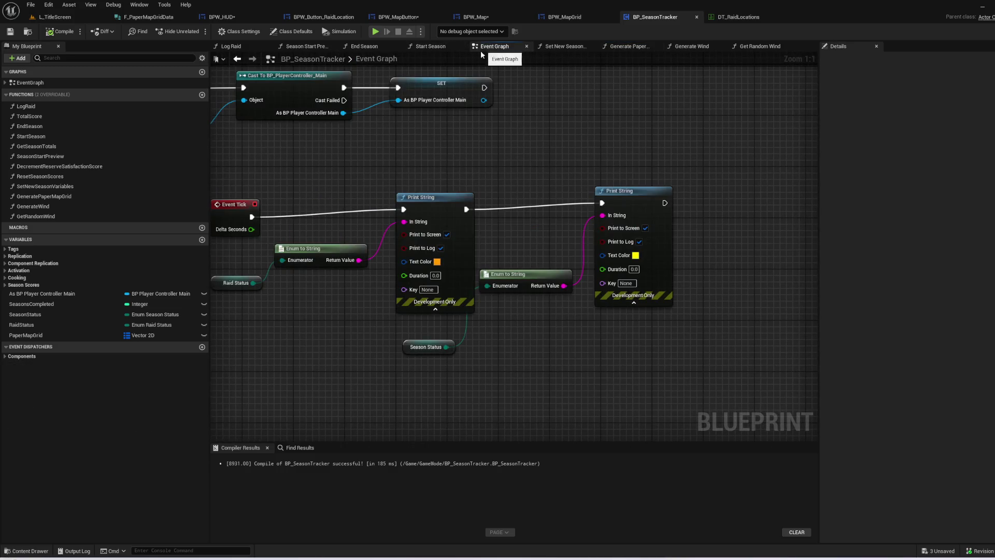
pyautogui.moveTo(344, 181)
pyautogui.mouseDown()
pyautogui.moveTo(434, 173)
pyautogui.moveTo(467, 259)
pyautogui.mouseUp()
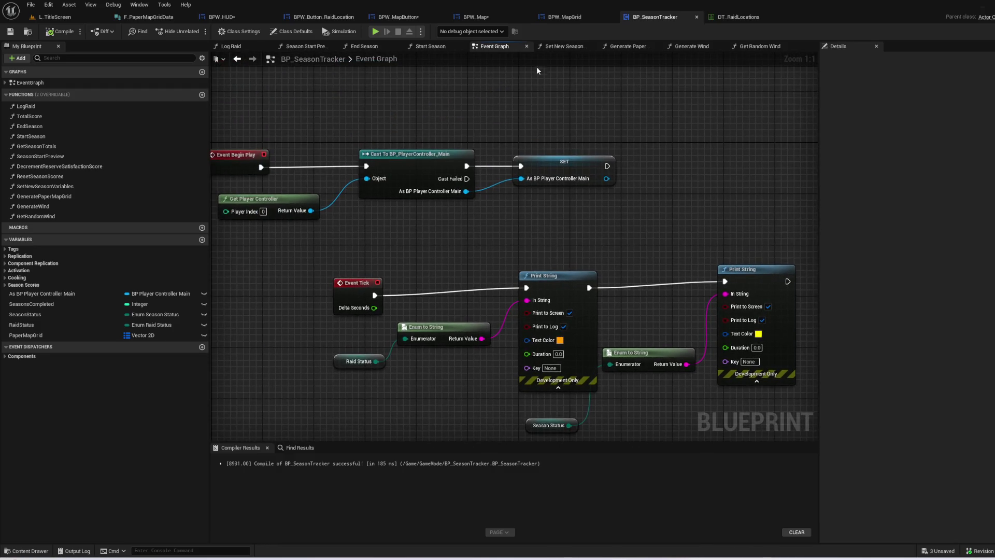
pyautogui.click(503, 14)
pyautogui.moveTo(358, 182)
pyautogui.mouseDown()
pyautogui.moveTo(615, 171)
pyautogui.moveTo(994, 190)
pyautogui.moveTo(994, 228)
pyautogui.moveTo(960, 180)
pyautogui.mouseUp()
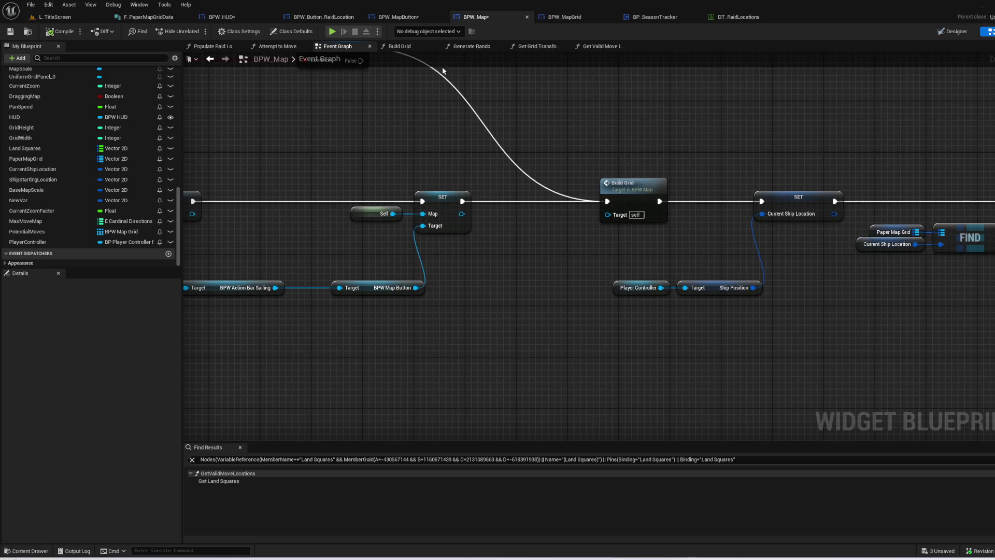
pyautogui.click(399, 46)
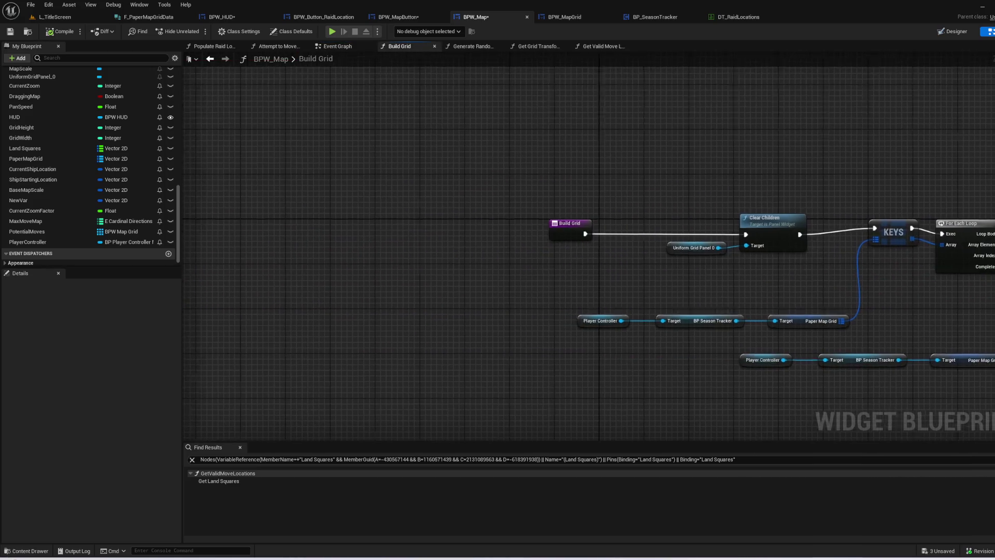
# - Duplicate the Player Controller to Paper Map Grid getter chain and add a Length node to it
pyautogui.moveTo(596, 216)
pyautogui.mouseDown()
pyautogui.moveTo(468, 179)
pyautogui.moveTo(415, 196)
pyautogui.moveTo(300, 192)
pyautogui.mouseUp()
pyautogui.moveTo(390, 257)
pyautogui.mouseDown()
pyautogui.moveTo(582, 293)
pyautogui.moveTo(726, 292)
pyautogui.mouseUp()
pyautogui.hotkey('ctrl', 'c')
pyautogui.hotkey('ctrl', 'v')
pyautogui.moveTo(451, 249)
pyautogui.mouseDown()
pyautogui.moveTo(390, 238)
pyautogui.moveTo(435, 212)
pyautogui.mouseUp()
pyautogui.click(389, 237)
pyautogui.write('leng')
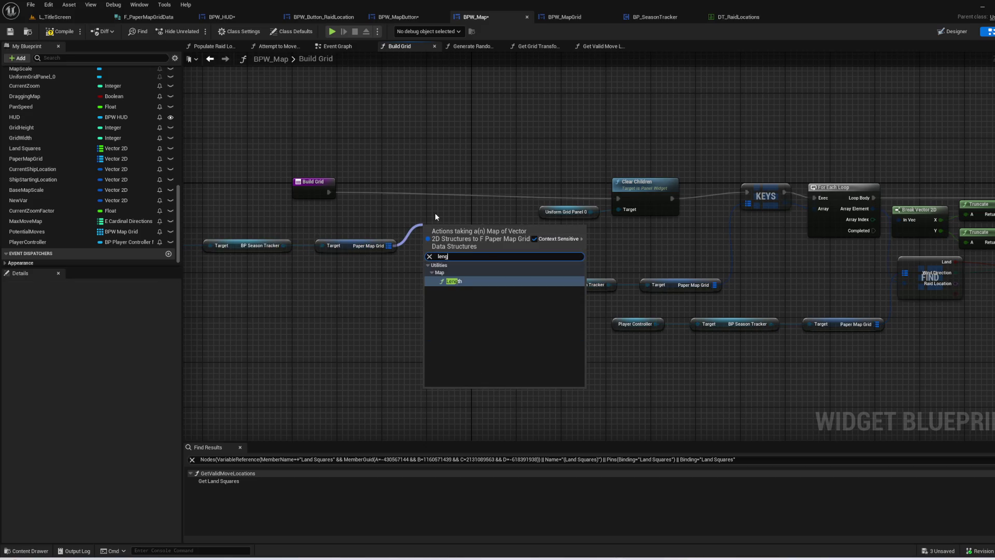
pyautogui.press('Return')
pyautogui.moveTo(603, 239); pyautogui.dragTo(289, 208)
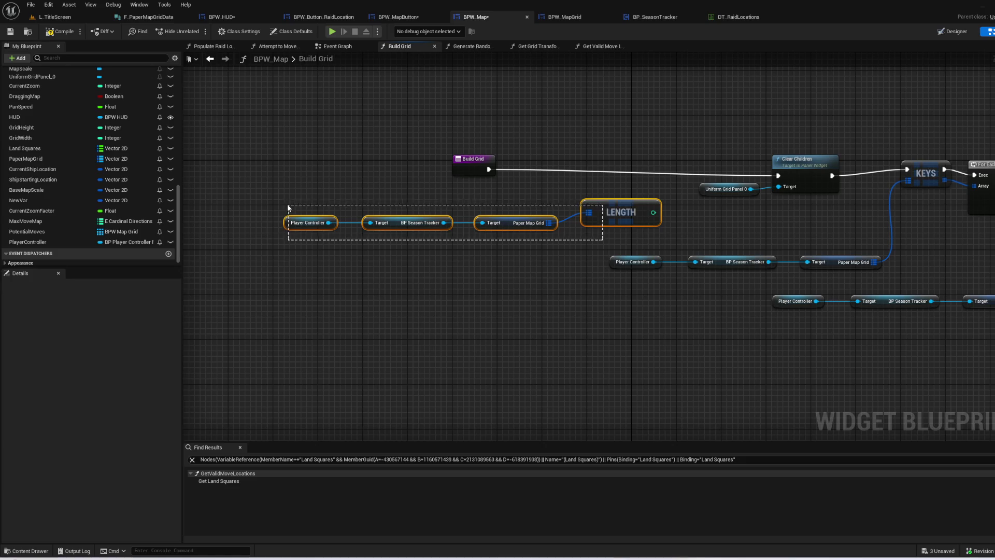
pyautogui.moveTo(622, 213); pyautogui.dragTo(450, 212)
pyautogui.click(542, 207)
# - Add a Print String after Build Grid showing the grid length in yellow for 20 seconds
pyautogui.moveTo(489, 169); pyautogui.dragTo(539, 153)
pyautogui.write('print')
pyautogui.press('Return')
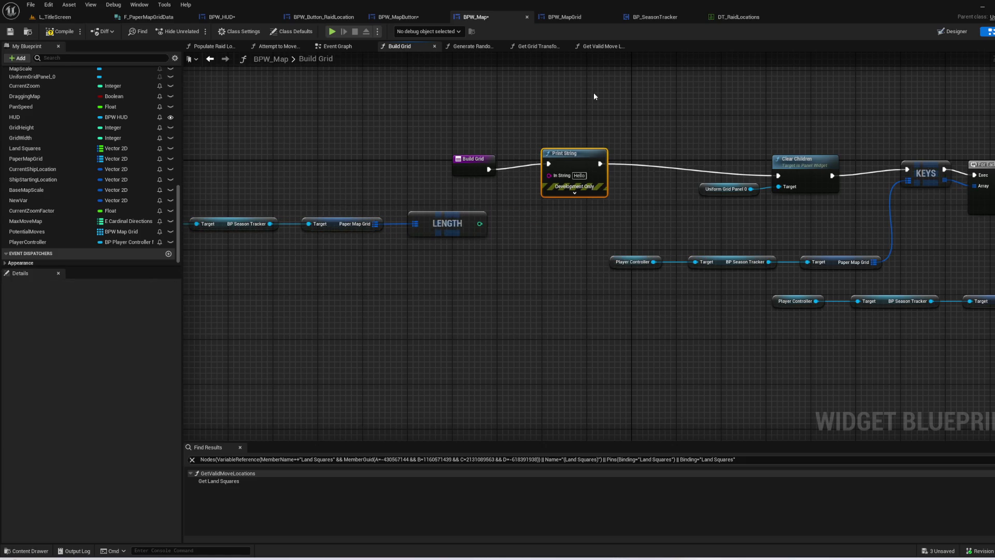
pyautogui.moveTo(480, 223); pyautogui.dragTo(574, 197)
pyautogui.click(575, 194)
pyautogui.click(579, 209)
pyautogui.moveTo(642, 301); pyautogui.dragTo(711, 383)
pyautogui.click(703, 411)
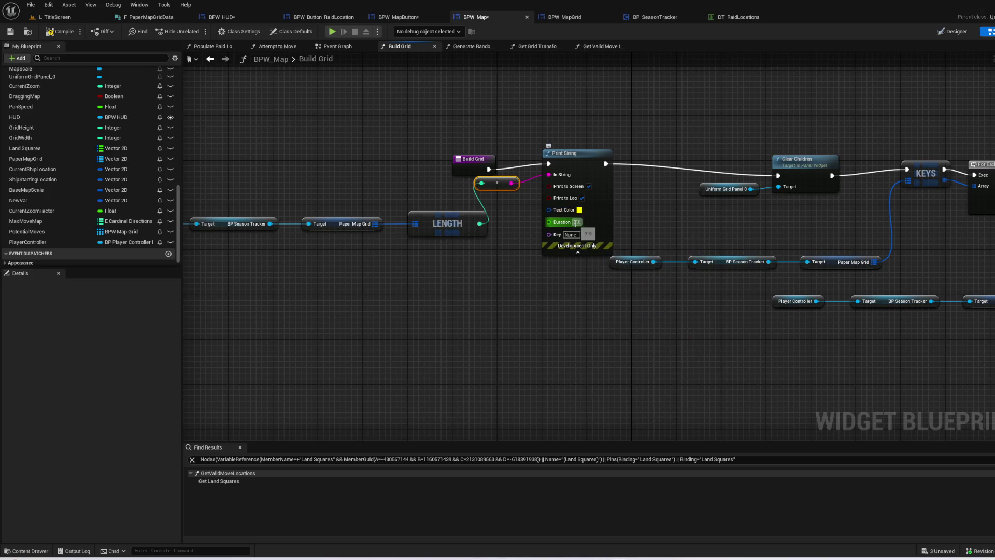
pyautogui.write('20')
# - Compile and save the BPW_Map blueprint
pyautogui.click(66, 35)
pyautogui.click(9, 32)
pyautogui.click(69, 20)
# - Play a fullscreen new game, set sail in the longship, and open the North Sea parchment map
pyautogui.click(197, 31)
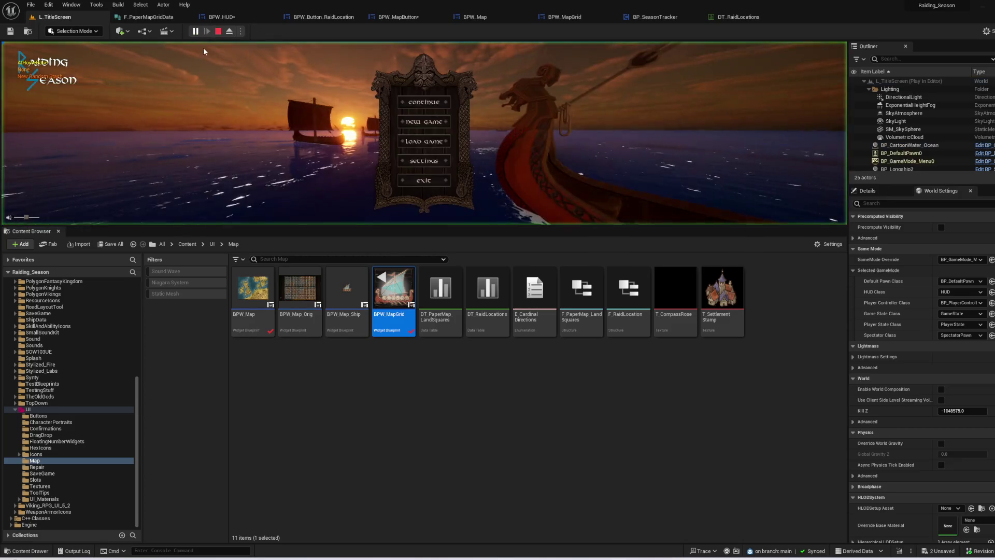
pyautogui.press('F11')
pyautogui.click(441, 245)
pyautogui.click(266, 460)
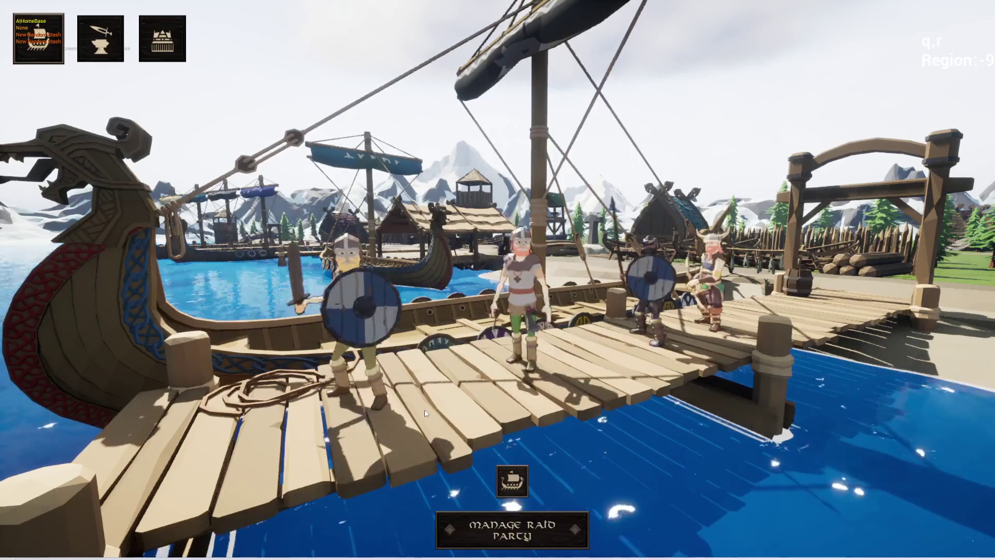
pyautogui.click(512, 479)
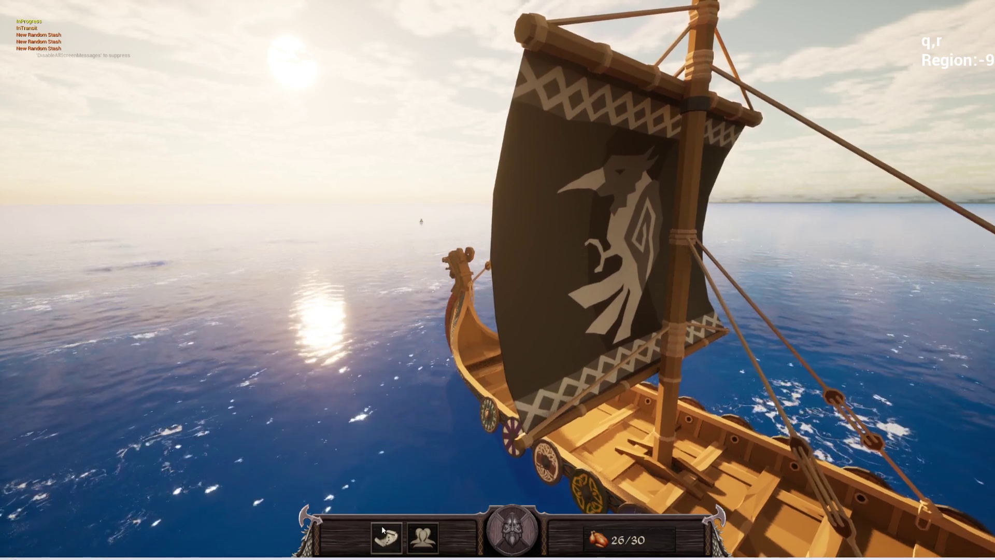
pyautogui.click(381, 525)
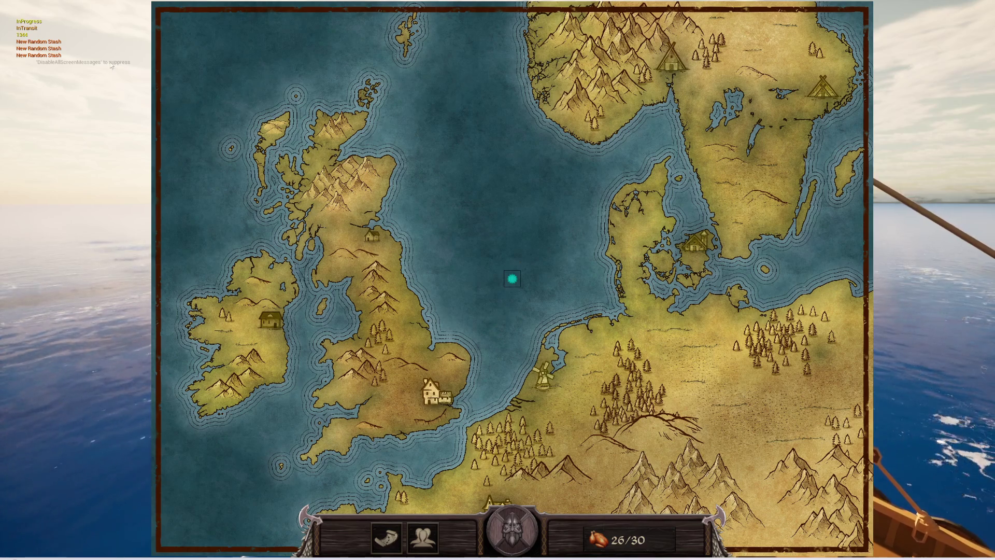
pyautogui.press('super')
# - Calculate 32 × 42 = 1,344 in Calculator, then close it
pyautogui.write('cal')
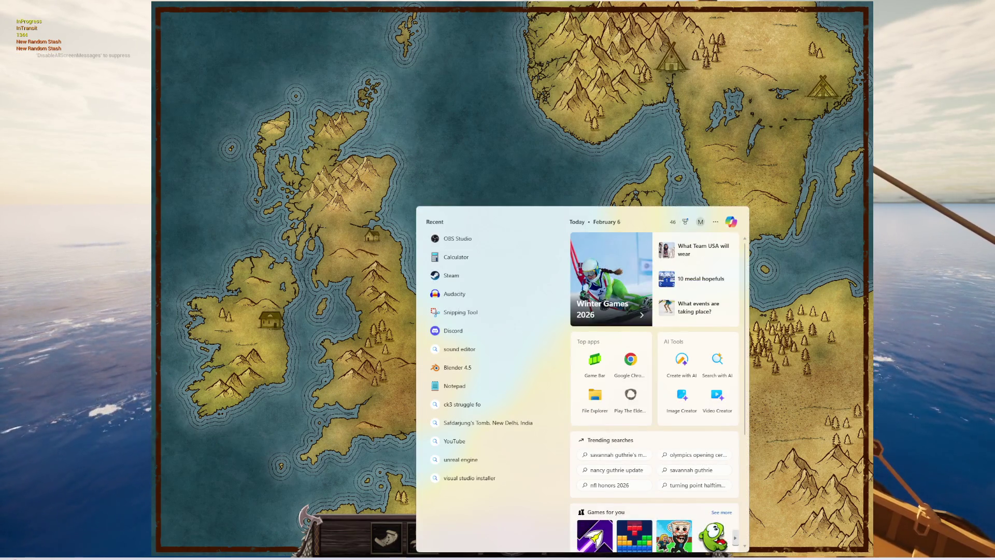
pyautogui.press('Return')
pyautogui.write('32')
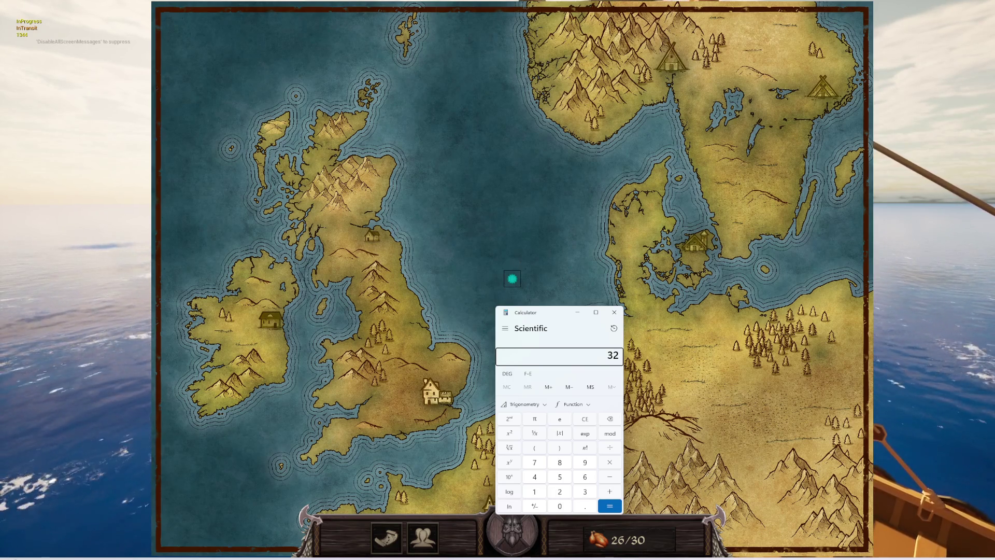
pyautogui.write('*42')
pyautogui.press('Return')
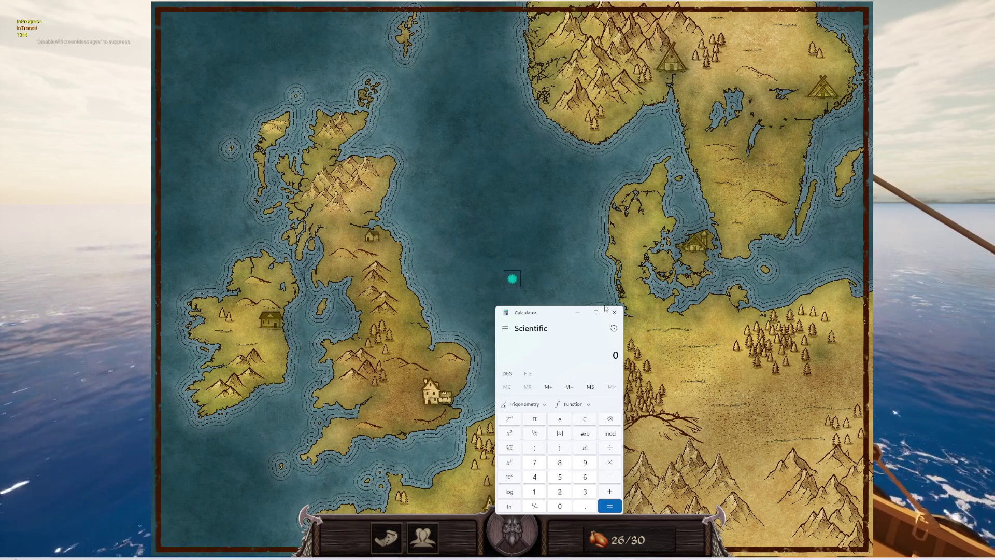
pyautogui.click(502, 282)
# - Zoom the paper map in and out around the ship marker between Britain and Denmark
pyautogui.scroll(5, 512, 278)
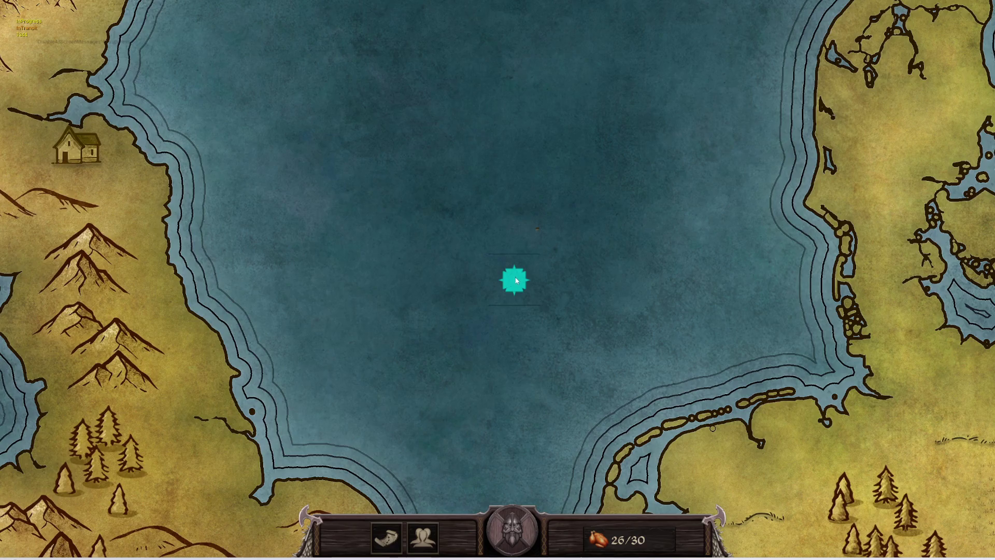
pyautogui.scroll(-8, 516, 280)
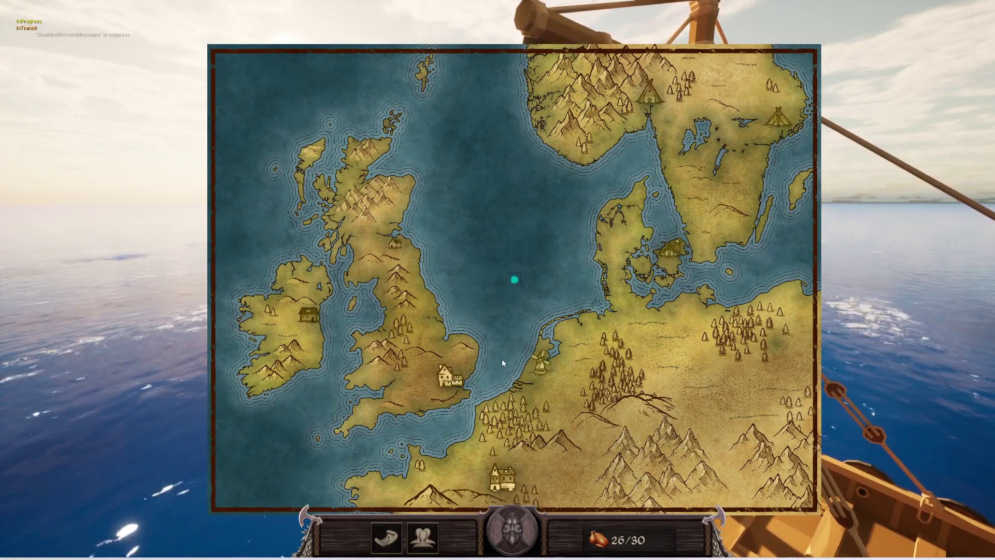
pyautogui.scroll(3, 533, 302)
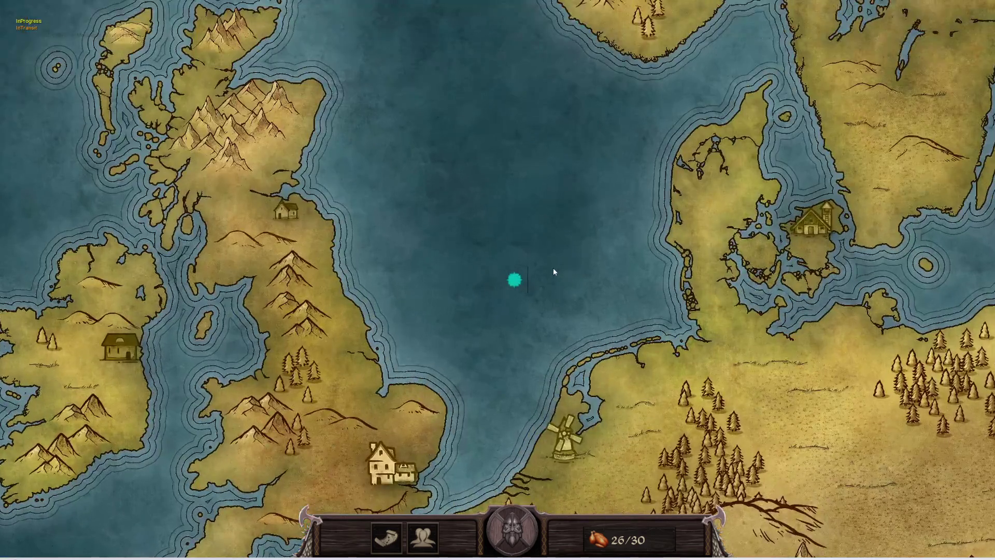
pyautogui.scroll(-3, 553, 272)
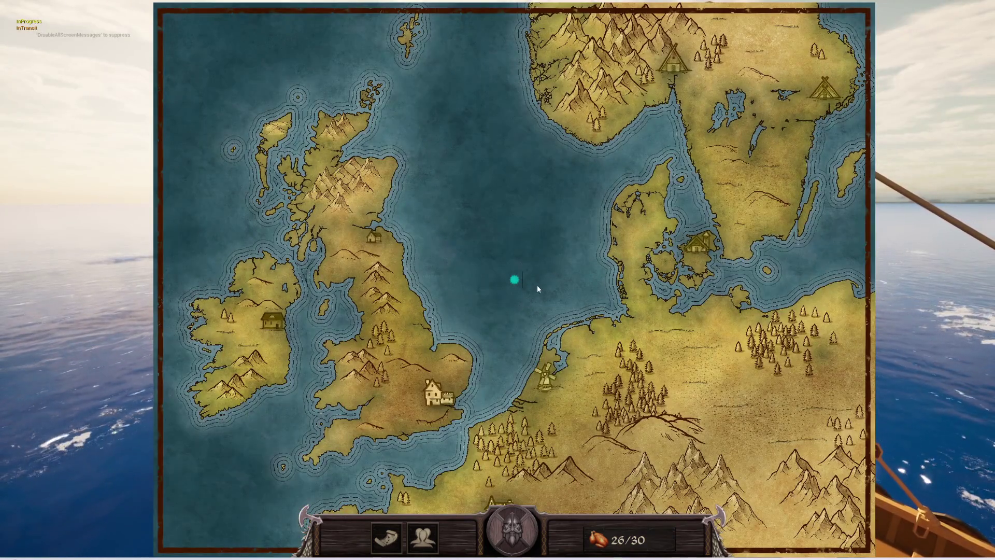
pyautogui.scroll(3, 538, 286)
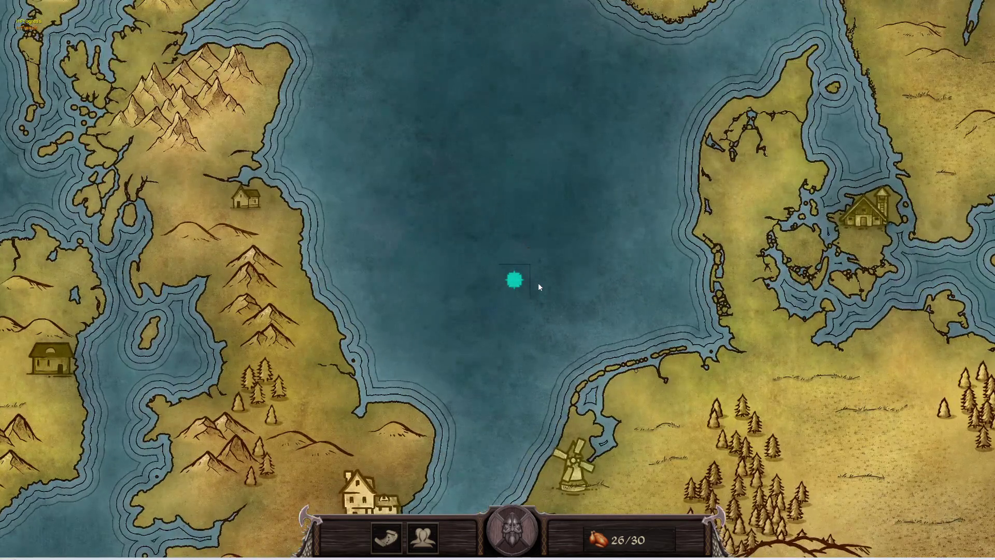
# - End the play session, close the Accessed None error log, exit fullscreen, and reopen BPW_Map's Build Grid
pyautogui.press('Escape')
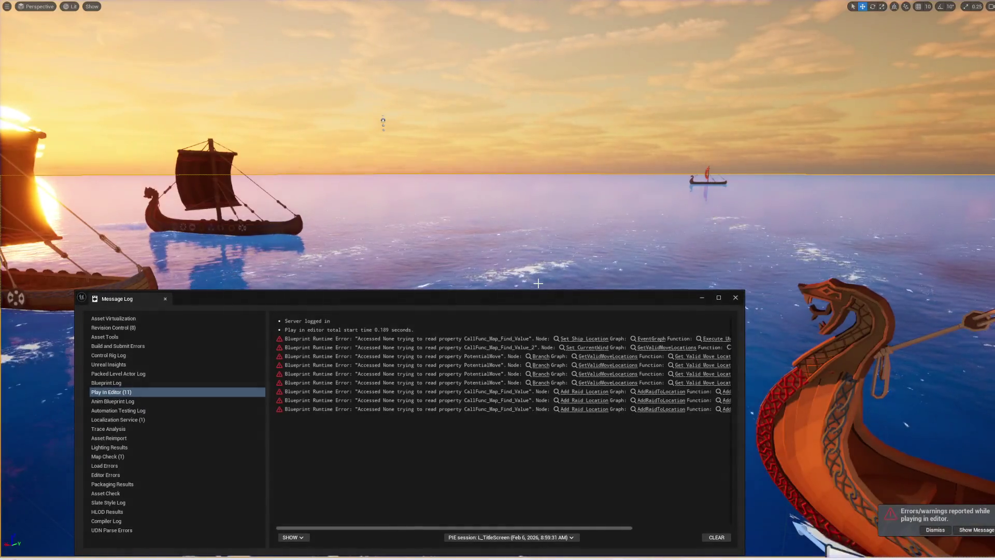
pyautogui.click(736, 298)
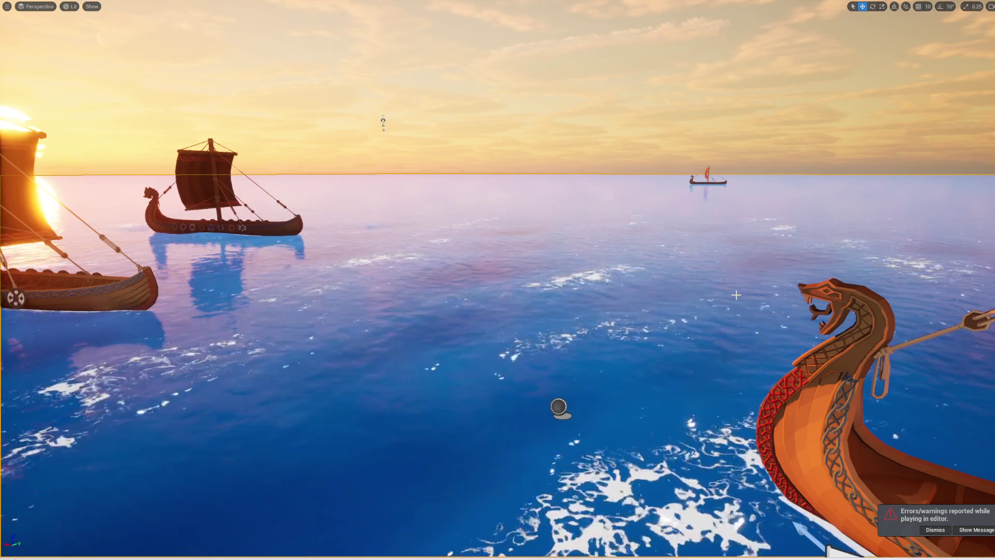
pyautogui.press('F11')
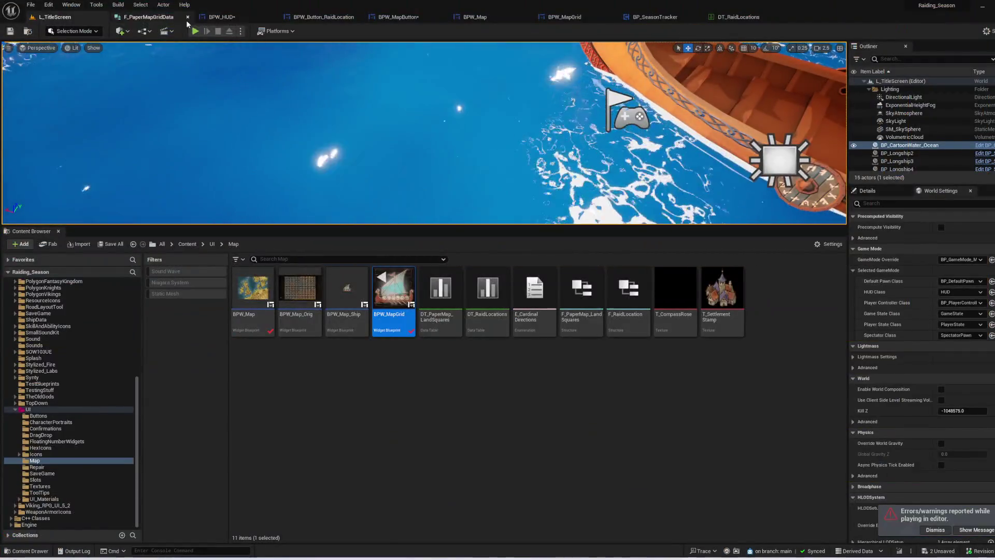
pyautogui.click(561, 17)
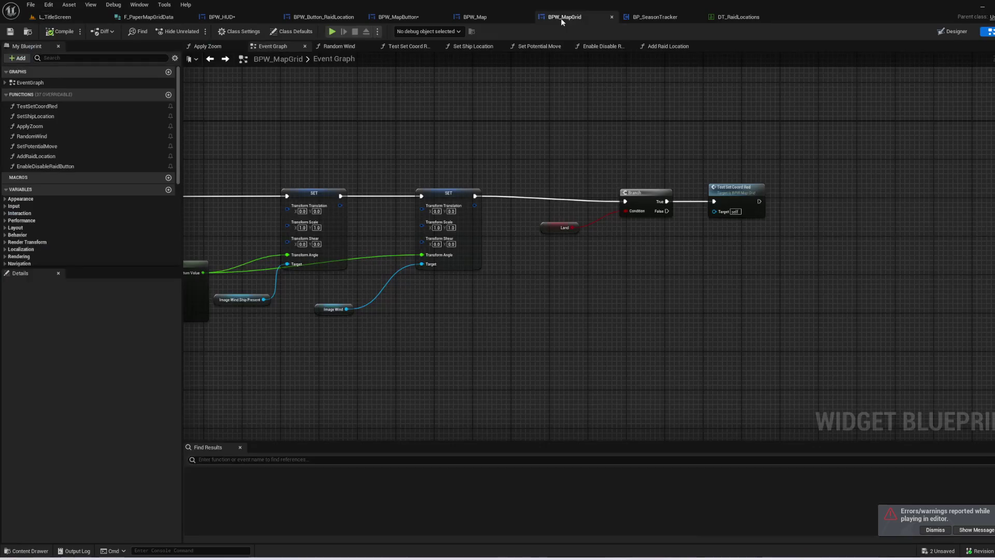
pyautogui.click(497, 20)
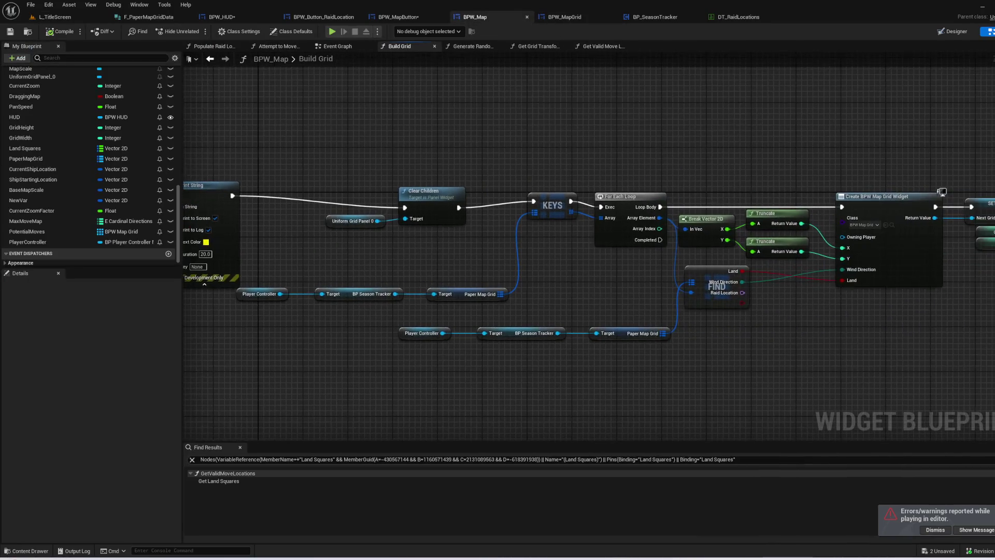
pyautogui.moveTo(406, 247); pyautogui.dragTo(332, 189)
pyautogui.click(439, 263)
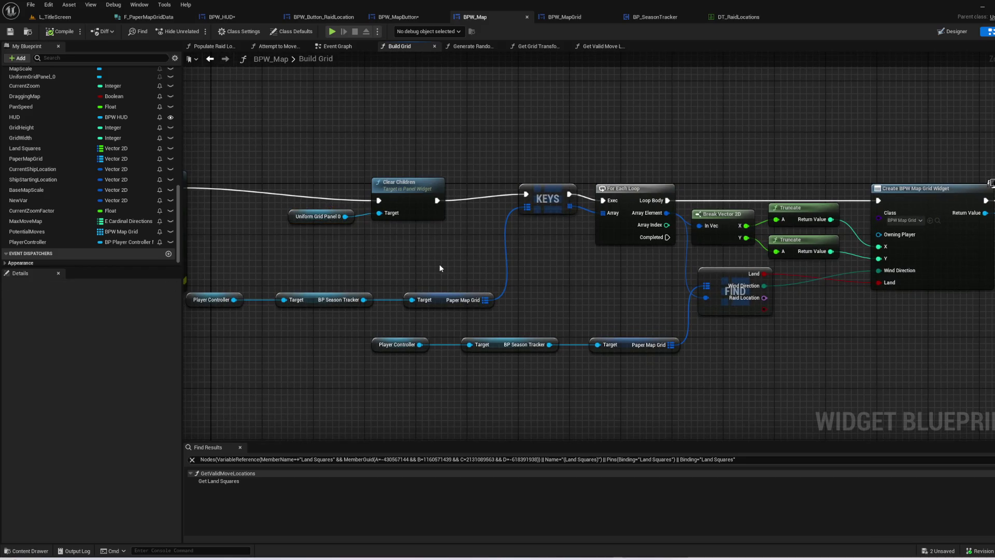
pyautogui.moveTo(797, 339)
pyautogui.mouseDown()
pyautogui.moveTo(581, 352)
pyautogui.moveTo(401, 321)
pyautogui.mouseUp()
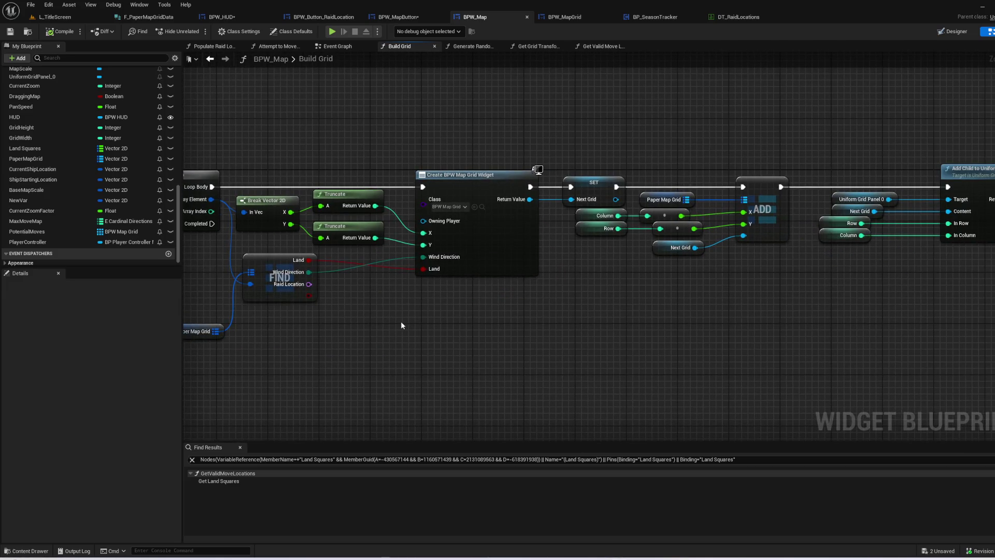
pyautogui.moveTo(593, 300); pyautogui.dragTo(460, 314)
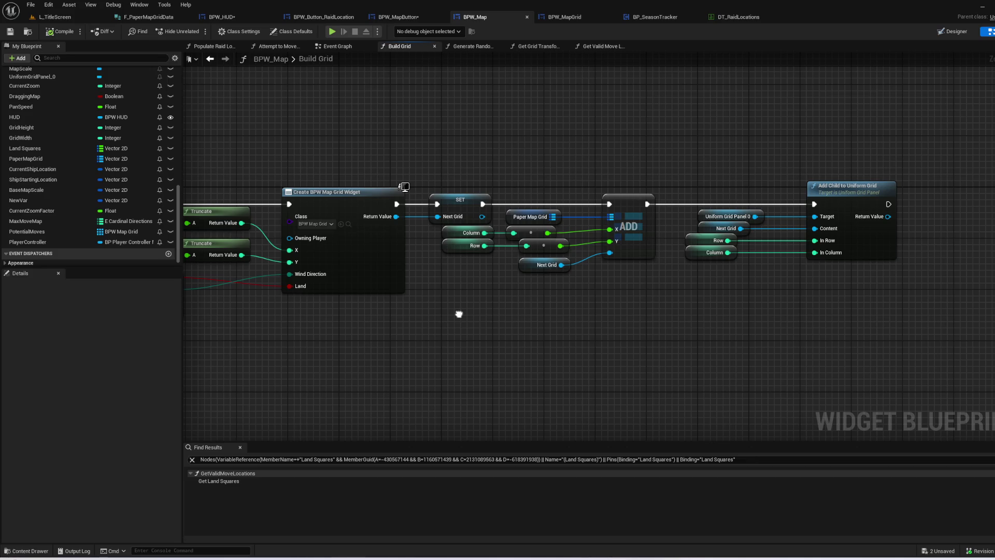
pyautogui.moveTo(459, 314); pyautogui.dragTo(650, 294)
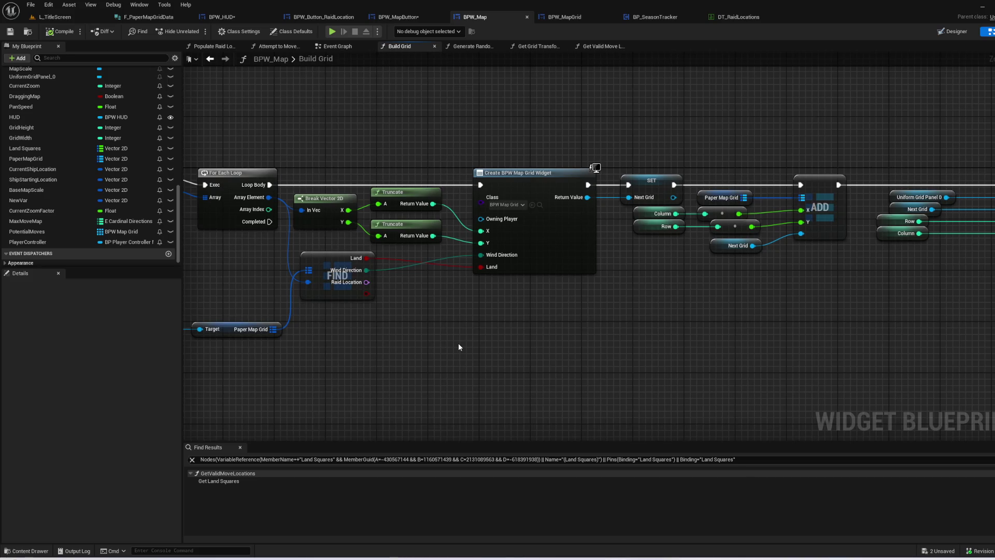
pyautogui.moveTo(607, 321); pyautogui.dragTo(442, 336)
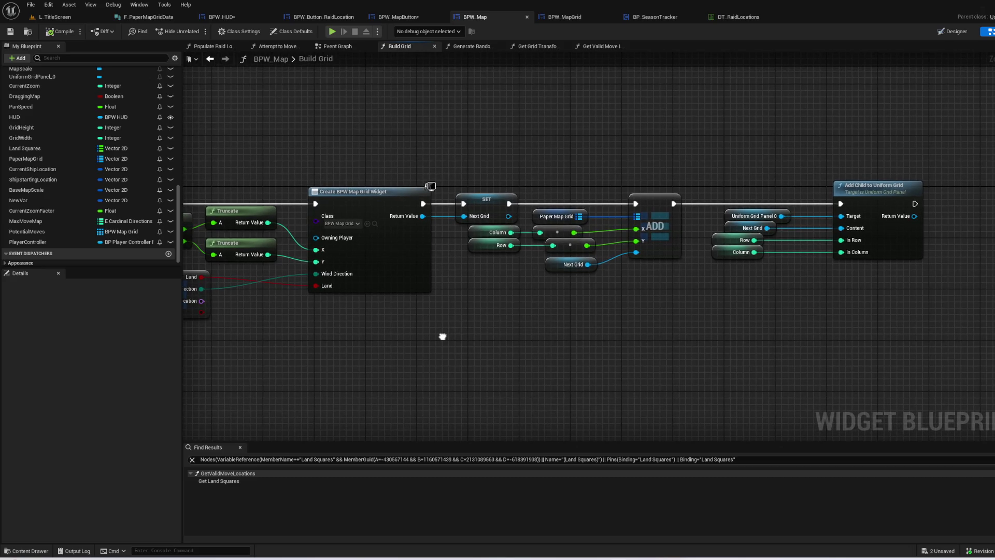
pyautogui.moveTo(442, 336); pyautogui.dragTo(903, 297)
pyautogui.moveTo(451, 332)
pyautogui.mouseDown()
pyautogui.moveTo(531, 316)
pyautogui.moveTo(902, 316)
pyautogui.moveTo(768, 322)
pyautogui.mouseUp()
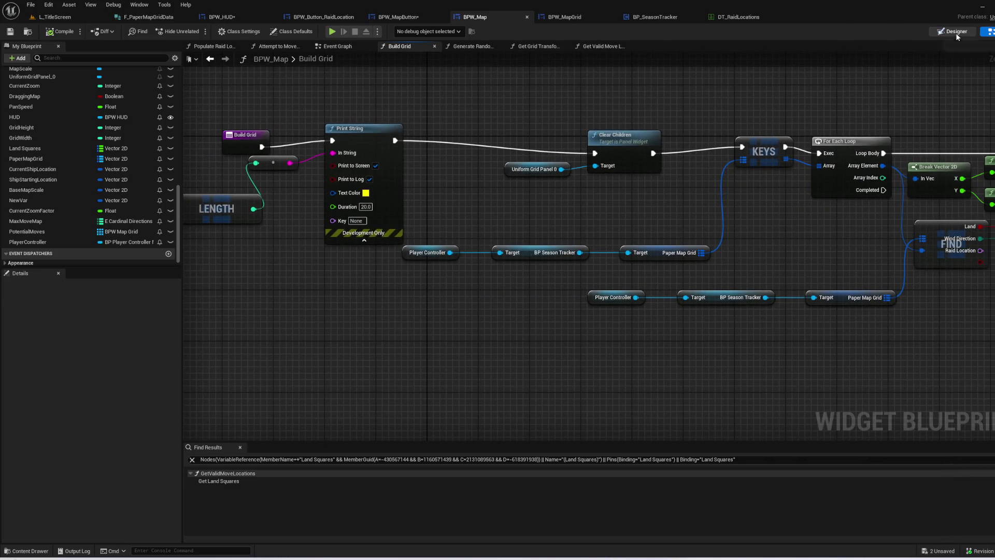
pyautogui.click(954, 31)
pyautogui.scroll(4, 544, 302)
pyautogui.click(73, 352)
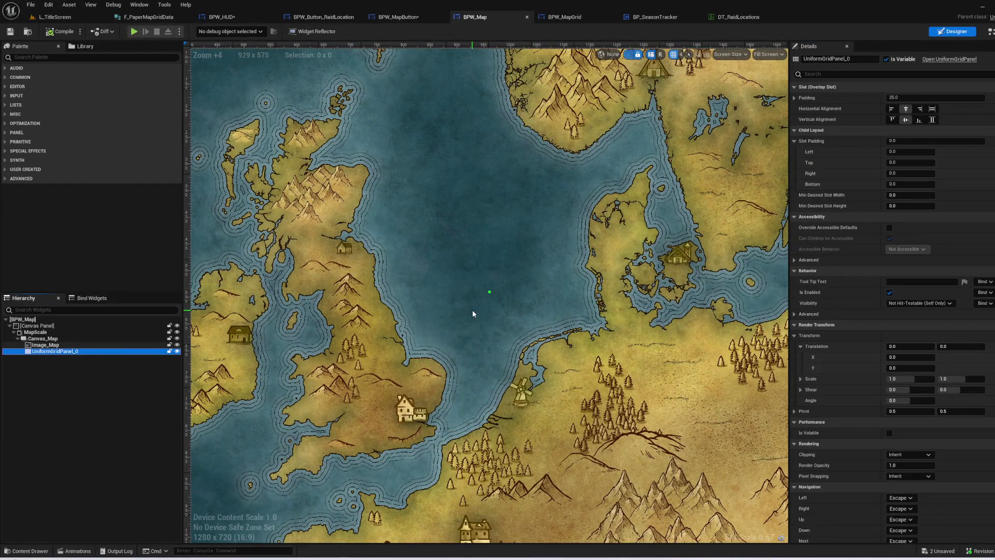
pyautogui.scroll(-2, 472, 314)
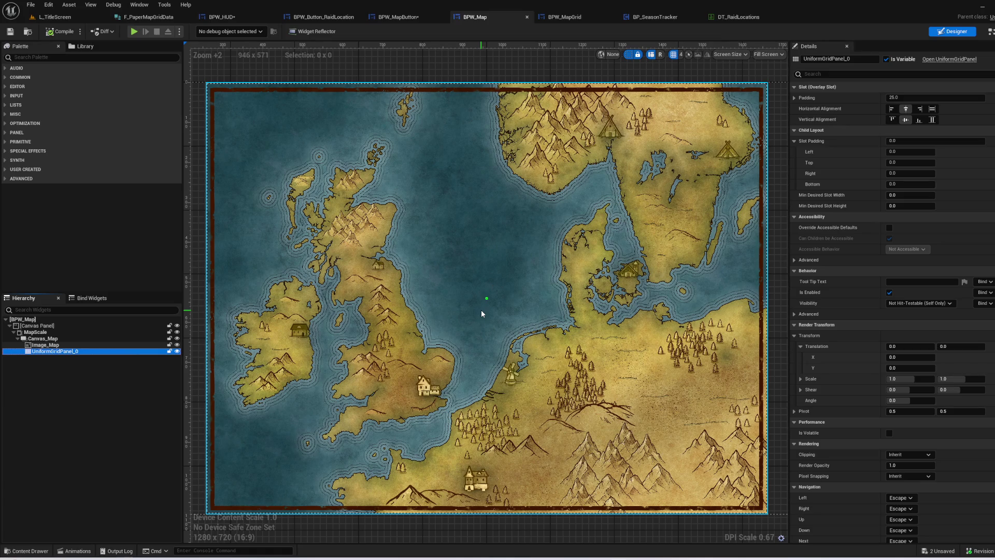
pyautogui.scroll(2, 481, 311)
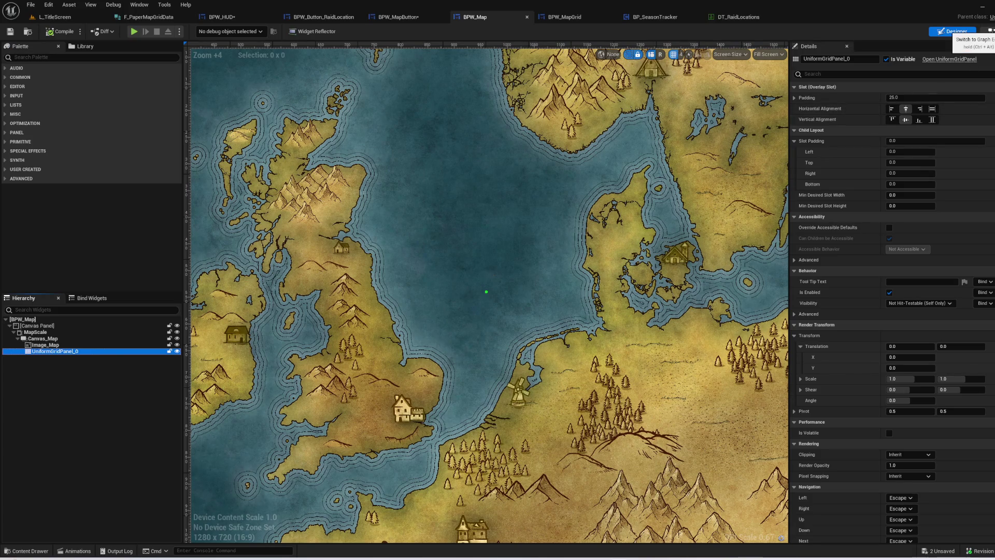
pyautogui.click(988, 31)
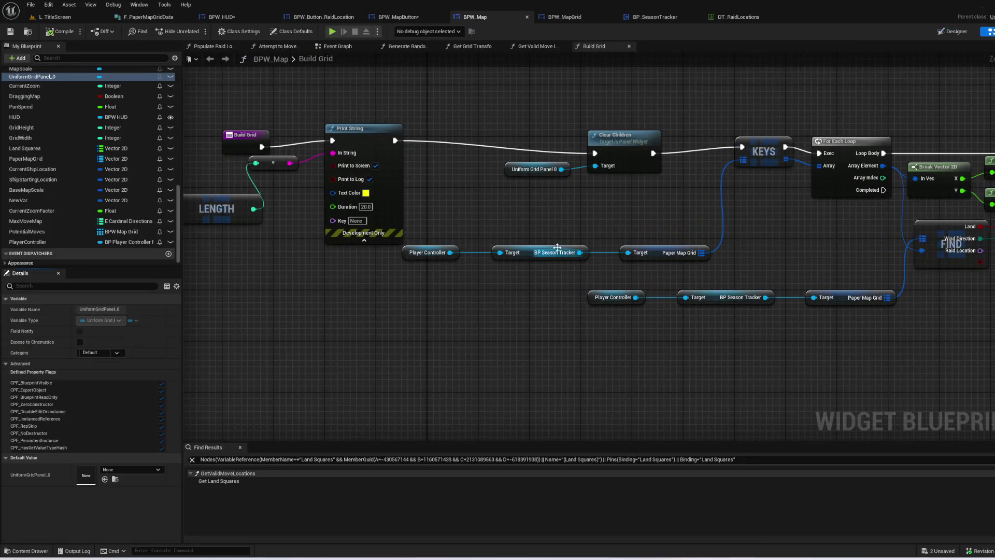
pyautogui.moveTo(324, 269)
pyautogui.mouseDown()
pyautogui.moveTo(187, 259)
pyautogui.moveTo(182, 242)
pyautogui.mouseUp()
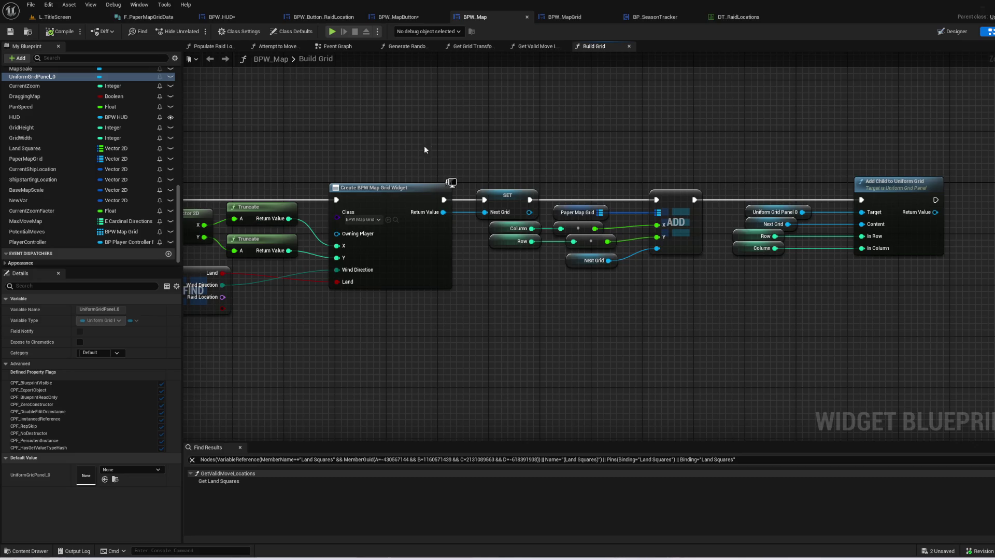
pyautogui.click(347, 47)
pyautogui.moveTo(683, 131); pyautogui.dragTo(496, 130)
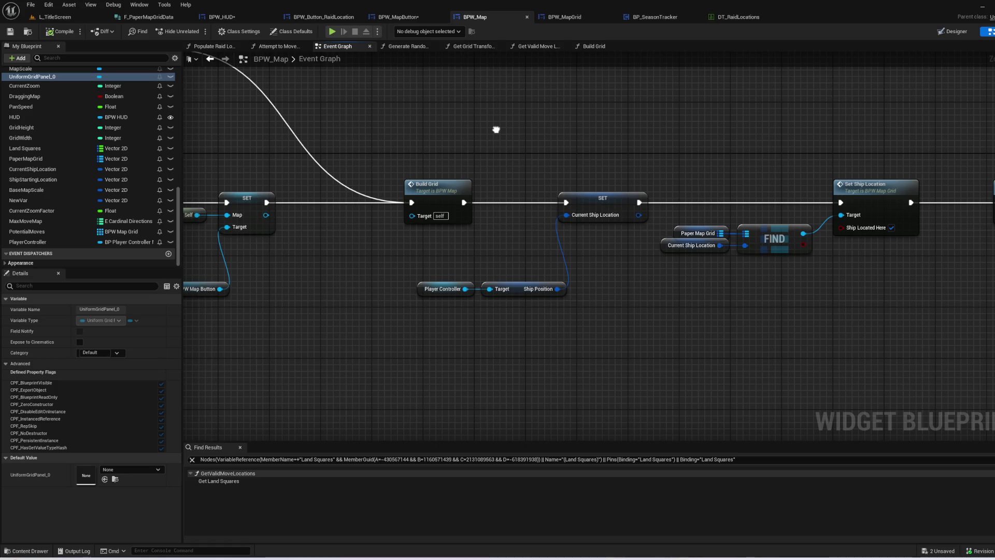
pyautogui.moveTo(496, 129)
pyautogui.mouseDown()
pyautogui.moveTo(666, 154)
pyautogui.moveTo(804, 145)
pyautogui.moveTo(845, 235)
pyautogui.moveTo(678, 215)
pyautogui.moveTo(427, 160)
pyautogui.moveTo(783, 219)
pyautogui.mouseUp()
pyautogui.moveTo(560, 243)
pyautogui.mouseDown()
pyautogui.moveTo(785, 186)
pyautogui.moveTo(964, 179)
pyautogui.moveTo(219, 178)
pyautogui.mouseUp()
pyautogui.moveTo(819, 308); pyautogui.dragTo(662, 294)
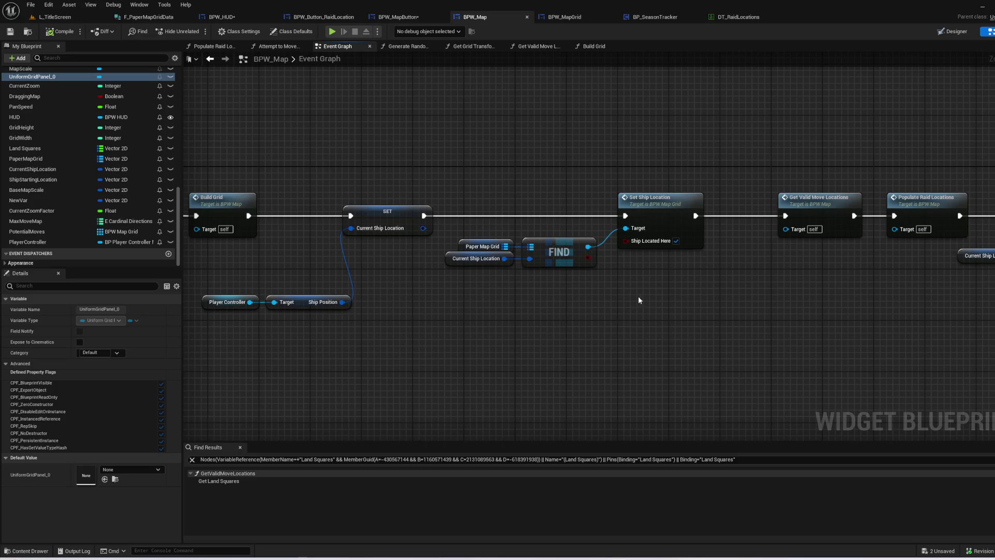
pyautogui.click(477, 259)
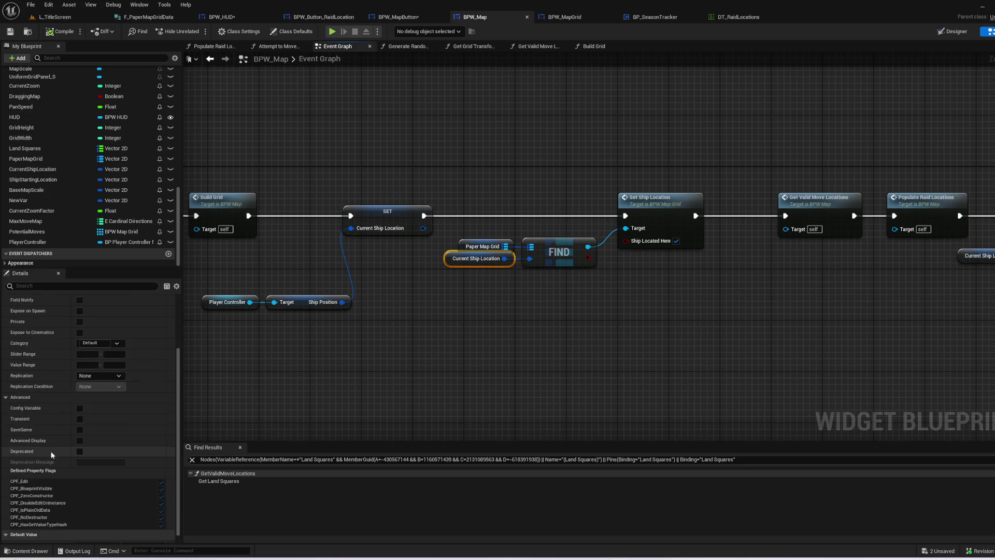
pyautogui.scroll(-1, 51, 451)
pyautogui.click(540, 386)
pyautogui.moveTo(793, 352); pyautogui.dragTo(449, 343)
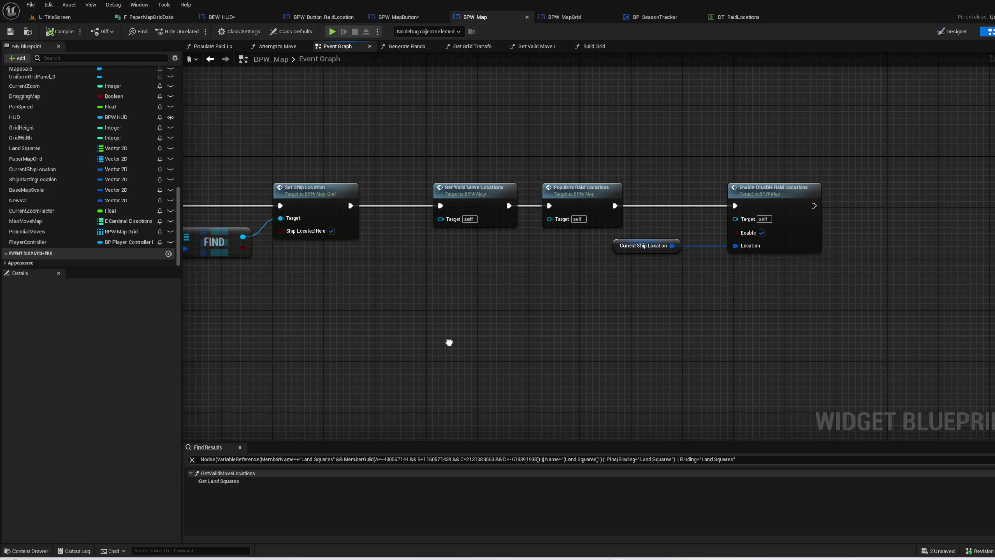
pyautogui.moveTo(449, 343)
pyautogui.mouseDown()
pyautogui.moveTo(493, 347)
pyautogui.moveTo(592, 249)
pyautogui.moveTo(882, 285)
pyautogui.moveTo(847, 332)
pyautogui.moveTo(903, 378)
pyautogui.moveTo(918, 374)
pyautogui.mouseUp()
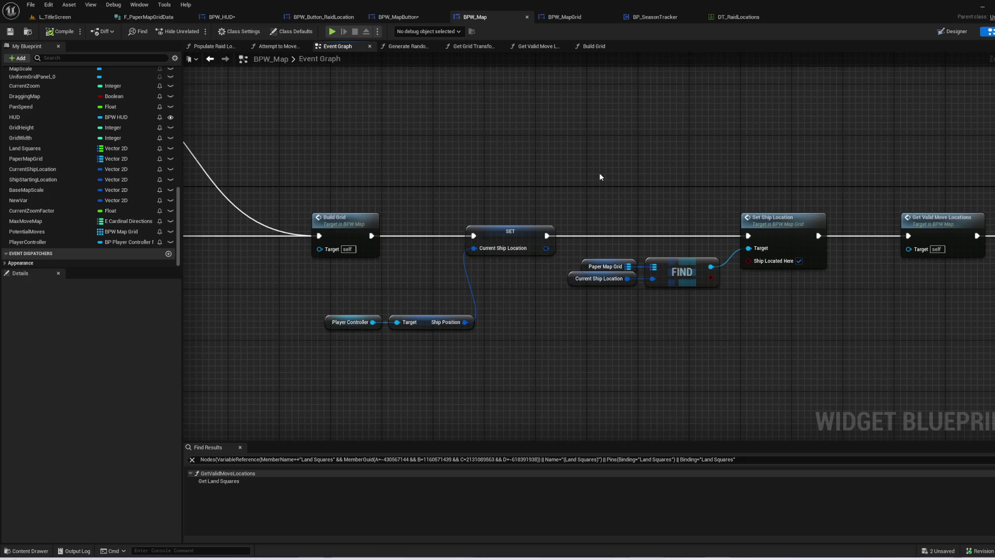
pyautogui.click(958, 32)
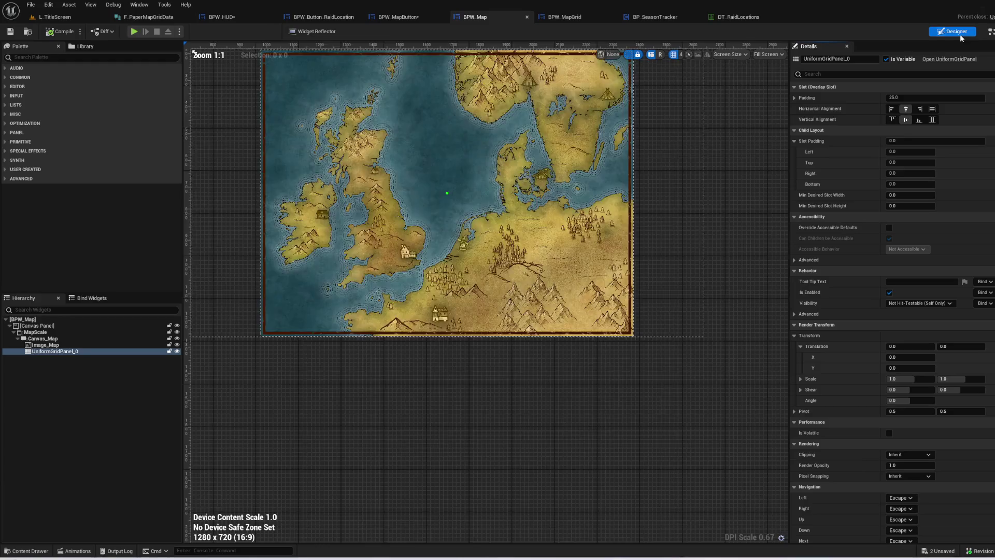
pyautogui.scroll(3, 537, 291)
pyautogui.scroll(3, 402, 326)
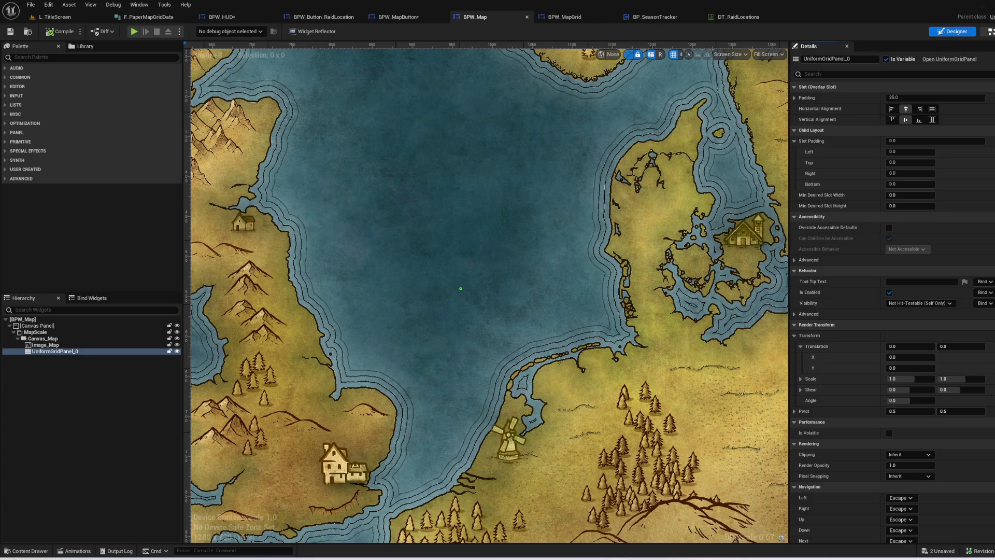
pyautogui.click(991, 31)
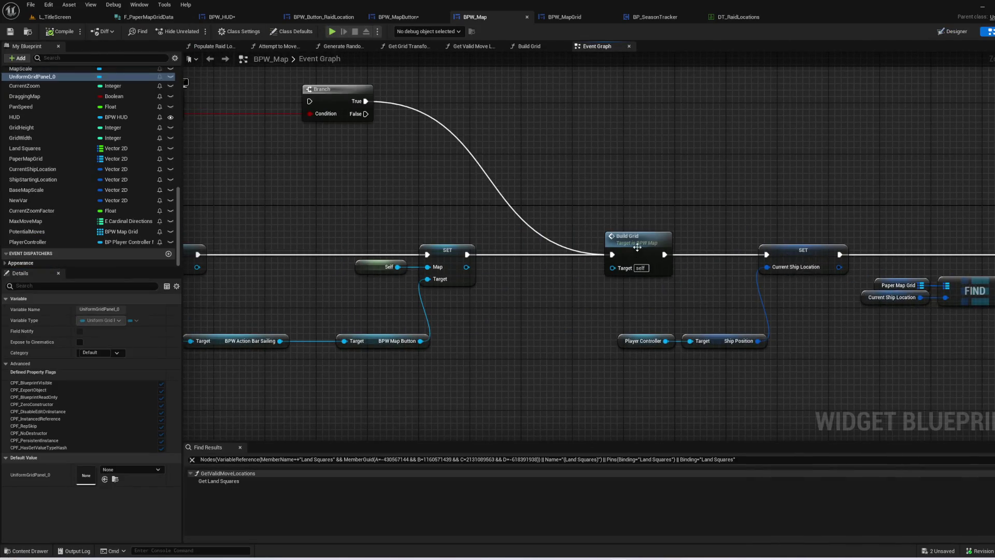
pyautogui.doubleClick(637, 247)
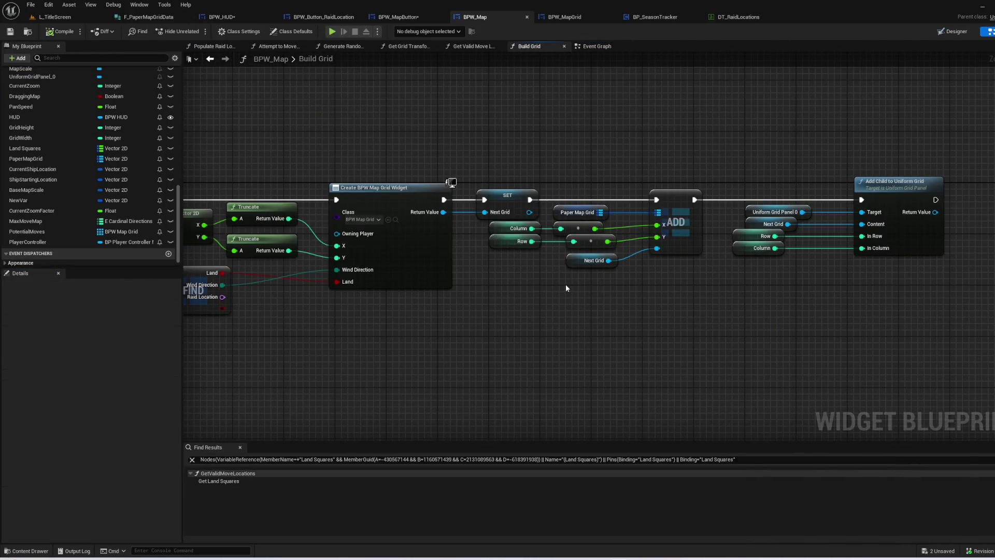
# - Delete the old Row and Column math nodes and their getters in Build Grid
pyautogui.moveTo(624, 251)
pyautogui.mouseDown()
pyautogui.moveTo(527, 241)
pyautogui.moveTo(516, 224)
pyautogui.mouseUp()
pyautogui.press('Delete')
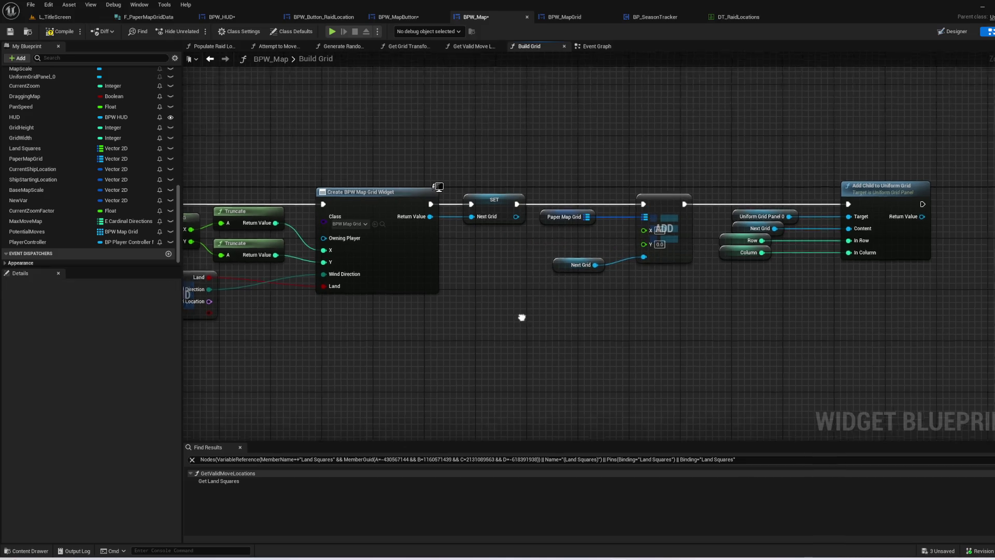
pyautogui.moveTo(613, 283); pyautogui.dragTo(595, 240)
pyautogui.press('Delete')
pyautogui.moveTo(412, 333)
pyautogui.mouseDown()
pyautogui.moveTo(767, 333)
pyautogui.moveTo(719, 343)
pyautogui.mouseUp()
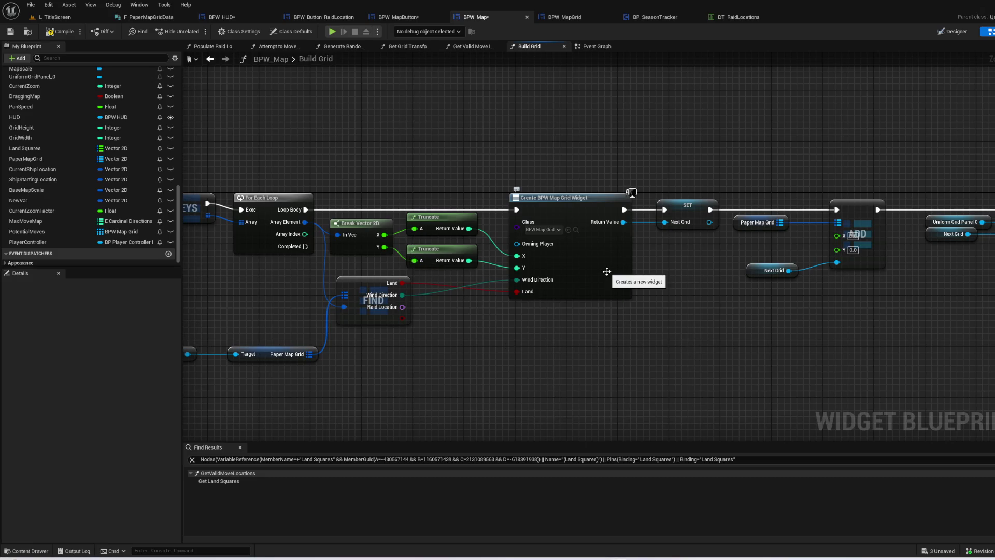
# - Promote the loop's Array Element to a local variable named NextGridCoord
pyautogui.click(361, 236)
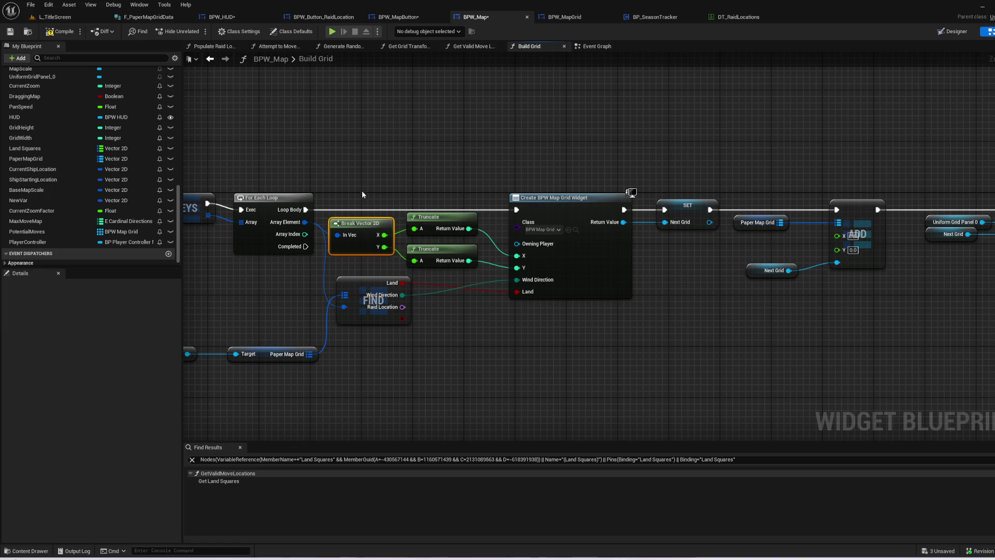
pyautogui.moveTo(424, 215); pyautogui.dragTo(458, 196)
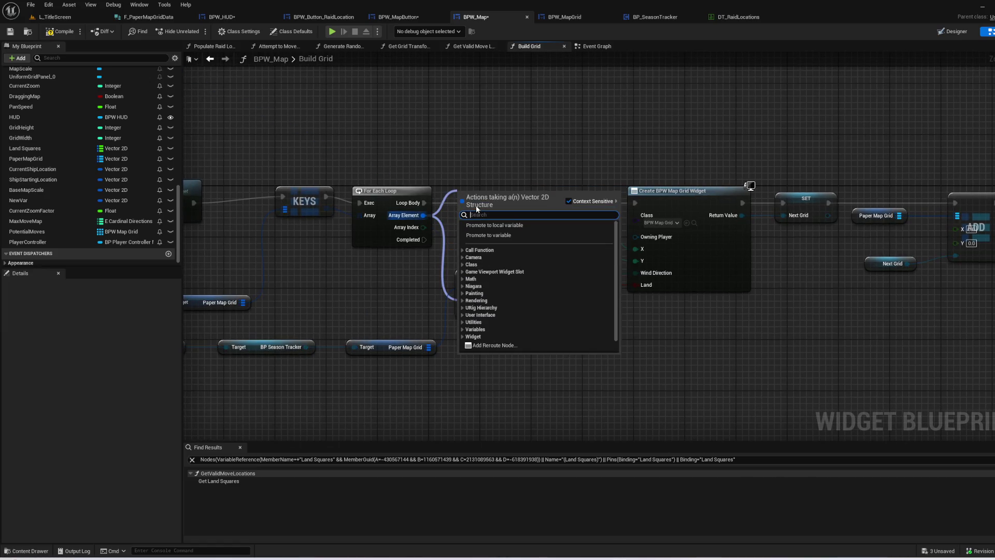
pyautogui.click(490, 225)
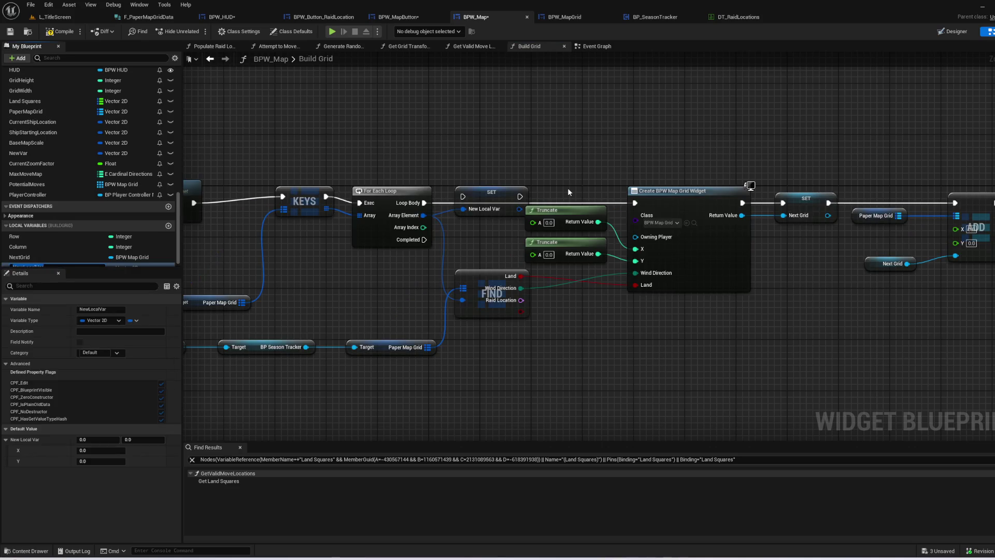
pyautogui.write('Next')
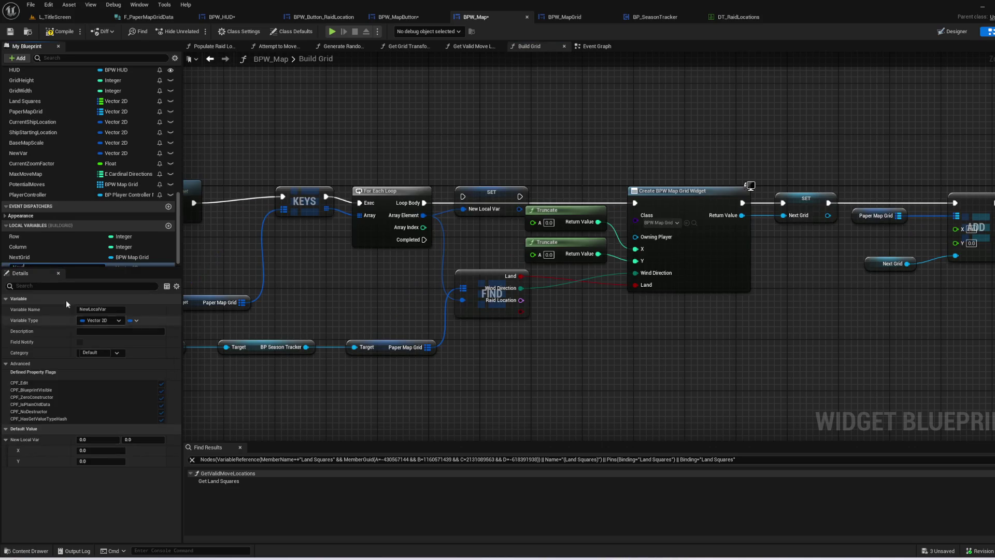
pyautogui.scroll(-1, 189, 243)
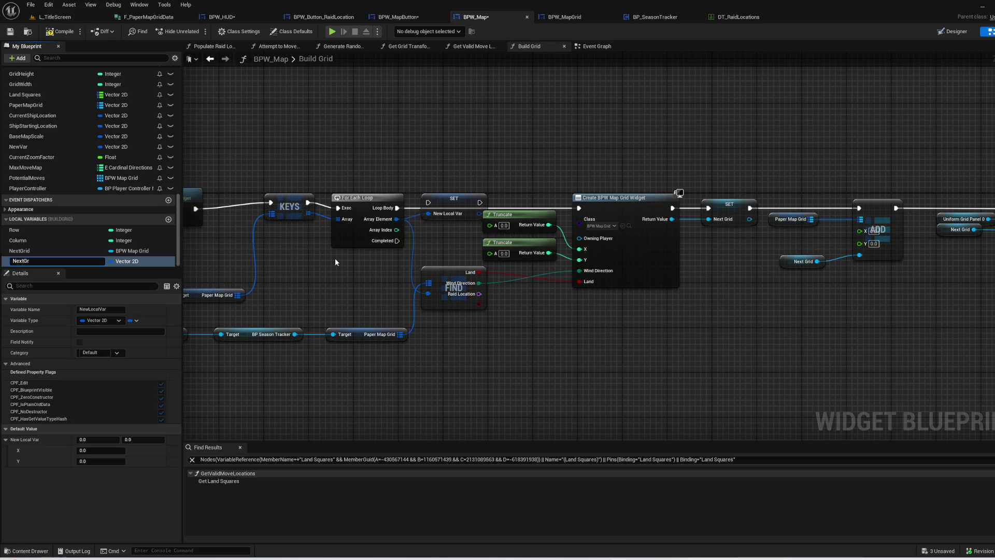
pyautogui.press('Return')
pyautogui.scroll(1, 526, 244)
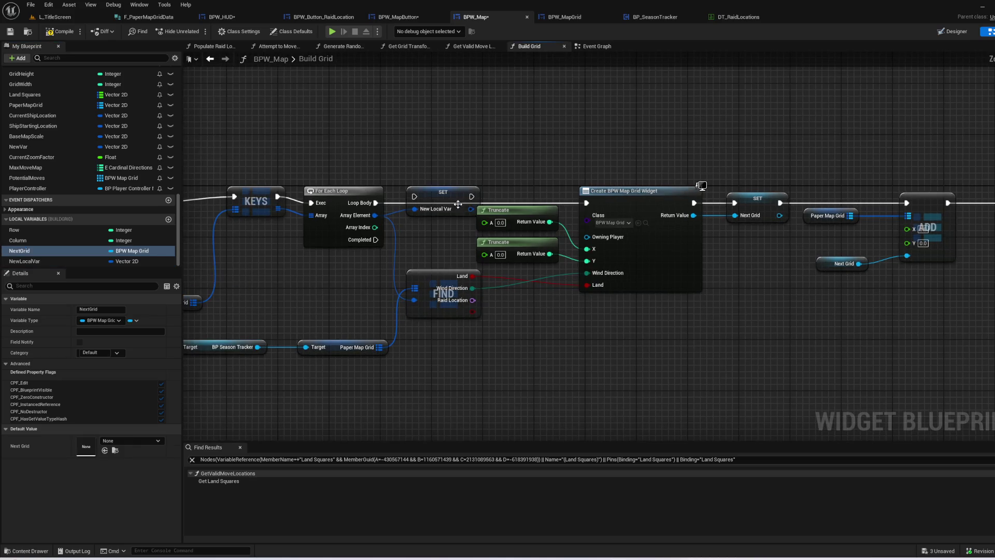
pyautogui.click(135, 261)
pyautogui.press('F2')
pyautogui.write('NextGridCoord')
pyautogui.press('Return')
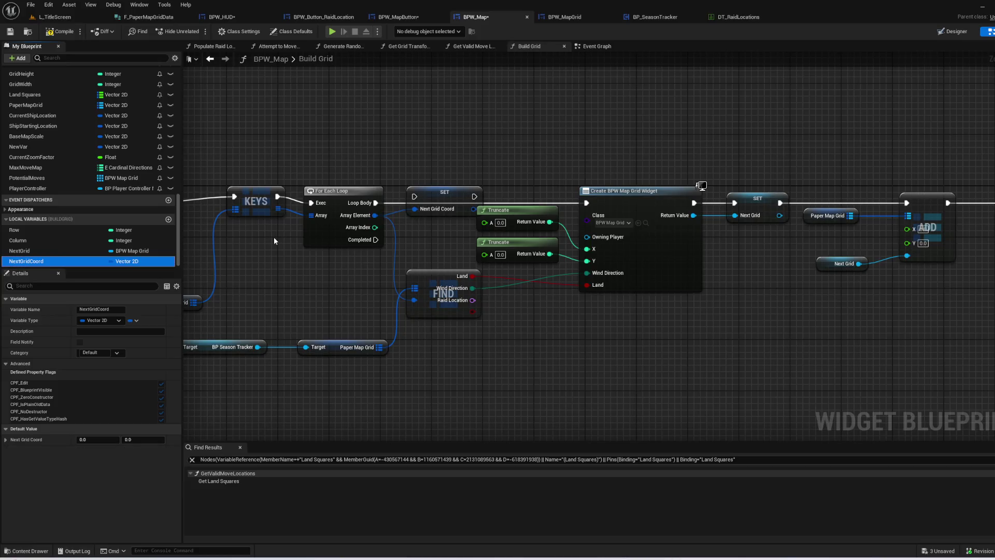
# - Replace the old Truncate nodes with a split NextGridCoord getter wired to Create Widget's X and Y
pyautogui.click(436, 200)
pyautogui.moveTo(436, 200)
pyautogui.mouseDown()
pyautogui.moveTo(399, 203)
pyautogui.moveTo(596, 207)
pyautogui.moveTo(537, 231)
pyautogui.moveTo(539, 260)
pyautogui.mouseUp()
pyautogui.press('Delete')
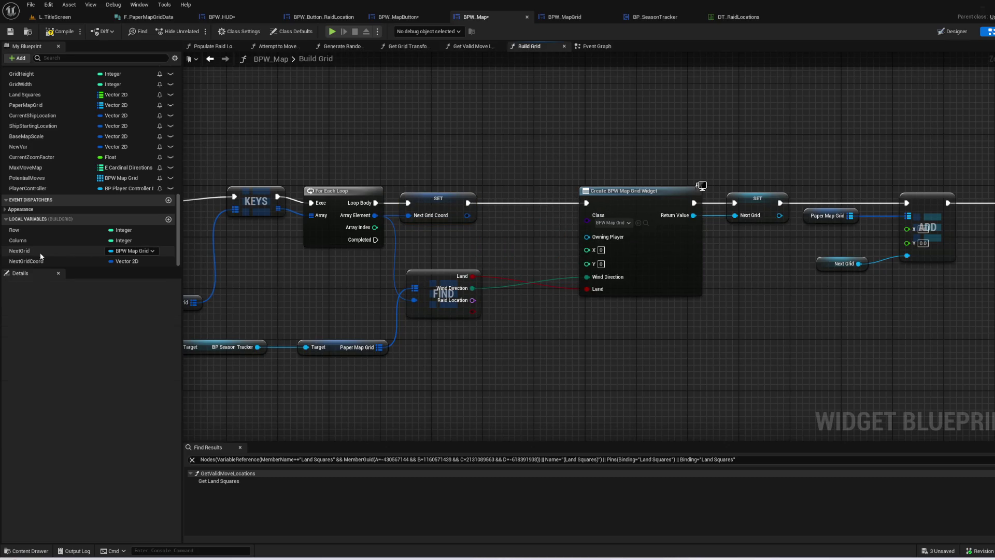
pyautogui.moveTo(31, 261); pyautogui.dragTo(451, 253)
pyautogui.click(476, 249)
pyautogui.rightClick(477, 248)
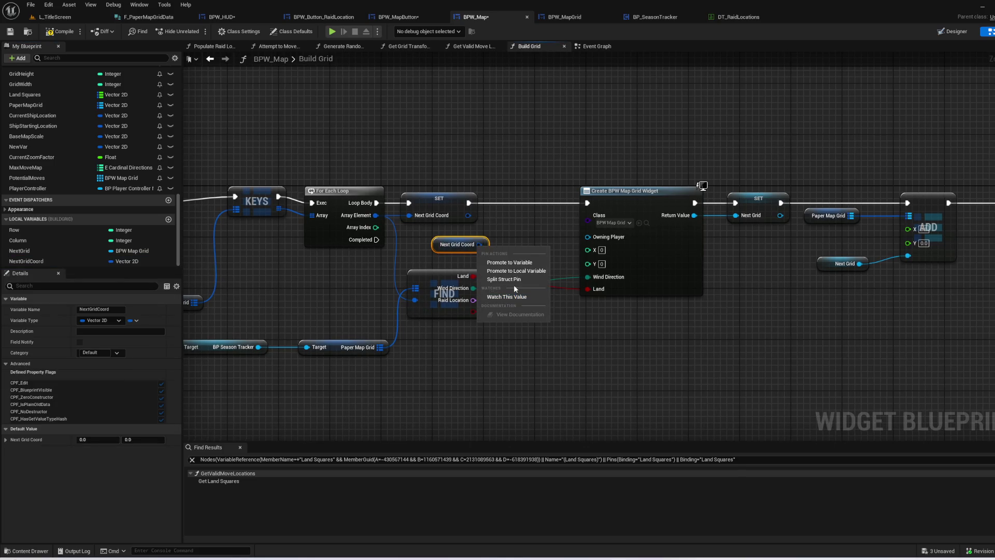
pyautogui.click(513, 279)
pyautogui.moveTo(483, 244)
pyautogui.mouseDown()
pyautogui.moveTo(580, 247)
pyautogui.moveTo(485, 257)
pyautogui.moveTo(588, 262)
pyautogui.mouseUp()
pyautogui.moveTo(544, 224); pyautogui.dragTo(537, 249)
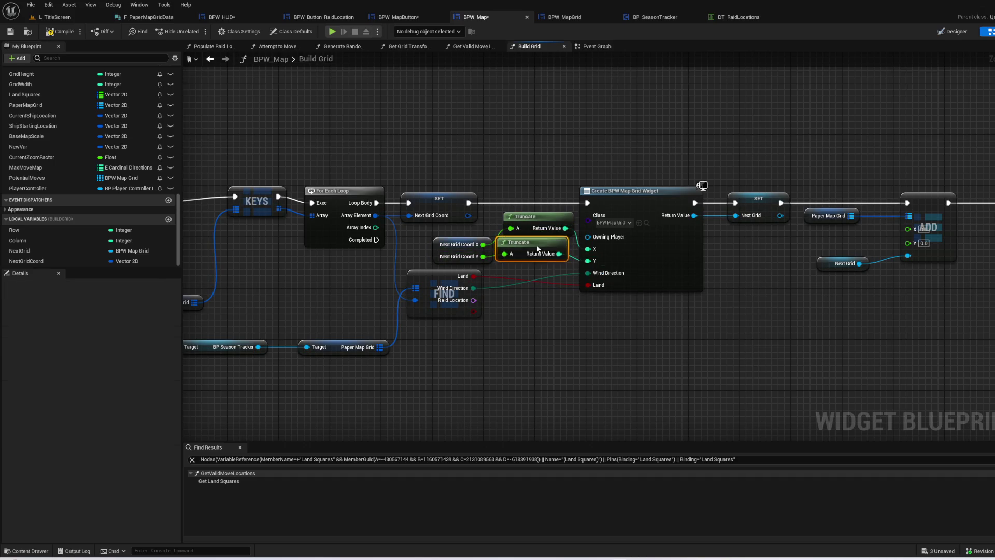
# - Wire a duplicated NextGridCoord getter's coordinates into the ADD node
pyautogui.click(434, 243)
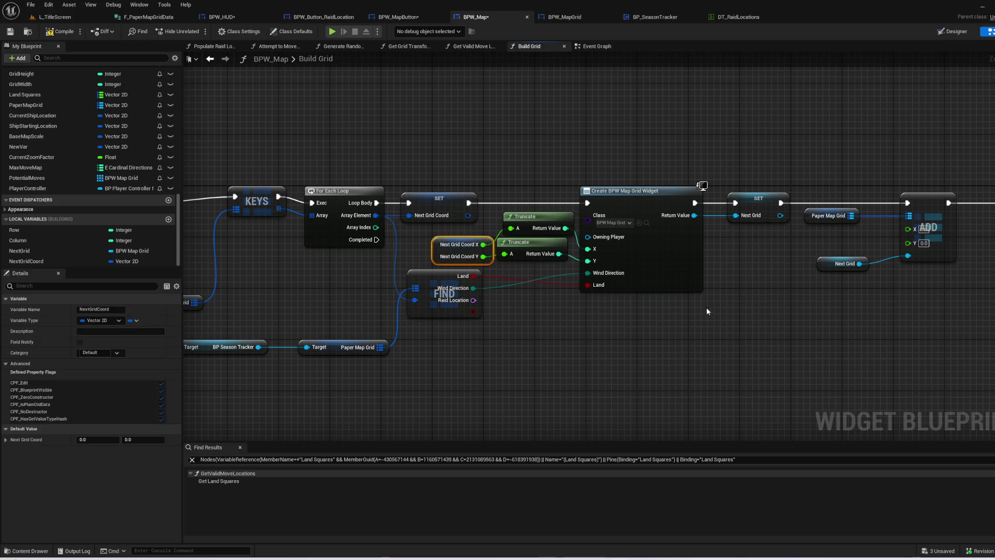
pyautogui.moveTo(917, 318); pyautogui.dragTo(589, 318)
pyautogui.hotkey('ctrl', 'v')
pyautogui.moveTo(527, 246)
pyautogui.mouseDown()
pyautogui.moveTo(589, 228)
pyautogui.moveTo(581, 229)
pyautogui.mouseUp()
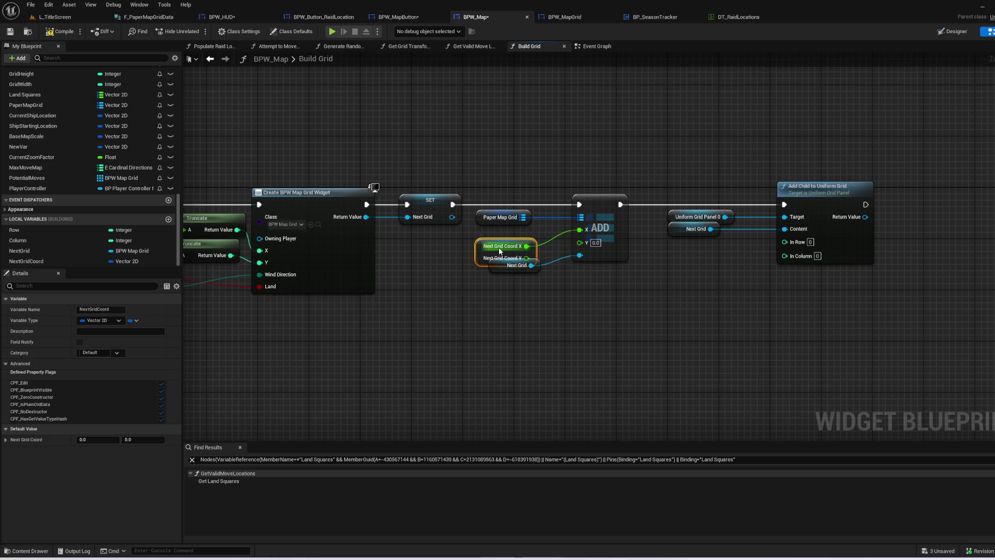
pyautogui.moveTo(499, 244)
pyautogui.mouseDown()
pyautogui.moveTo(486, 244)
pyautogui.moveTo(499, 231)
pyautogui.moveTo(579, 241)
pyautogui.mouseUp()
pyautogui.hscroll(5, 520, 290)
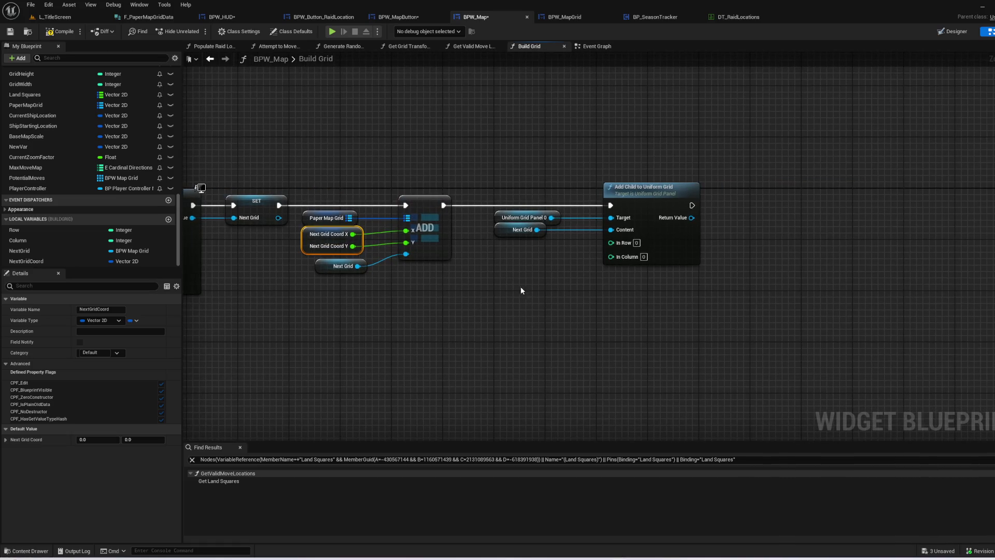
# - Wire another NextGridCoord getter's X and Y into In Row and In Column, then save BPW_Map
pyautogui.hotkey('ctrl', 'c')
pyautogui.hotkey('ctrl', 'v')
pyautogui.moveTo(525, 259); pyautogui.dragTo(611, 241)
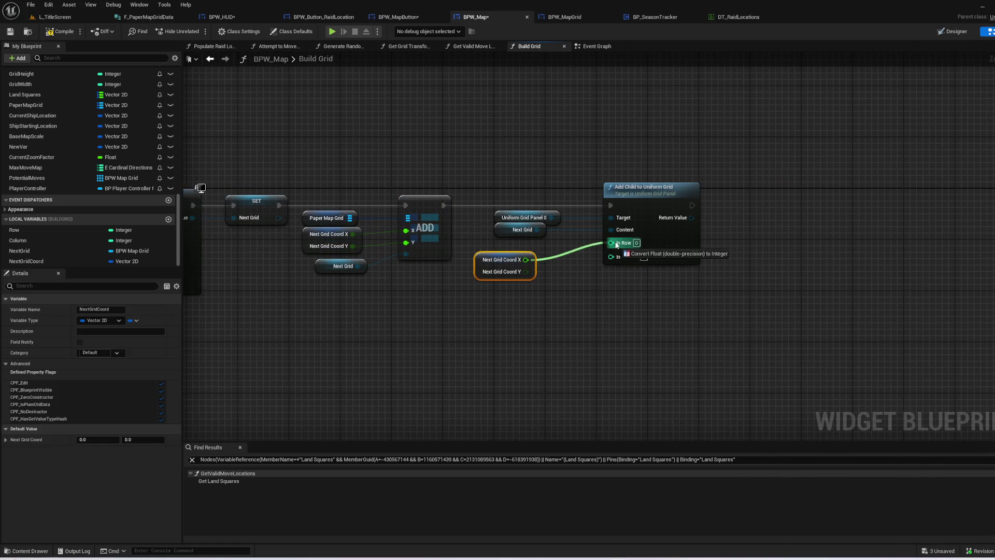
pyautogui.moveTo(526, 271)
pyautogui.mouseDown()
pyautogui.moveTo(627, 261)
pyautogui.moveTo(580, 241)
pyautogui.moveTo(612, 254)
pyautogui.mouseUp()
pyautogui.moveTo(575, 218); pyautogui.dragTo(569, 231)
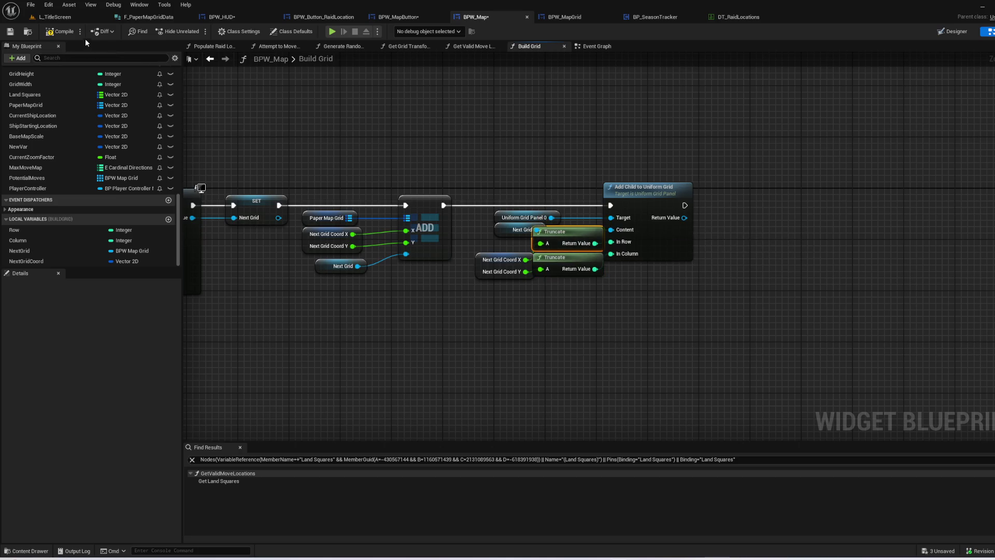
pyautogui.click(10, 31)
pyautogui.click(54, 17)
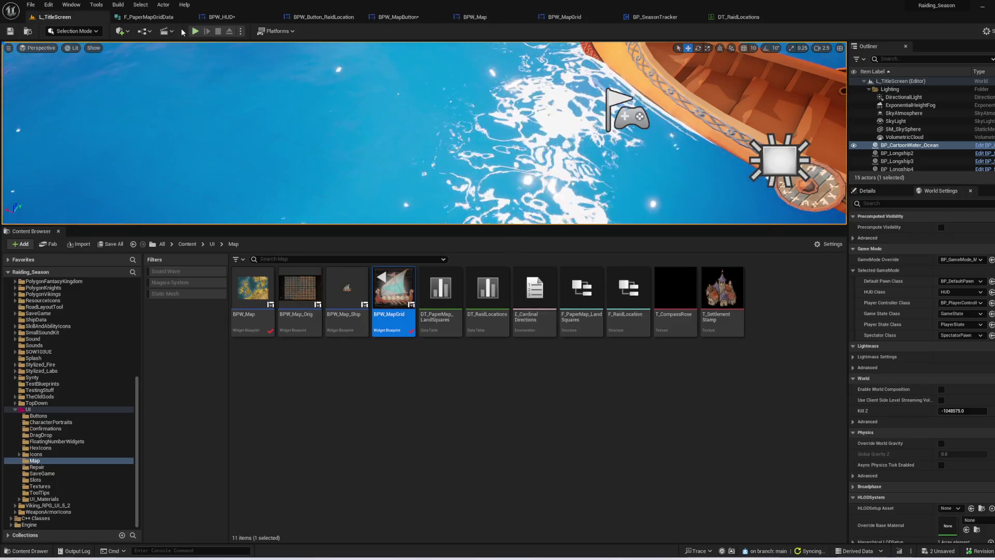
# - Launch the game, start a new game, and set sail to reach the sea map
pyautogui.click(193, 31)
pyautogui.press('F11')
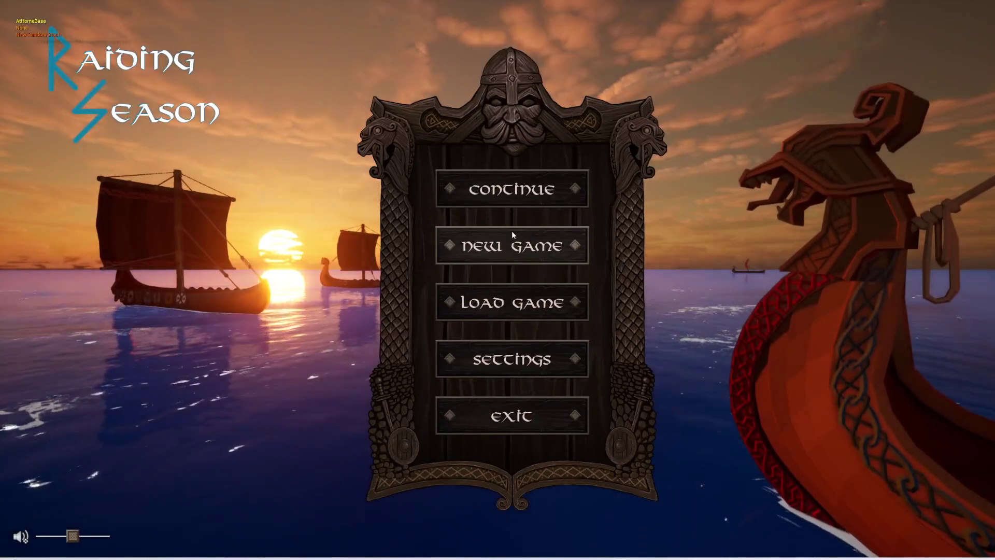
pyautogui.click(511, 239)
pyautogui.click(286, 466)
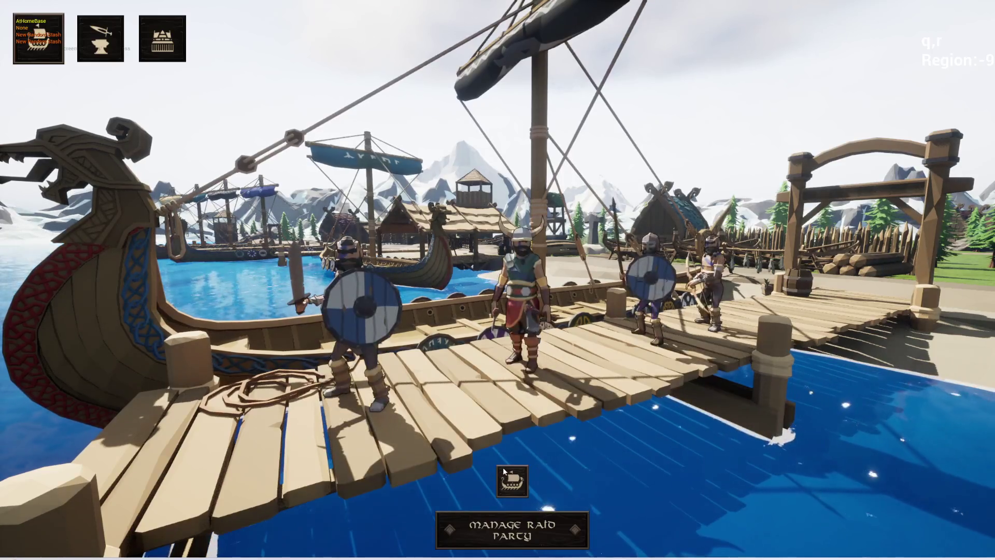
pyautogui.click(503, 467)
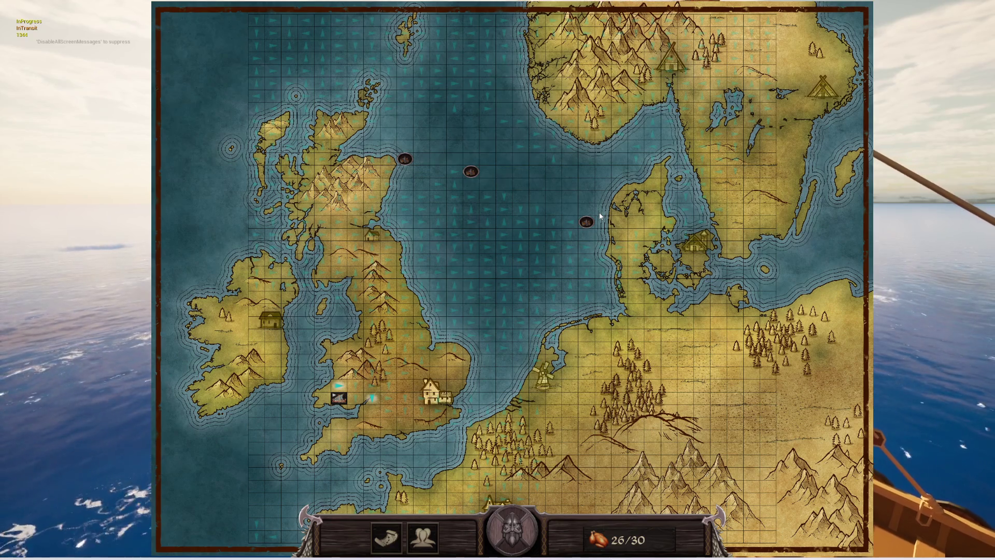
# - Zoom the sea map in and out repeatedly, pan it slightly, then stop the play session
pyautogui.scroll(-2, 600, 195)
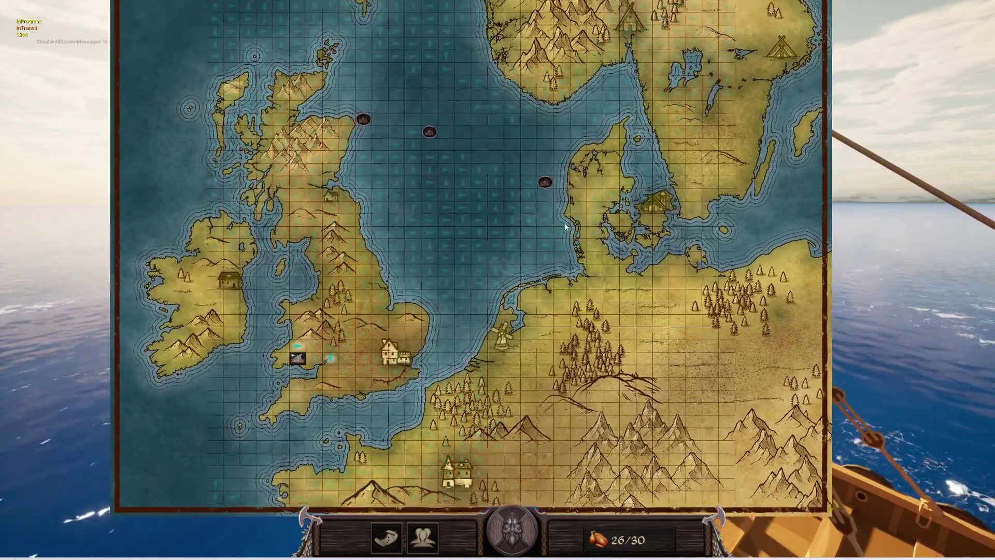
pyautogui.scroll(3, 558, 251)
pyautogui.scroll(-5, 558, 251)
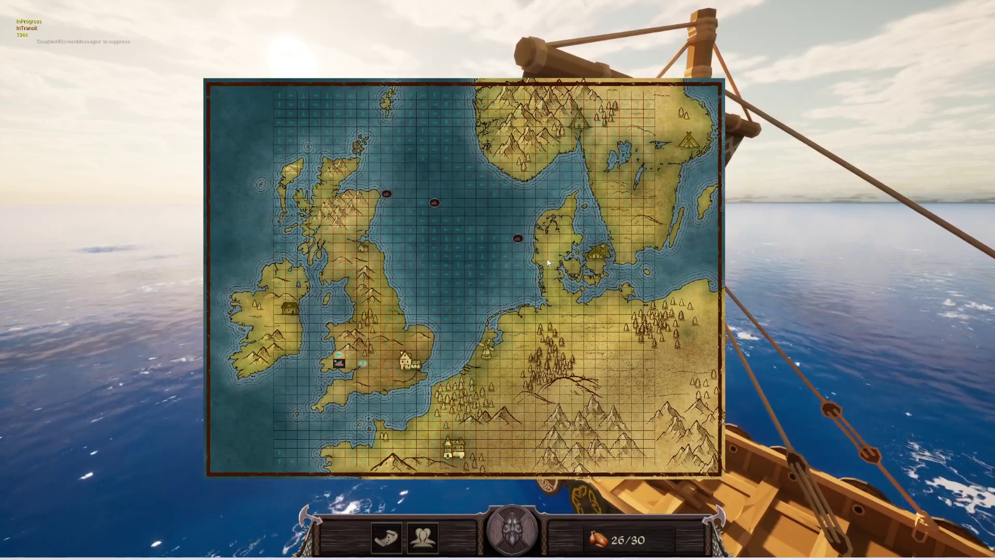
pyautogui.scroll(3, 547, 262)
pyautogui.scroll(-3, 548, 262)
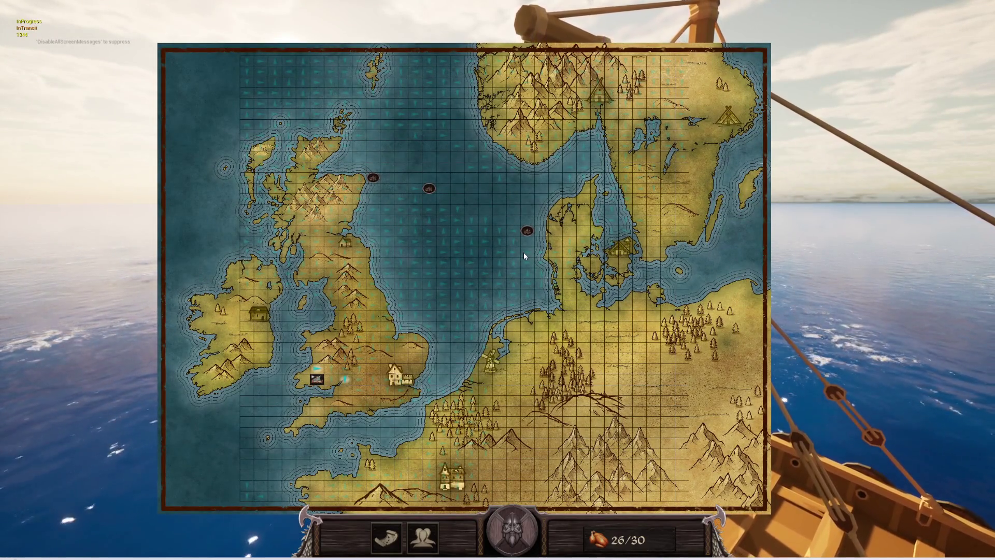
pyautogui.scroll(3, 523, 252)
pyautogui.scroll(-2, 475, 320)
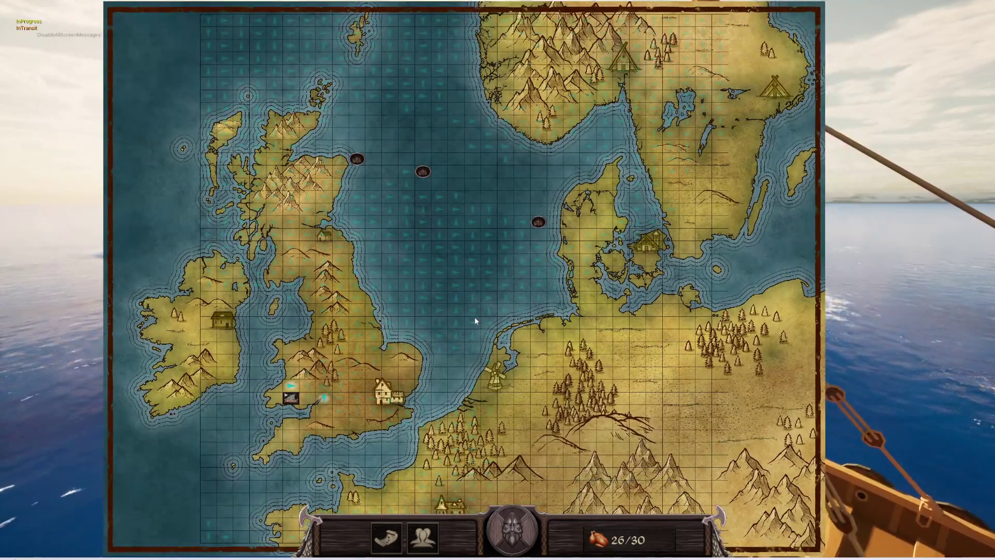
pyautogui.scroll(-2, 475, 318)
pyautogui.scroll(4, 484, 269)
pyautogui.scroll(-2, 484, 269)
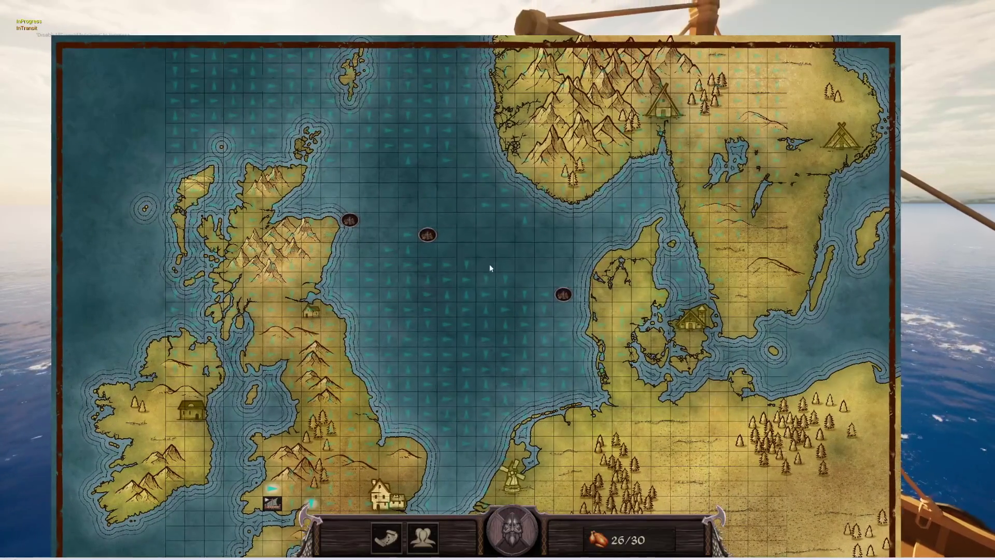
pyautogui.scroll(2, 490, 264)
pyautogui.moveTo(495, 300)
pyautogui.mouseDown()
pyautogui.moveTo(514, 177)
pyautogui.moveTo(502, 147)
pyautogui.moveTo(507, 187)
pyautogui.mouseUp()
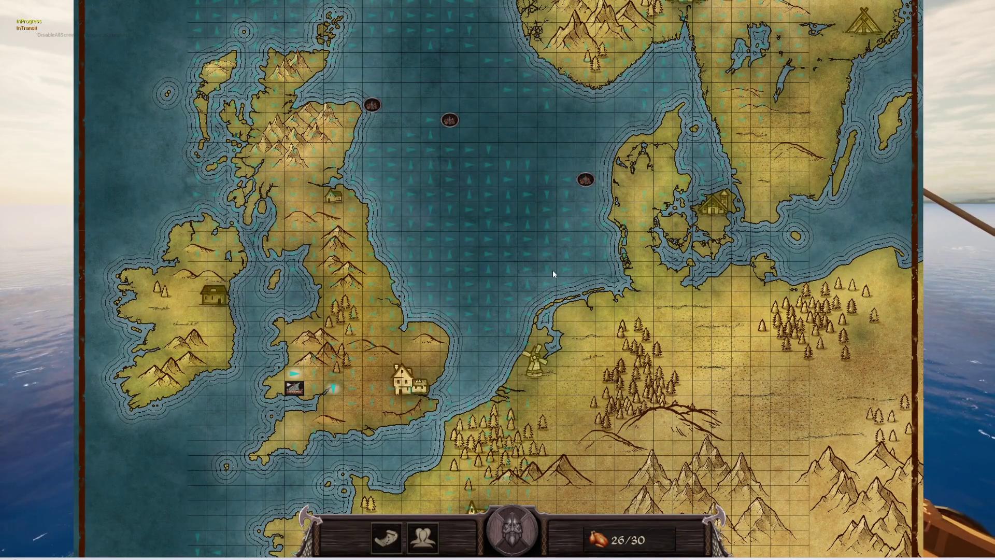
pyautogui.press('Escape')
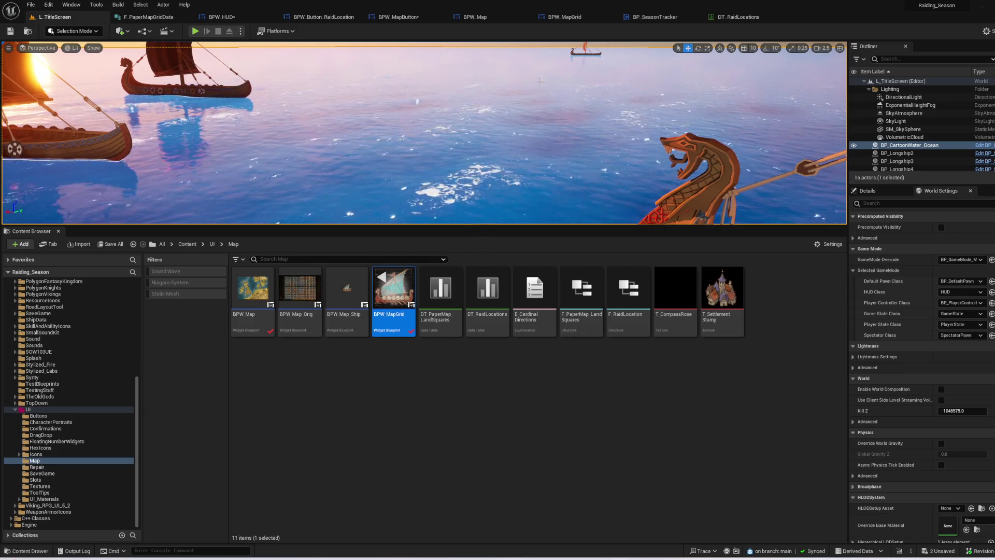
# - Move the Truncate nodes beside Next Grid Coord in BPW_Map's Build Grid, compile, and return to L_TitleScreen
pyautogui.click(577, 20)
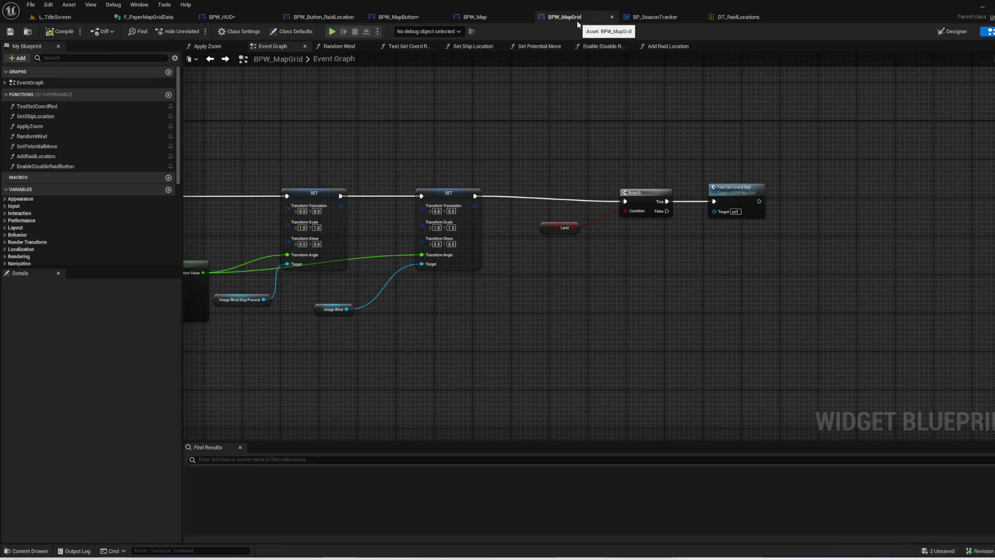
pyautogui.click(490, 22)
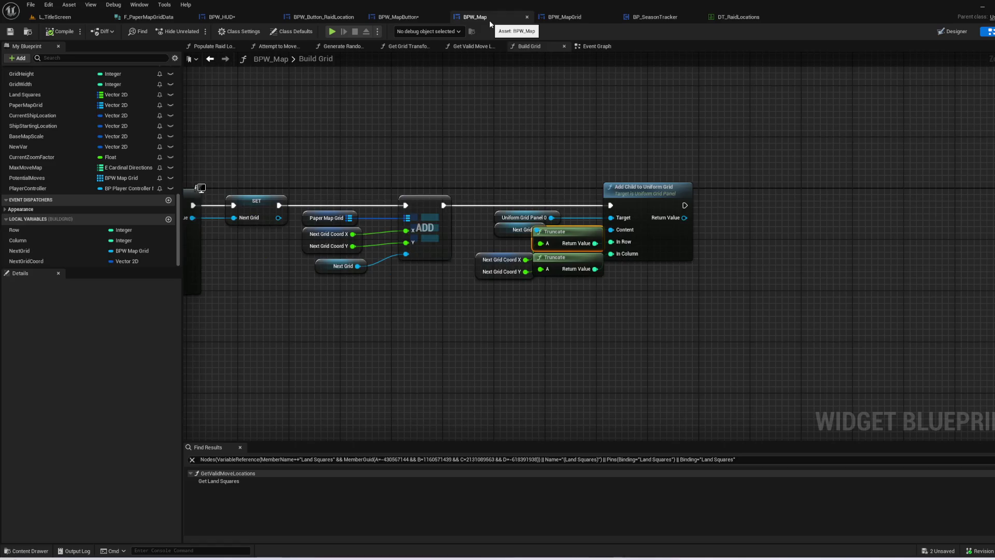
pyautogui.moveTo(590, 235); pyautogui.dragTo(590, 325)
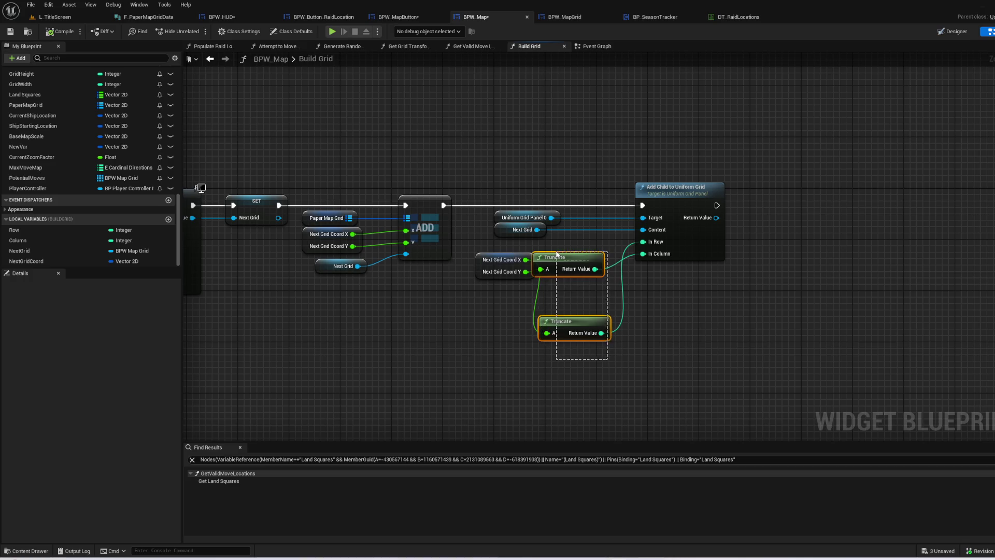
pyautogui.press('Delete')
pyautogui.moveTo(568, 257)
pyautogui.mouseDown()
pyautogui.moveTo(586, 218)
pyautogui.moveTo(564, 293)
pyautogui.moveTo(657, 247)
pyautogui.mouseUp()
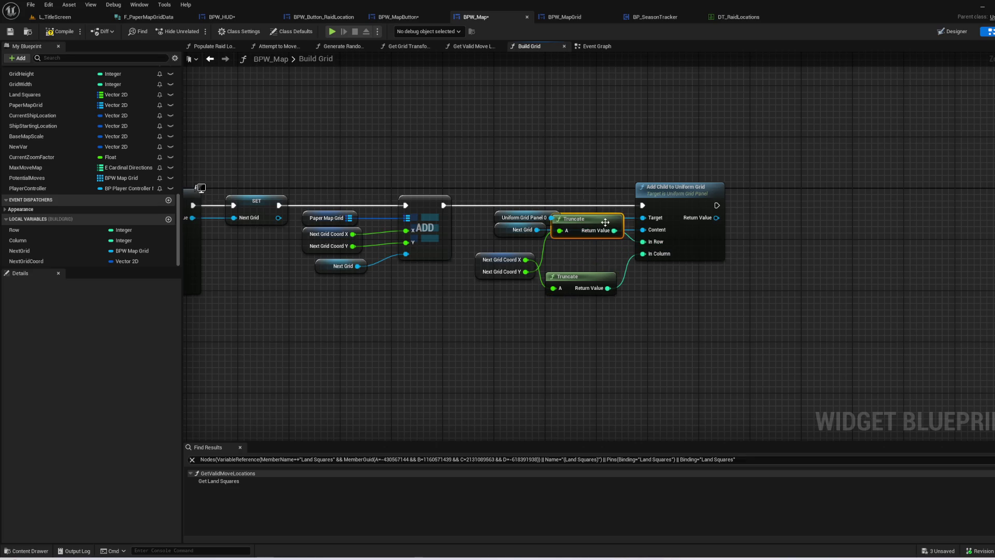
pyautogui.moveTo(605, 222); pyautogui.dragTo(592, 247)
pyautogui.click(258, 128)
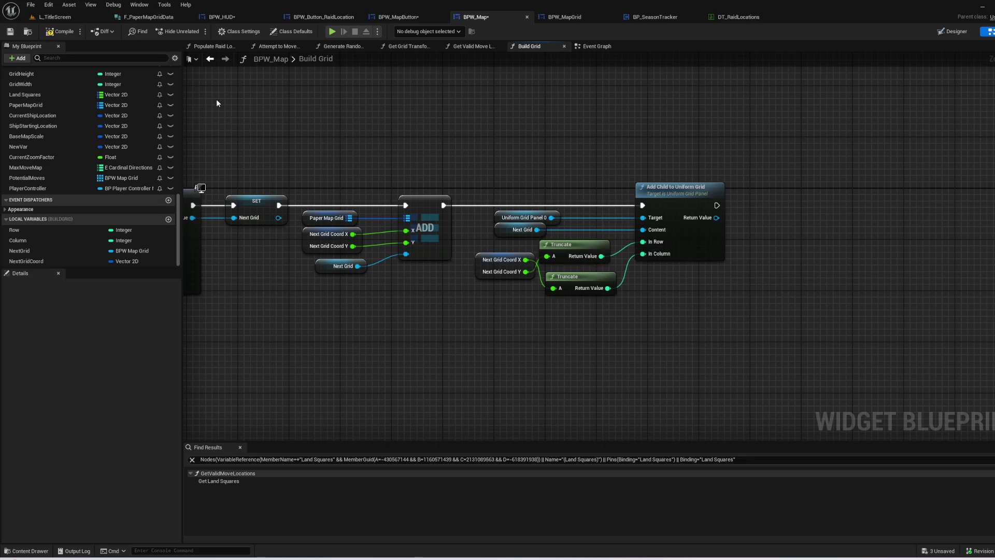
pyautogui.click(64, 32)
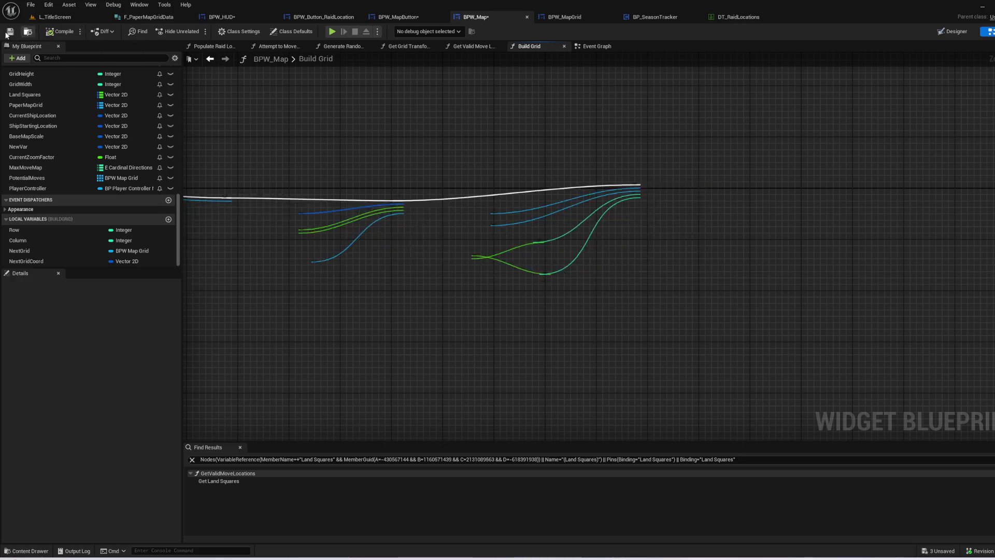
pyautogui.click(46, 20)
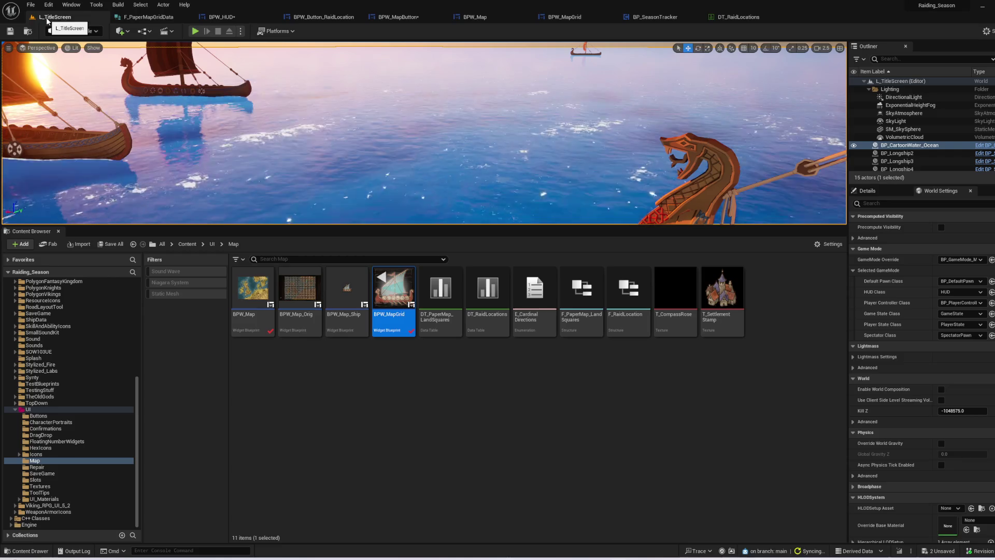
# - Launch the game, start a new game, confirm the jarl and ship, set sail, and open the sea map
pyautogui.click(206, 31)
pyautogui.click(471, 245)
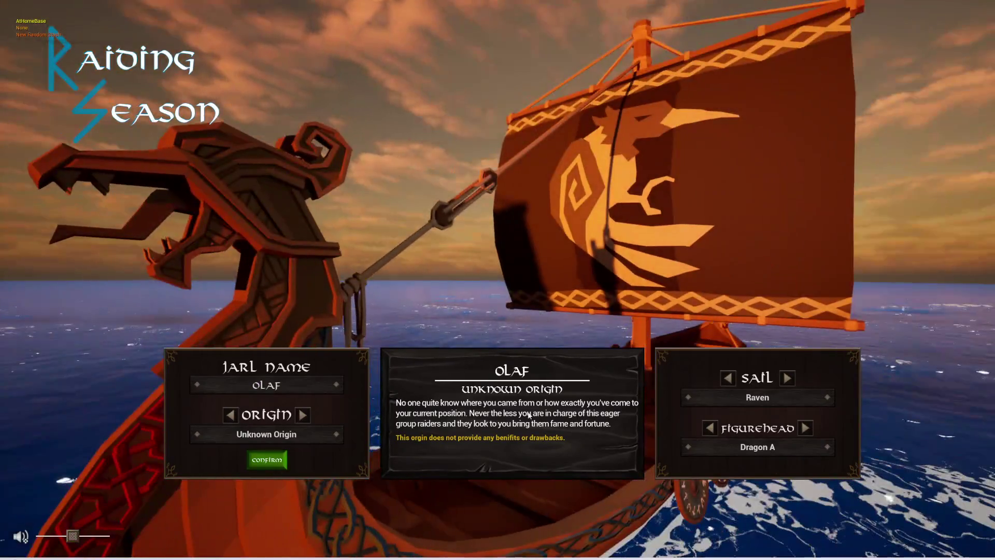
pyautogui.click(269, 460)
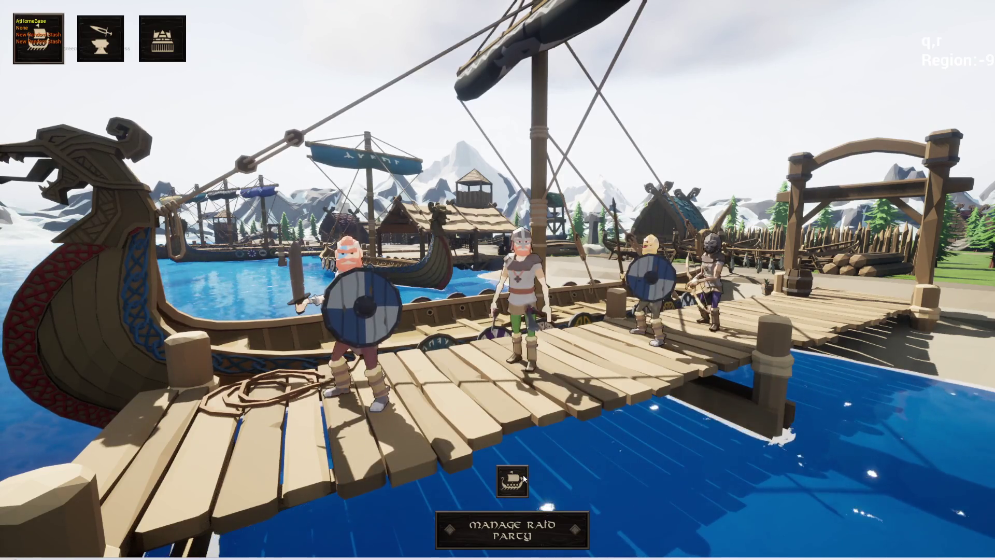
pyautogui.click(525, 474)
pyautogui.click(390, 539)
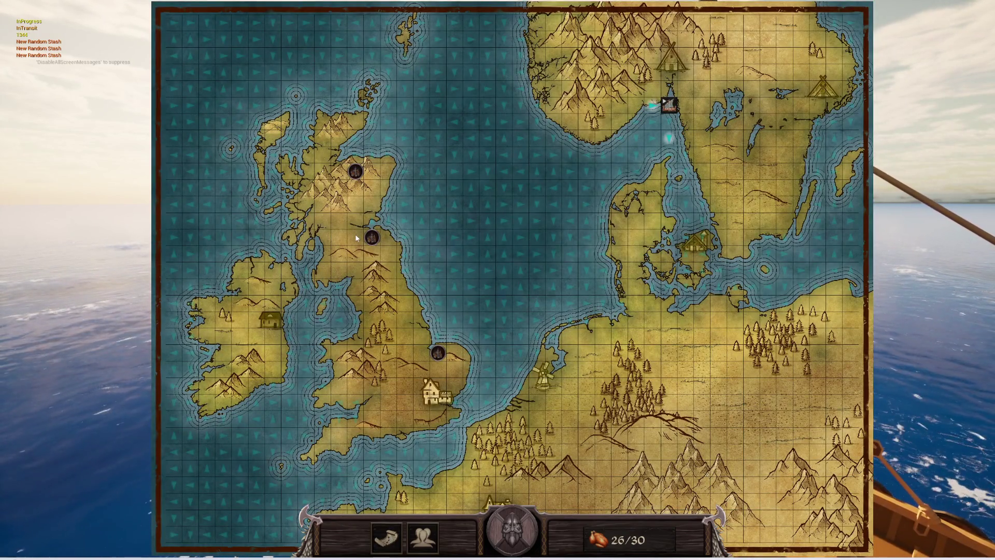
# - Zoom and pan the North Sea map, then sail the longship west into mid-sea
pyautogui.scroll(2, 355, 235)
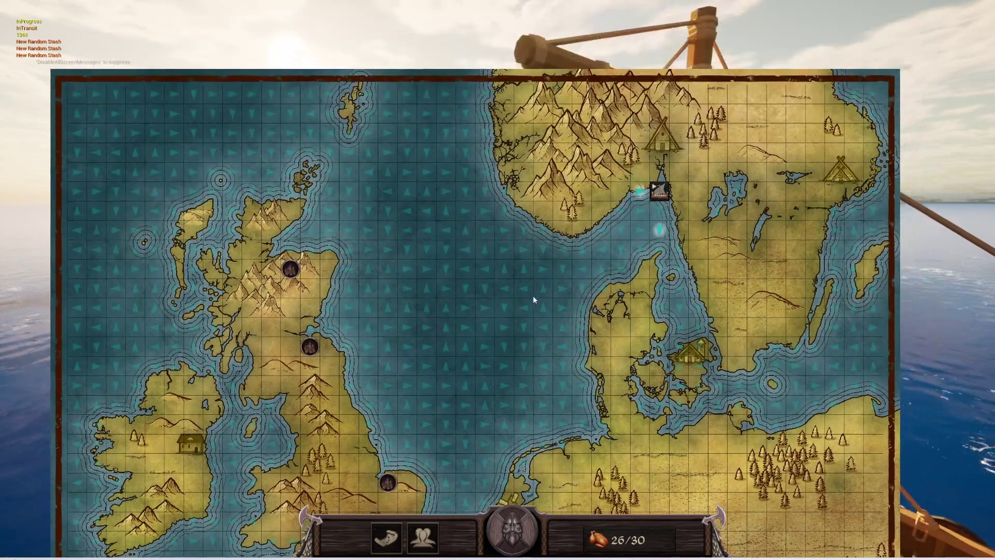
pyautogui.moveTo(533, 295)
pyautogui.mouseDown()
pyautogui.moveTo(574, 179)
pyautogui.moveTo(522, 247)
pyautogui.moveTo(564, 204)
pyautogui.moveTo(539, 305)
pyautogui.mouseUp()
pyautogui.scroll(2, 564, 235)
pyautogui.scroll(-1, 564, 229)
pyautogui.click(540, 301)
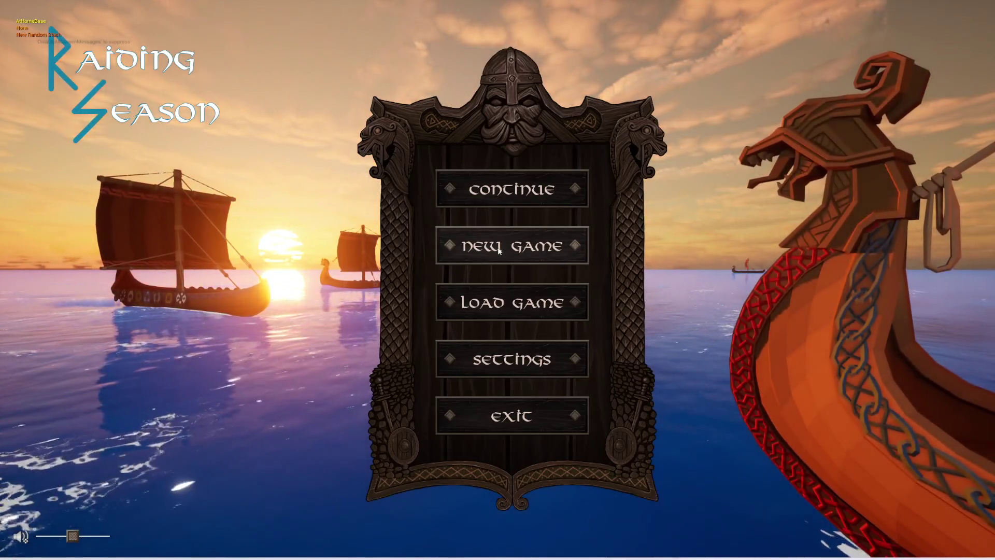
# - Start a new game, confirm the jarl and ship, sail from the harbour, and open the zoomed sea map
pyautogui.click(498, 248)
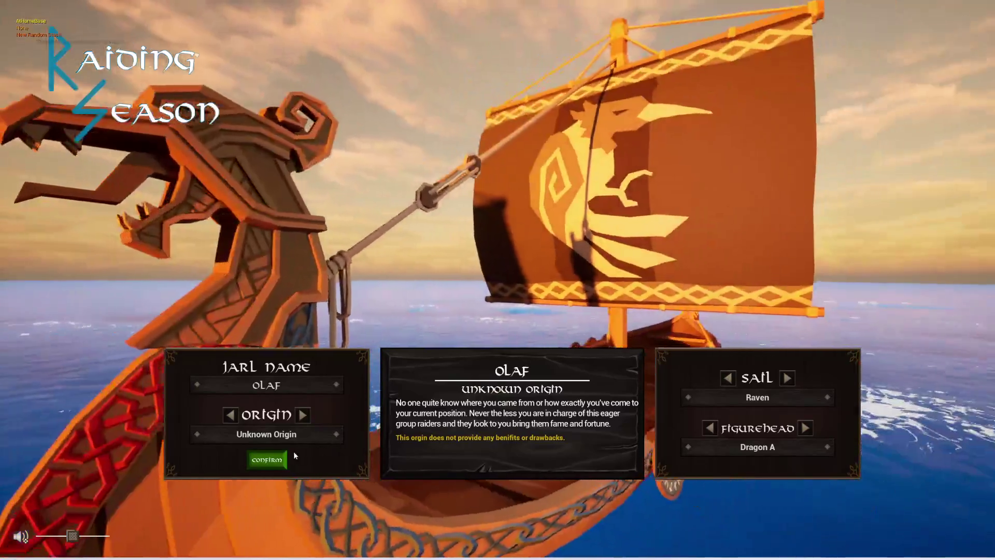
pyautogui.click(259, 461)
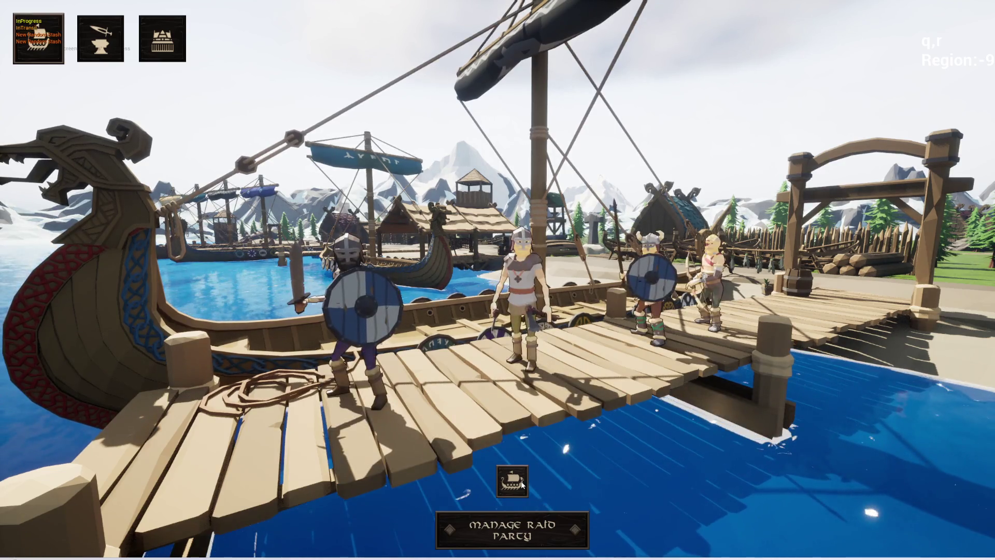
pyautogui.click(521, 482)
pyautogui.click(387, 540)
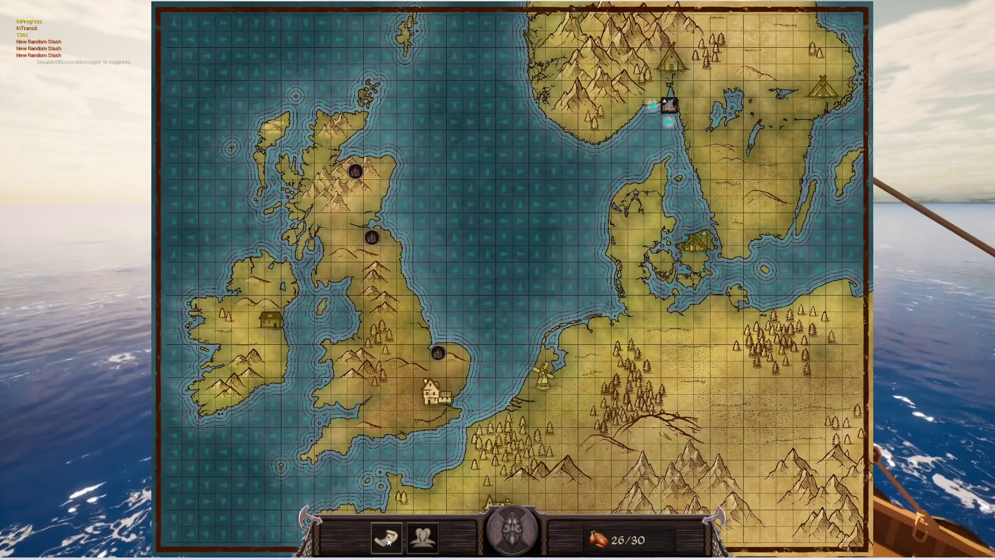
pyautogui.scroll(3, 601, 224)
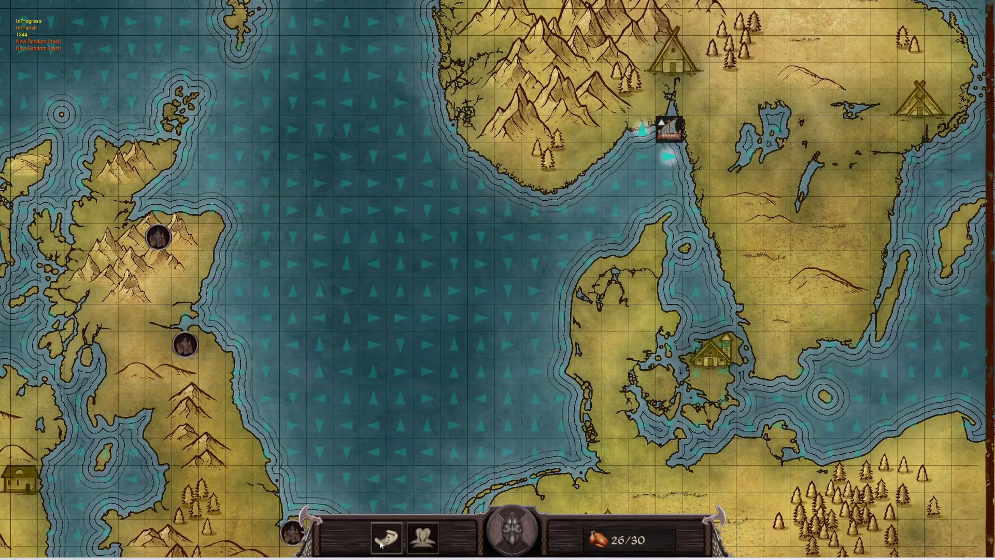
# - Close and reopen the sea map five times to check its view resets
pyautogui.click(381, 541)
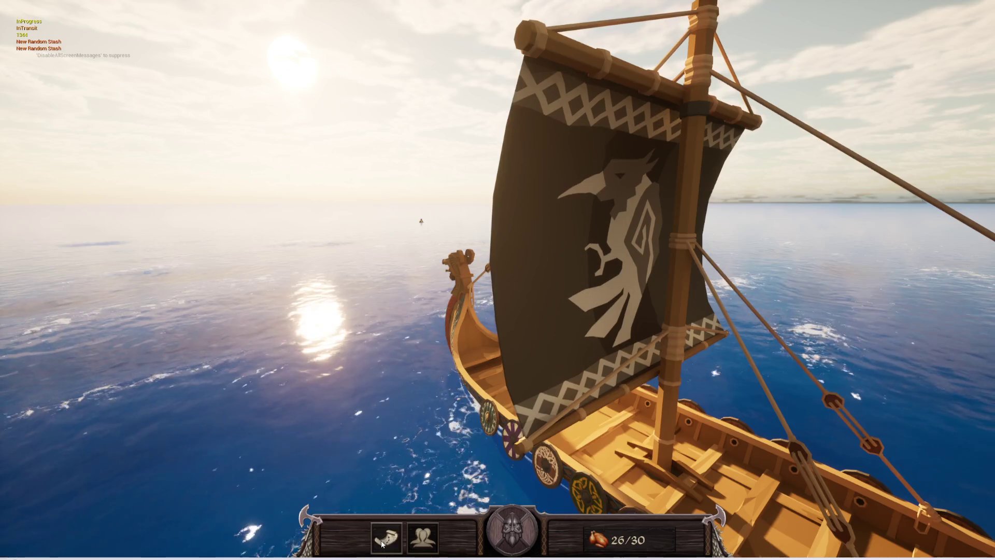
pyautogui.click(382, 542)
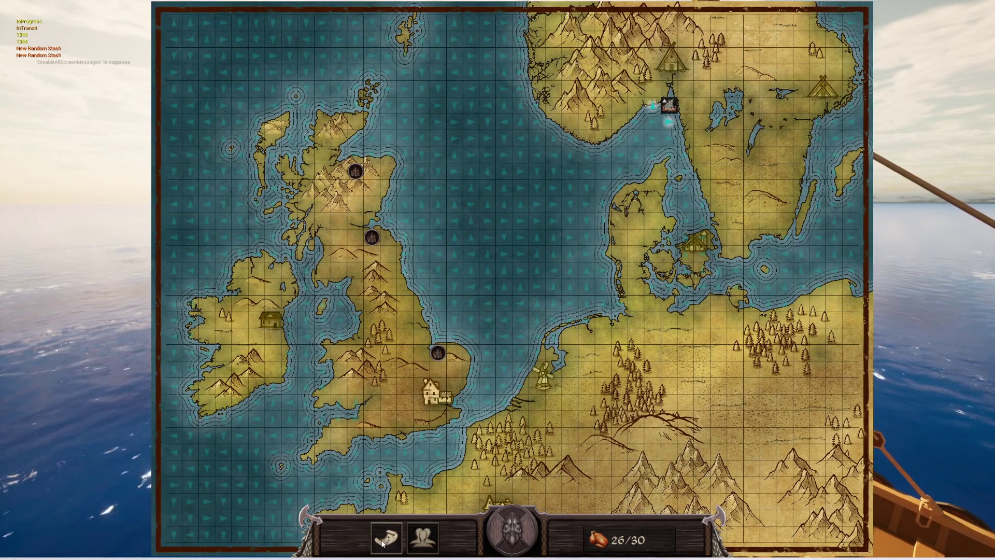
pyautogui.click(382, 542)
pyautogui.click(382, 543)
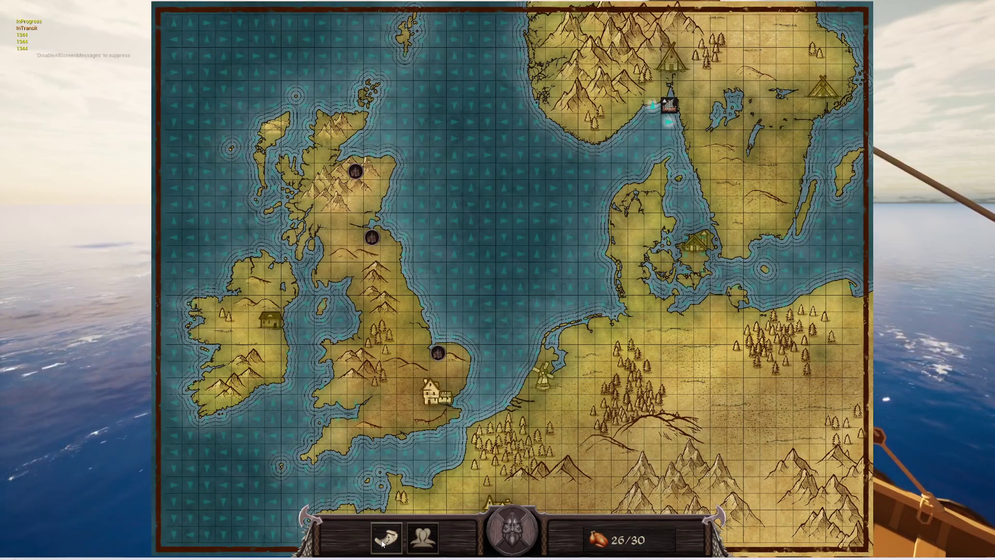
pyautogui.click(382, 543)
pyautogui.click(382, 543)
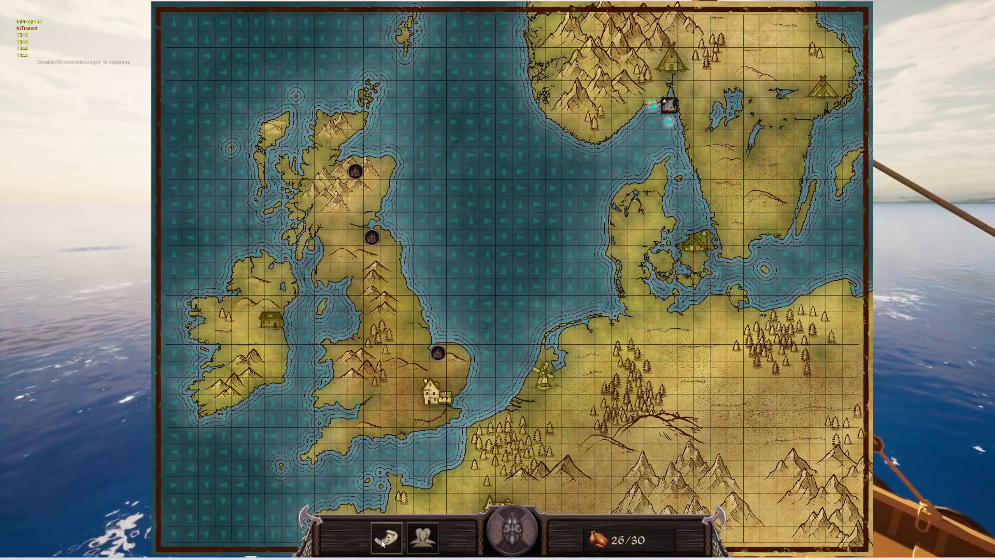
pyautogui.click(382, 543)
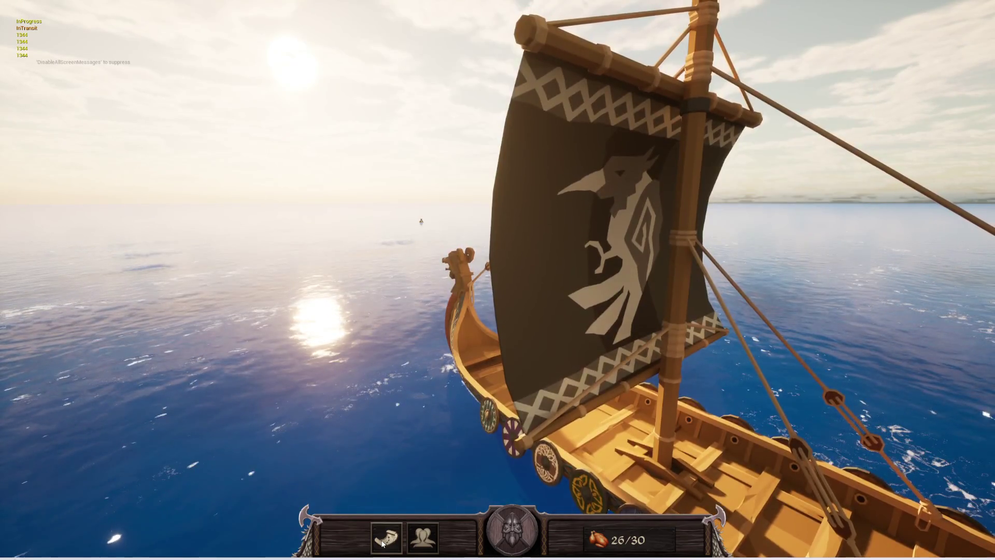
pyautogui.click(382, 542)
pyautogui.click(382, 543)
pyautogui.click(382, 543)
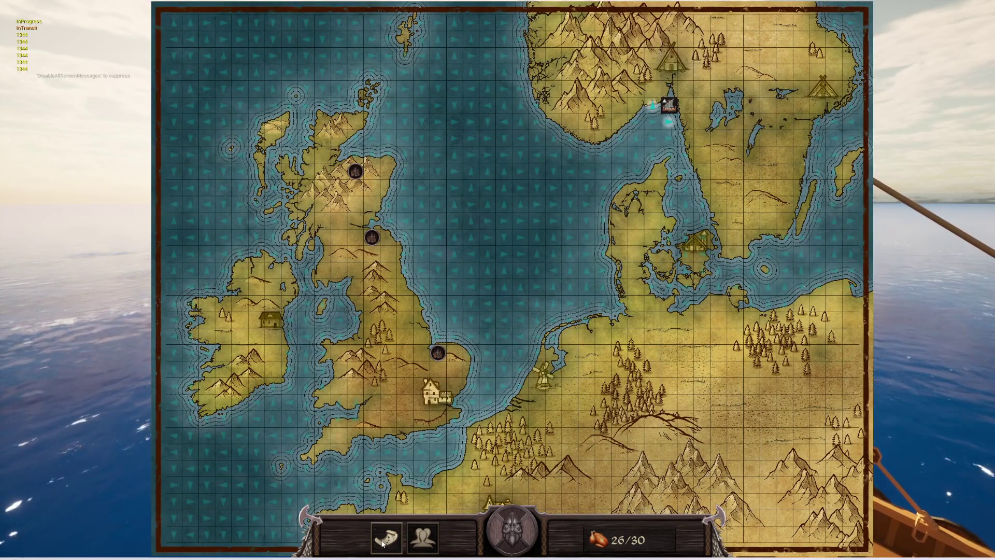
# - Zoom and pan the map toward Norway and Scotland, then close it
pyautogui.scroll(3, 608, 149)
pyautogui.moveTo(610, 149); pyautogui.dragTo(546, 304)
pyautogui.moveTo(543, 363); pyautogui.dragTo(590, 314)
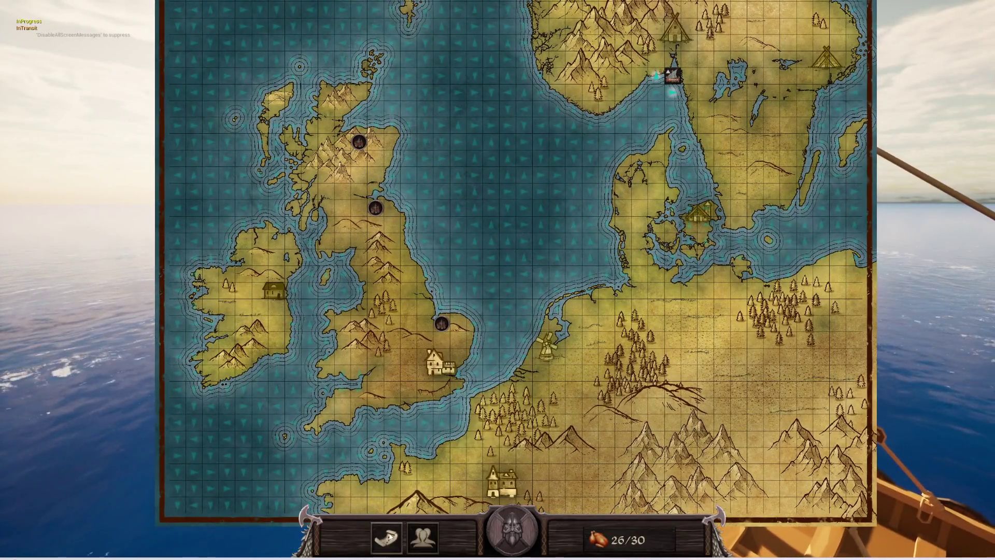
pyautogui.click(388, 542)
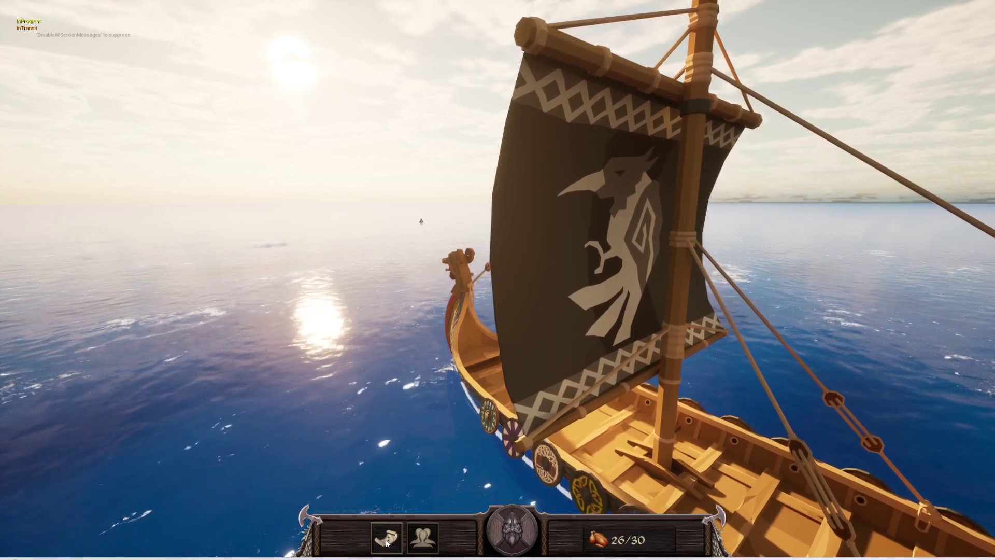
# - Reopen the sea map, zoom in, and pan it slightly
pyautogui.click(386, 542)
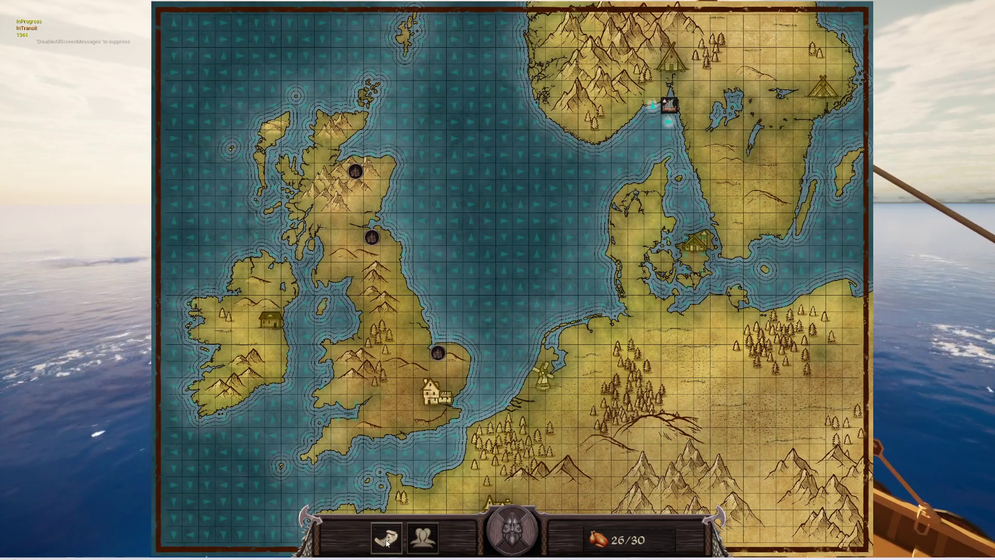
pyautogui.scroll(3, 580, 379)
pyautogui.moveTo(580, 378)
pyautogui.mouseDown()
pyautogui.moveTo(572, 396)
pyautogui.moveTo(645, 357)
pyautogui.mouseUp()
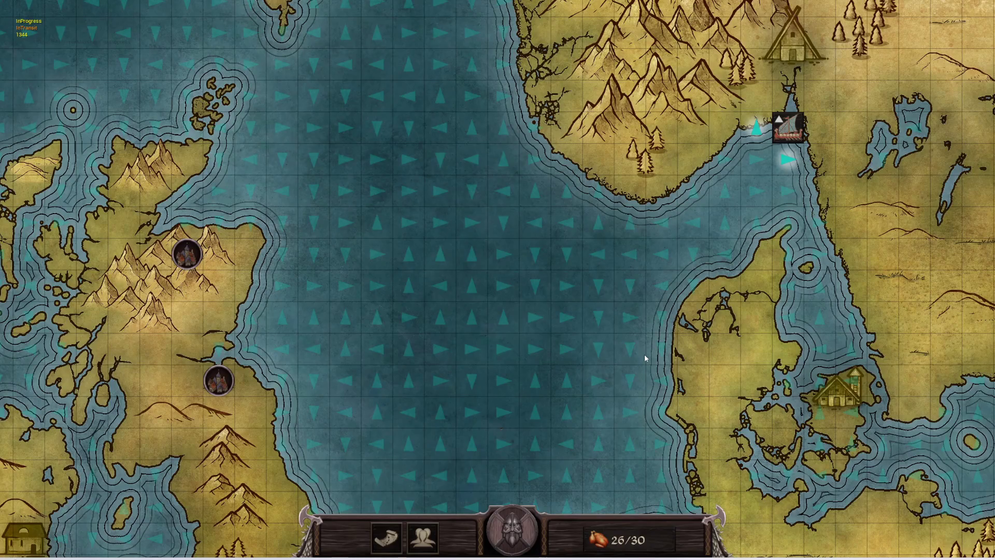
# - Sail the longship two squares south and four squares west, adjusting the map zoom
pyautogui.press('Down')
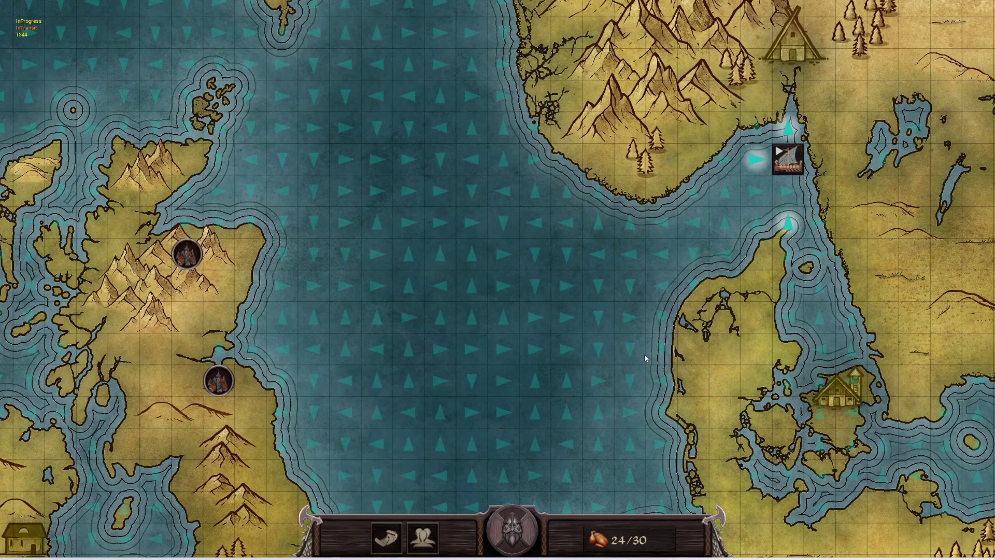
pyautogui.press('Down')
pyautogui.press('Left')
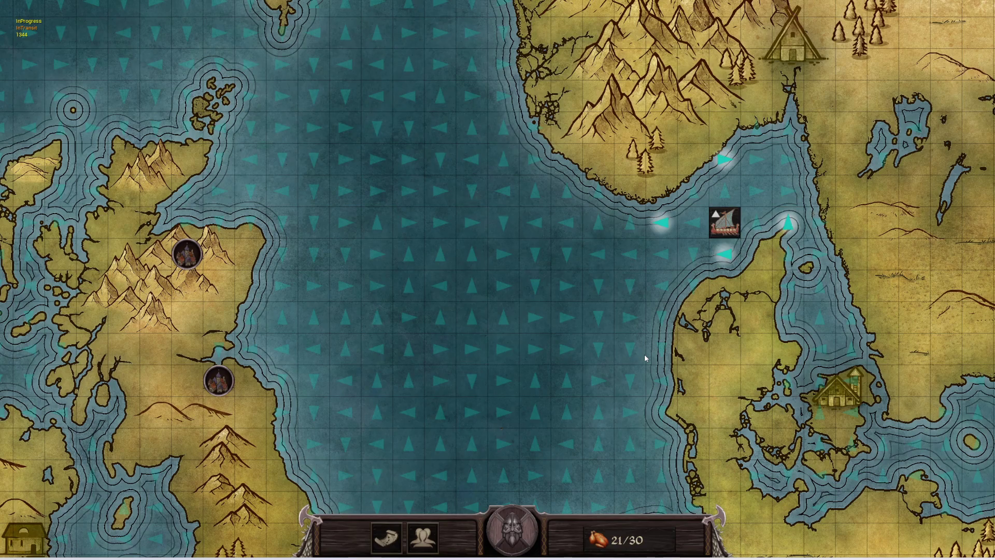
pyautogui.press('Left')
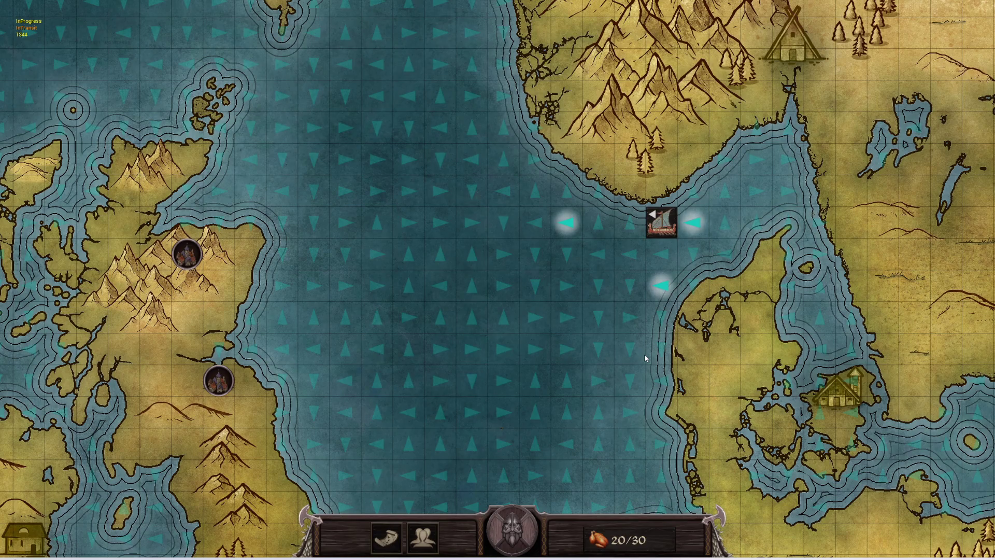
pyautogui.press('Left')
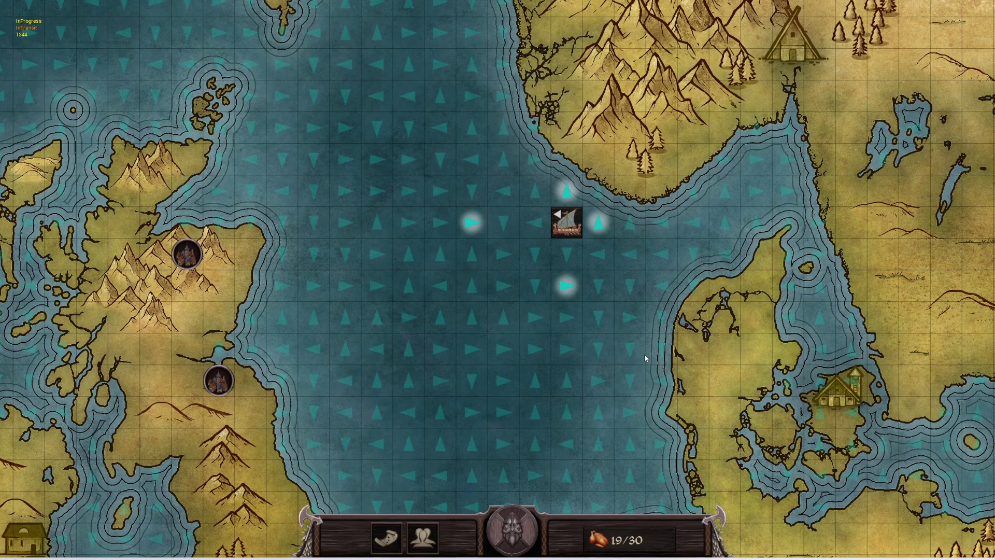
pyautogui.press('Left')
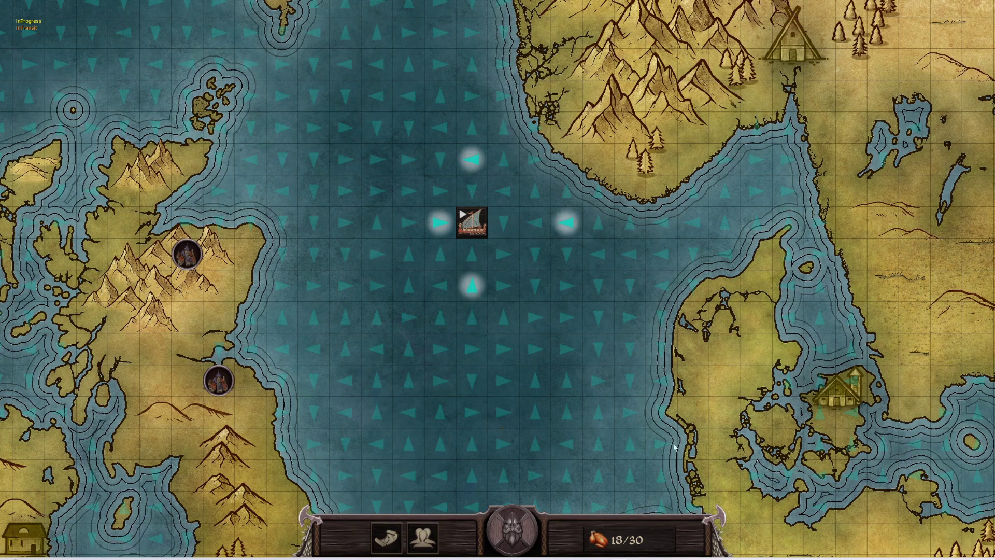
pyautogui.scroll(-2, 463, 213)
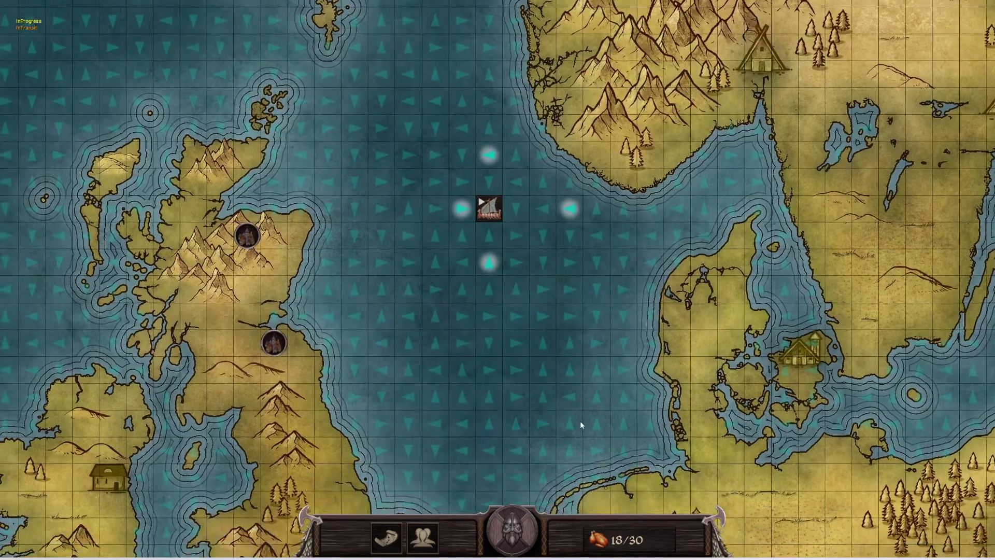
pyautogui.scroll(1, 480, 417)
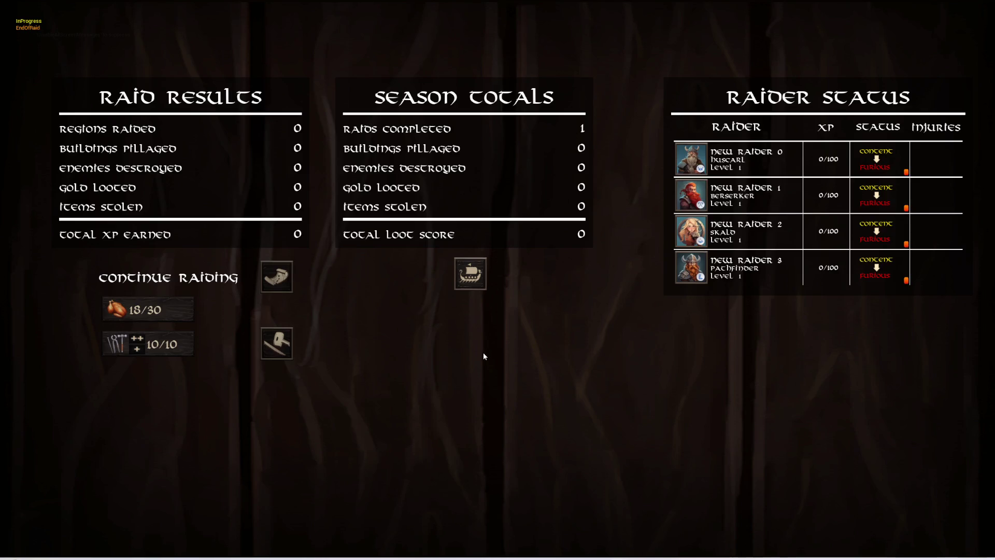
# - Restart play after closing the error log, load the quick save, and open the world map
pyautogui.press('Escape')
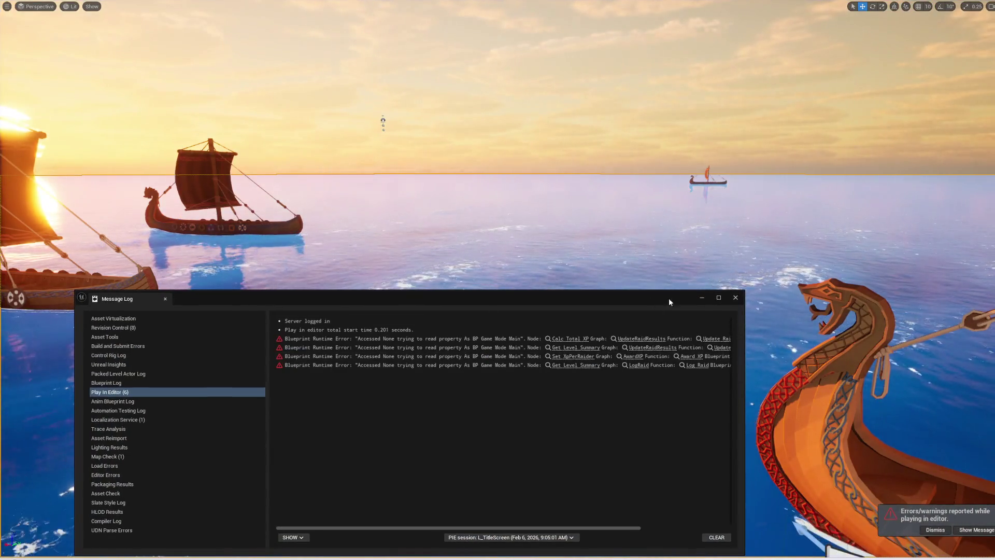
pyautogui.click(732, 298)
pyautogui.hotkey('alt', 'p')
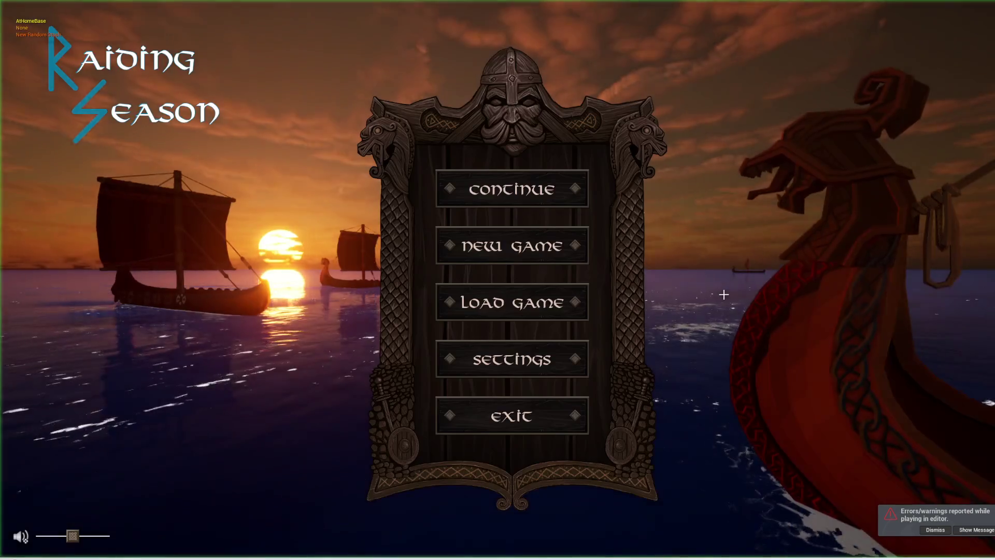
pyautogui.click(490, 293)
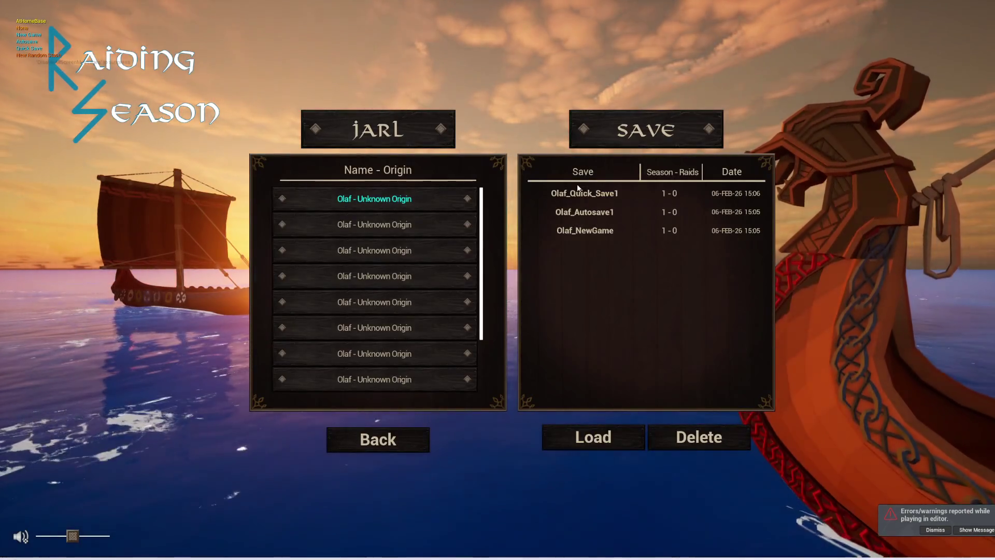
pyautogui.click(620, 435)
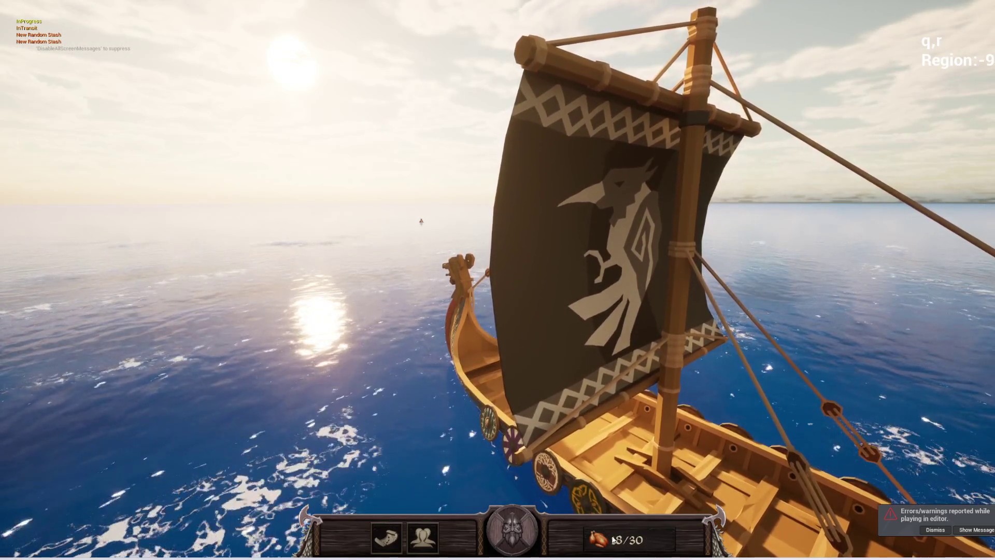
pyautogui.click(376, 541)
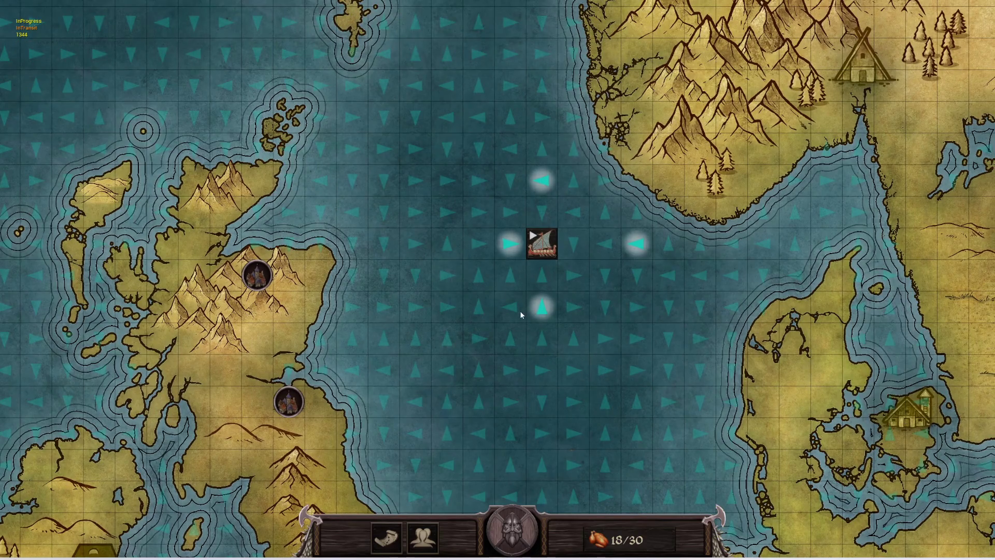
# - Sail the ship north twice, then west and south alternately toward the Scottish coast castle
pyautogui.press('Up')
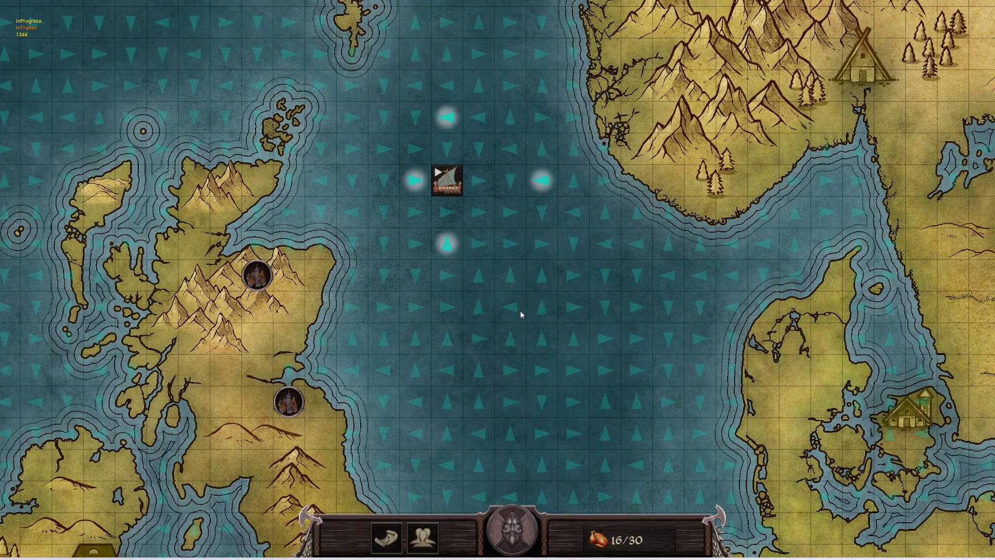
pyautogui.press('Up')
pyautogui.press('Left')
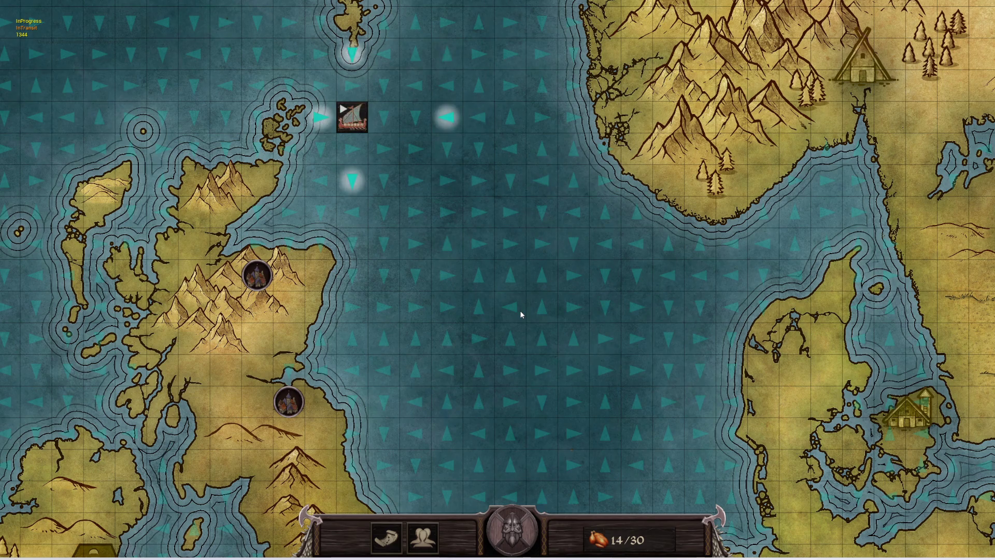
pyautogui.press('Down')
pyautogui.press('Left')
pyautogui.press('Down')
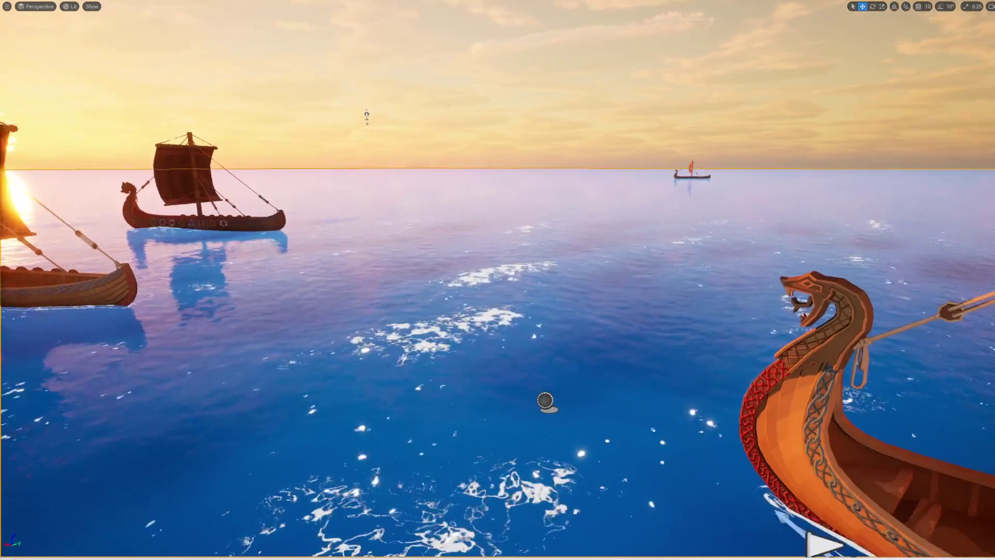
# - Move the viewport camera over the sea, exit immersive mode with F11, and deselect BPW_MapGrid
pyautogui.moveTo(552, 289); pyautogui.dragTo(517, 211)
pyautogui.press('F11')
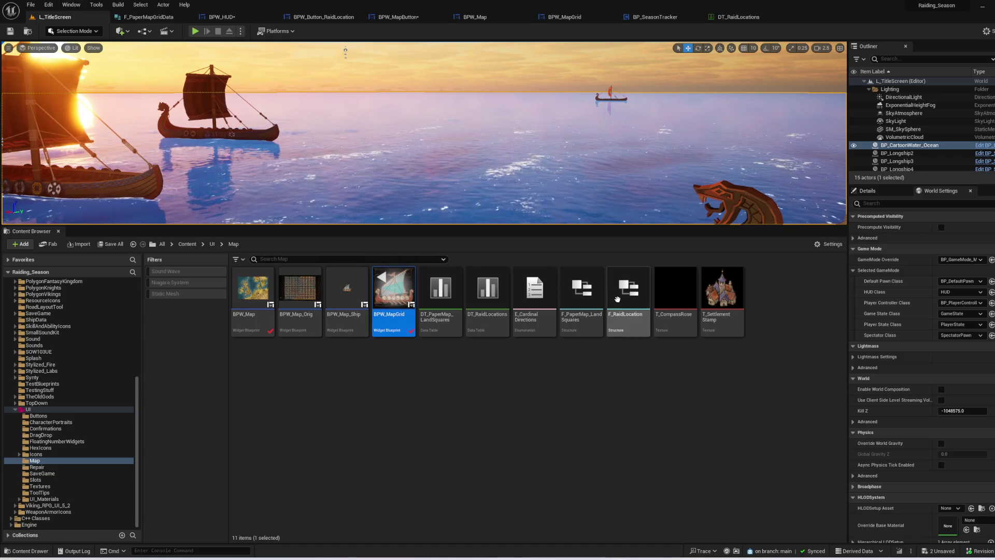
pyautogui.moveTo(614, 294)
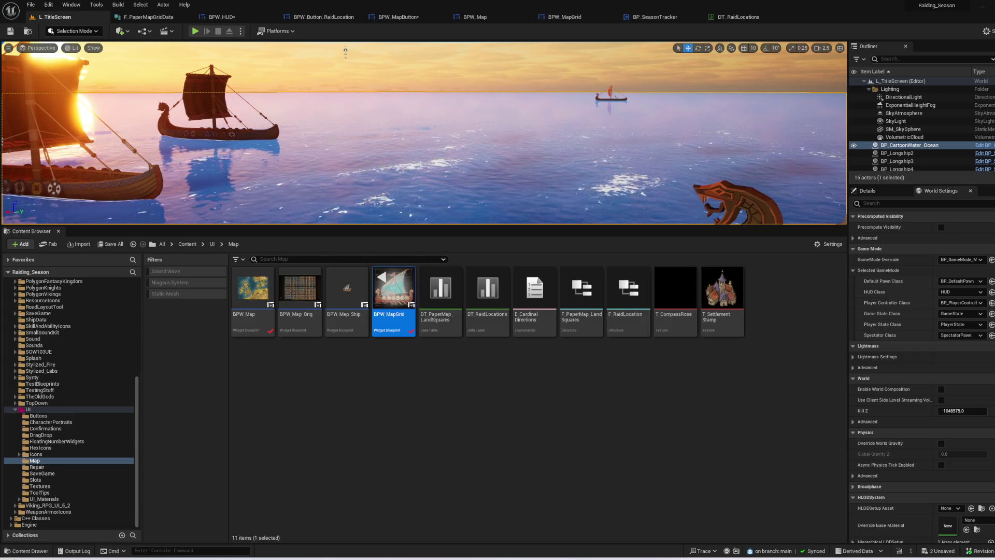
pyautogui.click(623, 414)
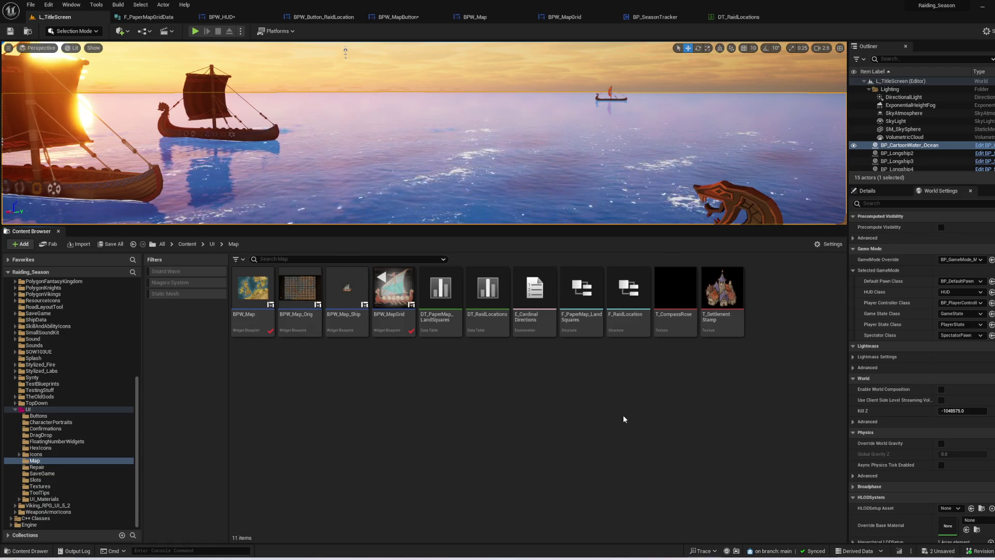
# - Enlarge the level viewport and save the BPW_HUD widget blueprint
pyautogui.moveTo(506, 227); pyautogui.dragTo(506, 345)
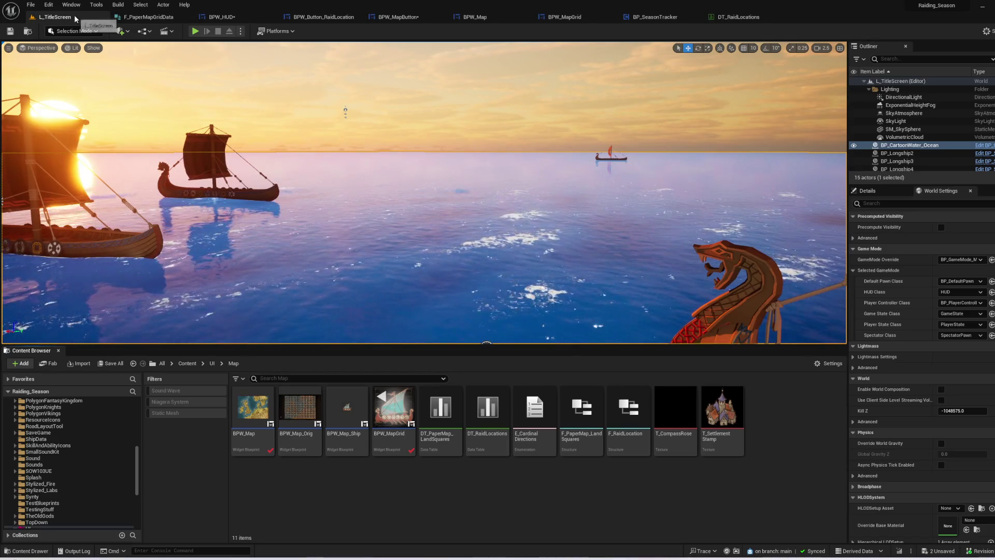
pyautogui.click(149, 17)
pyautogui.click(221, 17)
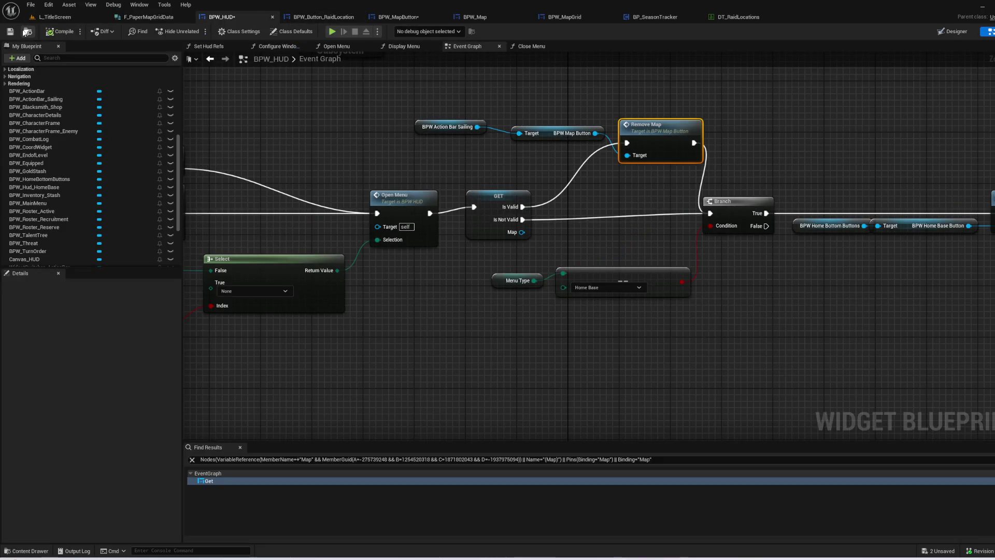
pyautogui.click(10, 33)
# - Review the BPW_Button_RaidLocation, BPW_MapButton, BPW_Map, BPW_MapGrid, BP_SeasonTracker and DT_RaidLocations tabs
pyautogui.click(337, 18)
pyautogui.click(397, 17)
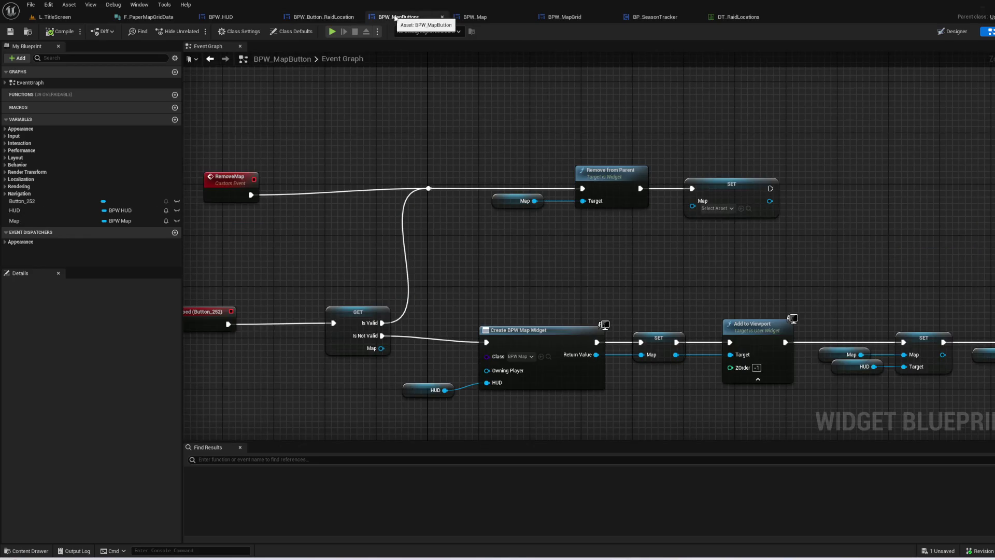
pyautogui.click(485, 19)
pyautogui.click(568, 18)
pyautogui.click(655, 17)
pyautogui.click(732, 19)
pyautogui.click(655, 17)
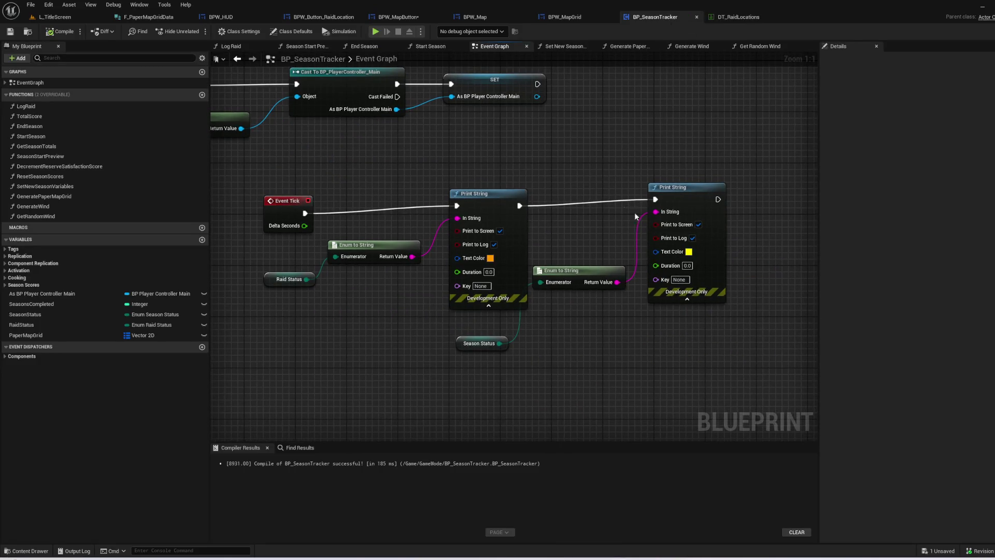
# - Inspect the debug Print String and Enum to String nodes in BP_SeasonTracker's event graph
pyautogui.moveTo(381, 166)
pyautogui.mouseDown()
pyautogui.moveTo(733, 328)
pyautogui.moveTo(618, 378)
pyautogui.moveTo(666, 366)
pyautogui.moveTo(666, 347)
pyautogui.mouseUp()
pyautogui.click(666, 347)
pyautogui.click(736, 18)
pyautogui.click(565, 17)
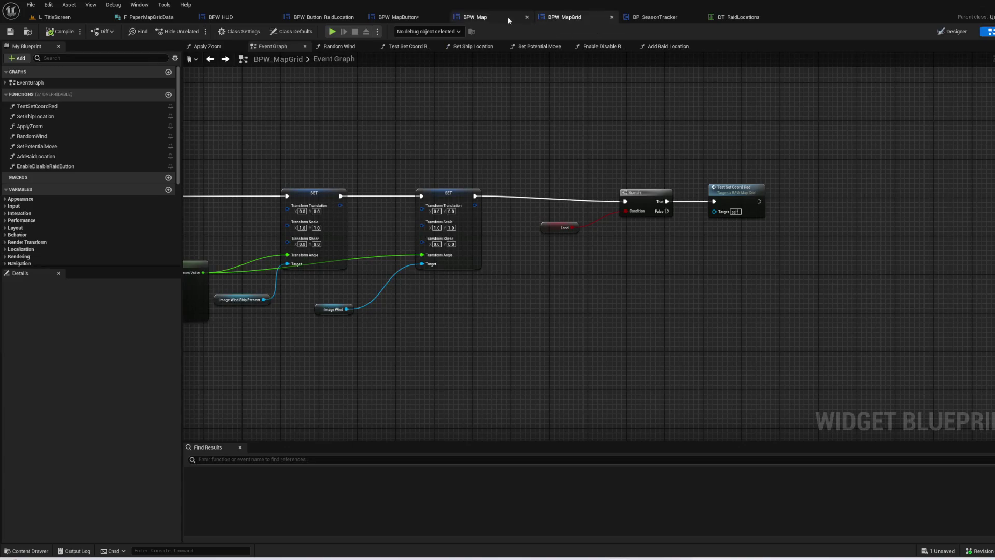
pyautogui.click(633, 19)
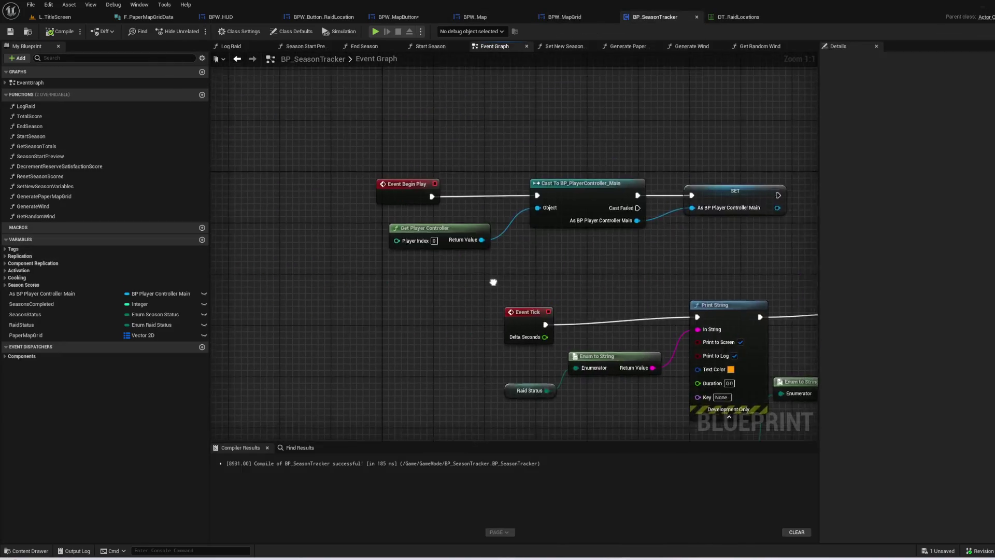
# - Check the GeneratePaperMapGrid function's For Each Loop, then return to BPW_Map's Build Grid
pyautogui.doubleClick(44, 196)
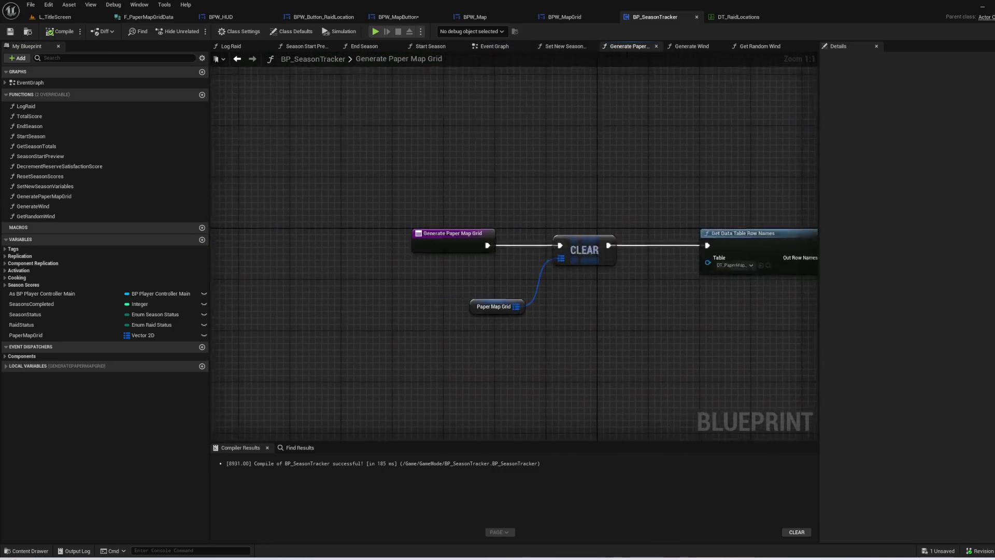
pyautogui.moveTo(359, 211); pyautogui.dragTo(253, 194)
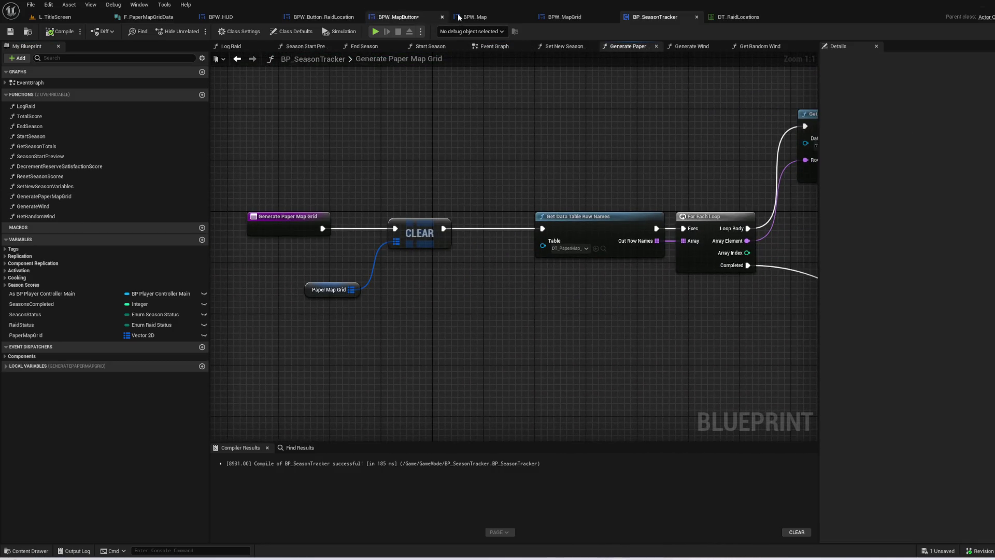
pyautogui.click(565, 16)
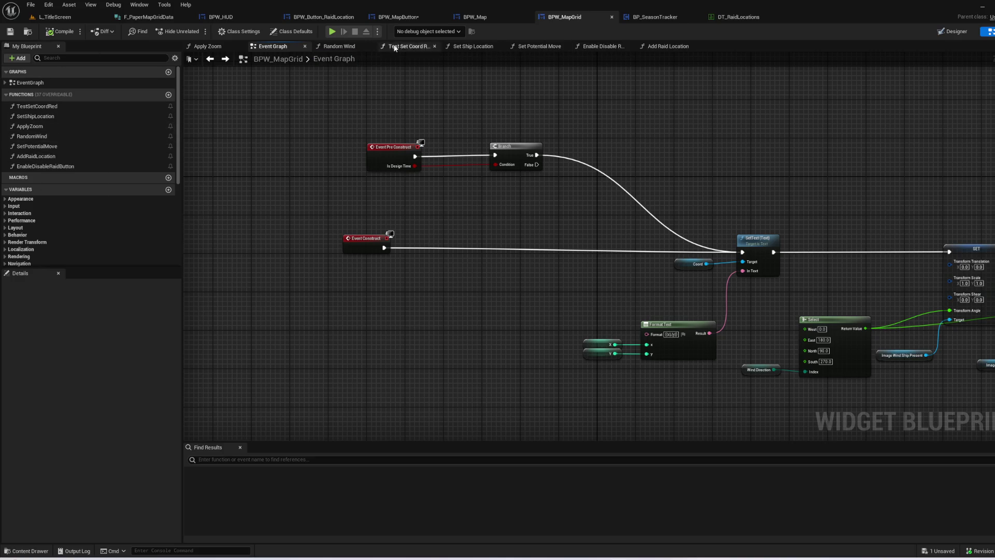
pyautogui.click(493, 18)
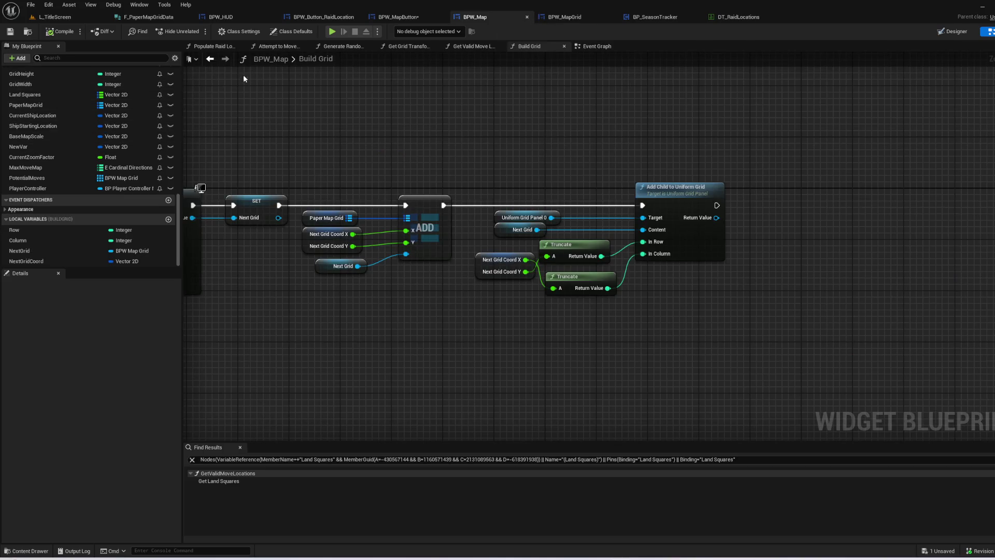
# - Delete the debug Print String node and wire Build Grid directly to Clear Children
pyautogui.click(539, 48)
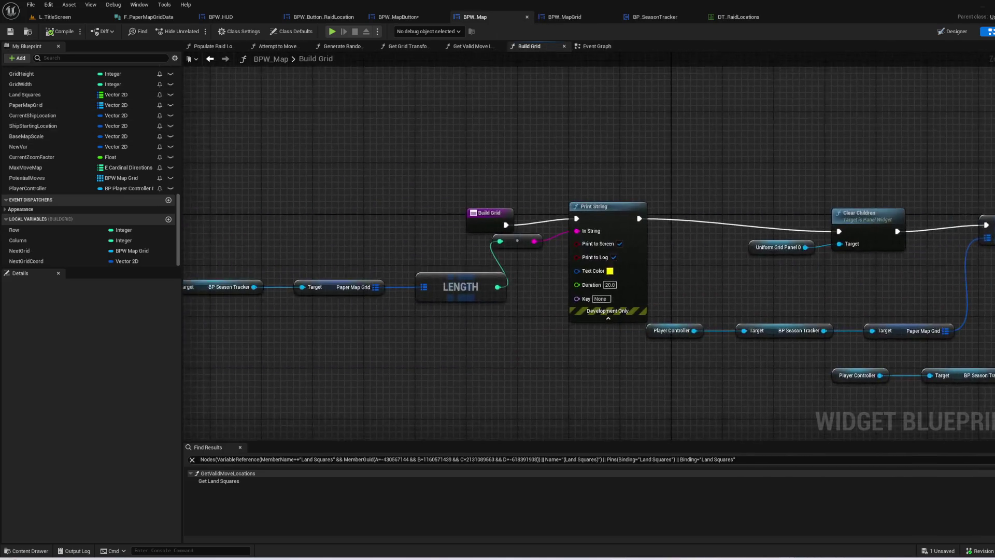
pyautogui.click(588, 217)
pyautogui.press('Delete')
pyautogui.moveTo(484, 224); pyautogui.dragTo(817, 230)
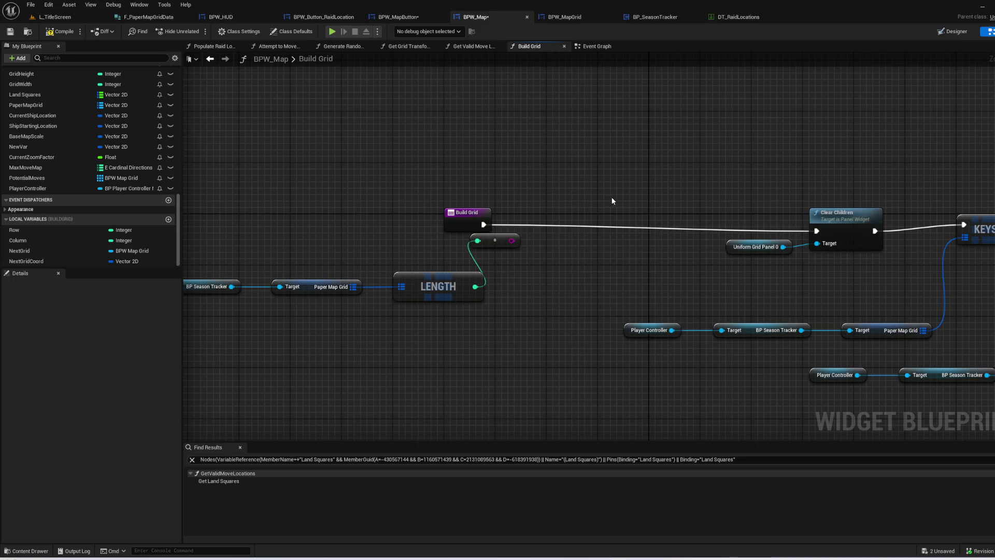
# - Remove the unused grid-length and stray Player Controller nodes, then compile and save BPW_Map
pyautogui.moveTo(716, 349); pyautogui.dragTo(319, 207)
pyautogui.press('Delete')
pyautogui.moveTo(349, 280); pyautogui.dragTo(190, 234)
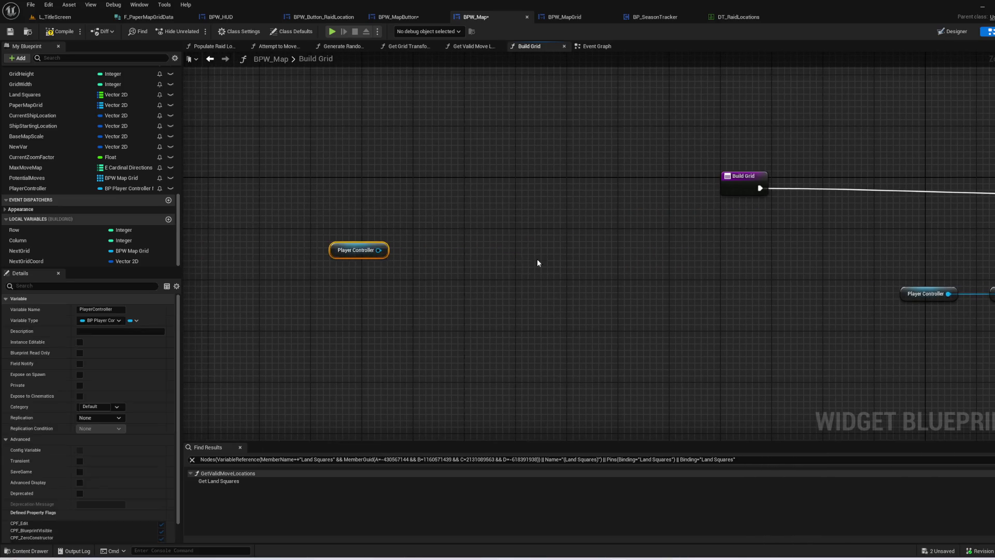
pyautogui.moveTo(672, 157); pyautogui.dragTo(262, 151)
pyautogui.click(65, 32)
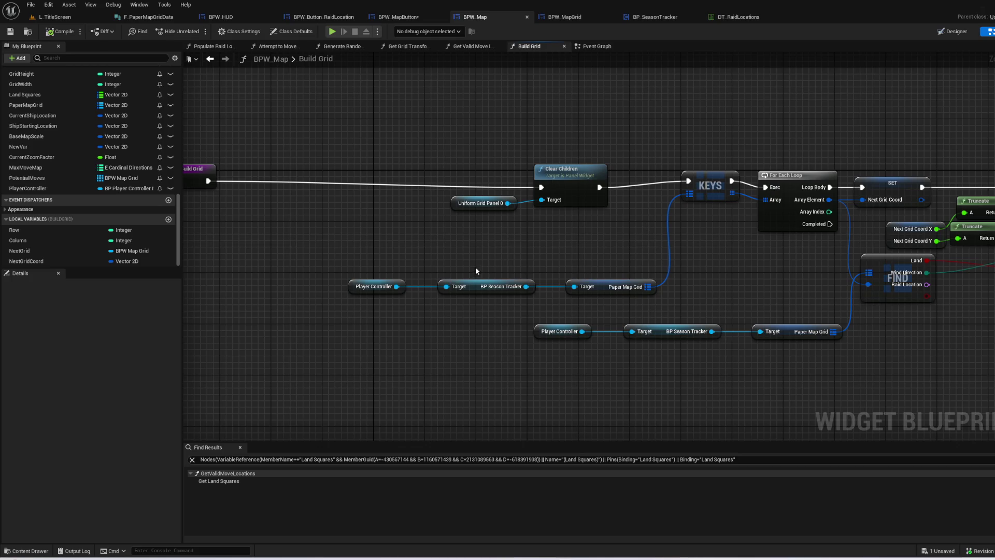
# - Review the cleaned Build Grid graph and return to the L_TitleScreen level
pyautogui.moveTo(476, 271); pyautogui.dragTo(580, 270)
pyautogui.moveTo(485, 102); pyautogui.dragTo(278, 104)
pyautogui.click(75, 19)
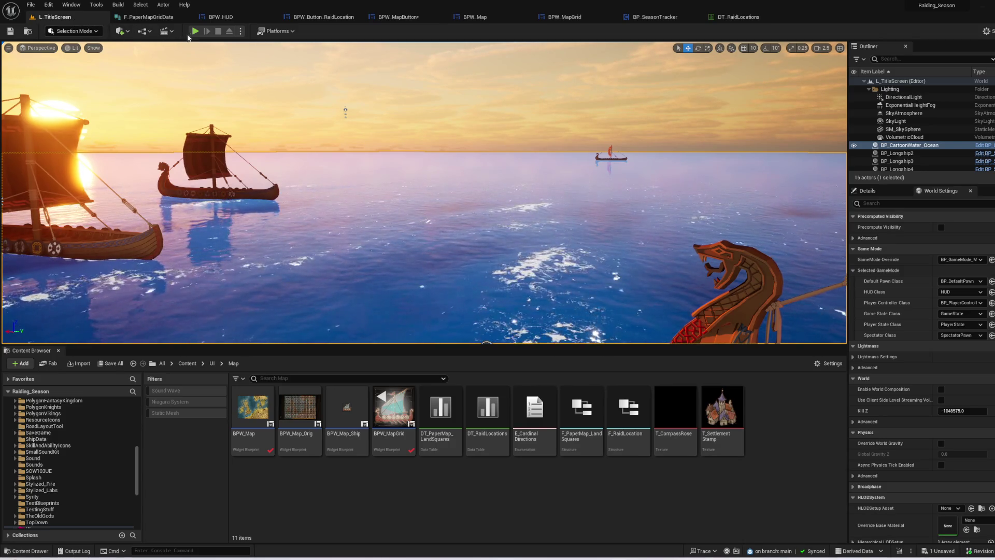
# - Play in editor fullscreen and start a new game as an Experienced Raider
pyautogui.click(195, 31)
pyautogui.press('F11')
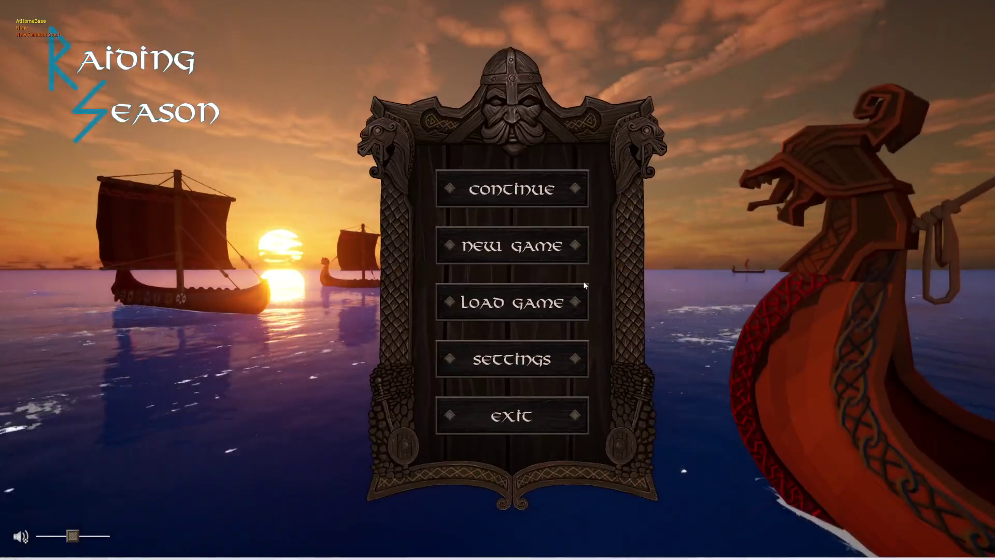
pyautogui.click(517, 244)
pyautogui.click(300, 428)
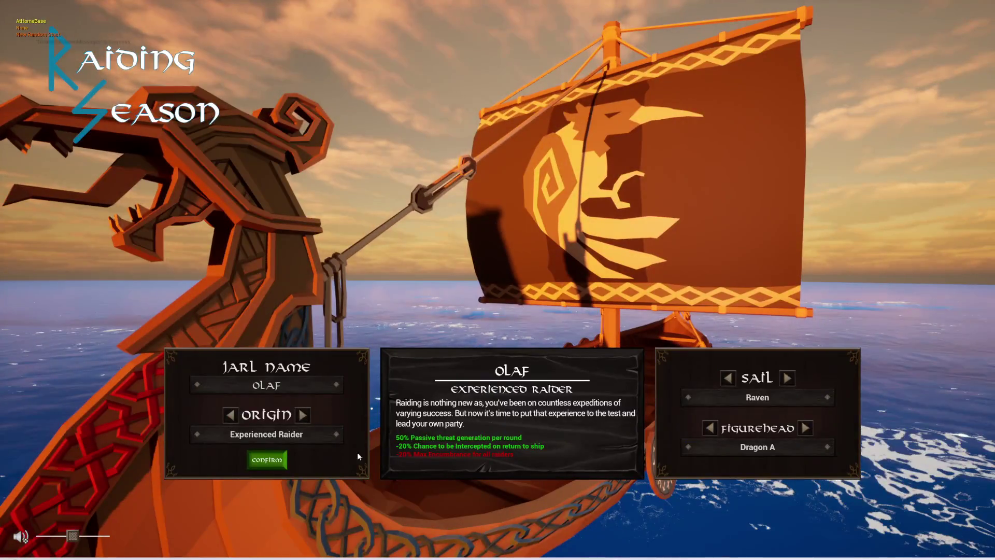
pyautogui.click(266, 460)
# - Set sail from the harbour and toggle the world map and raider stash panels
pyautogui.click(513, 477)
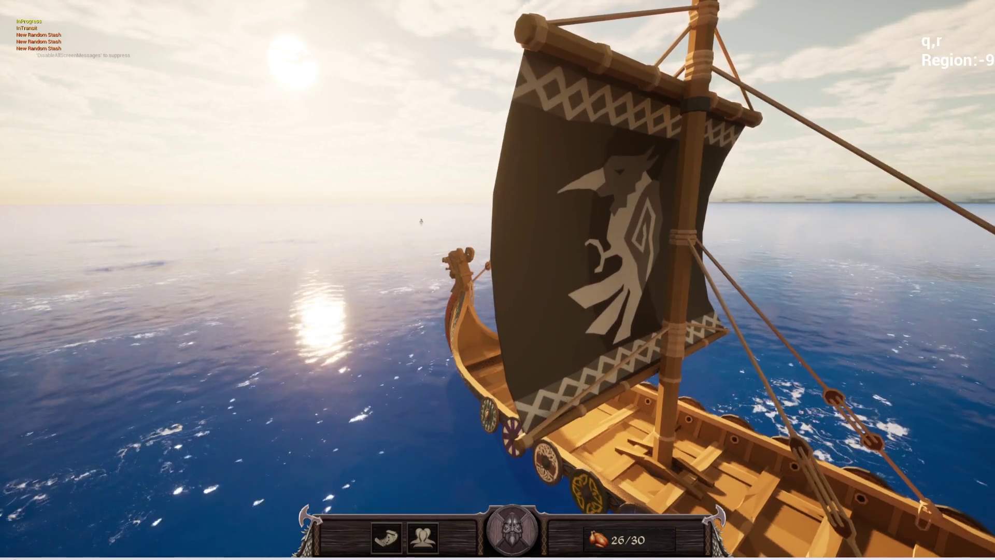
pyautogui.click(399, 541)
pyautogui.click(401, 542)
pyautogui.click(423, 539)
pyautogui.click(422, 539)
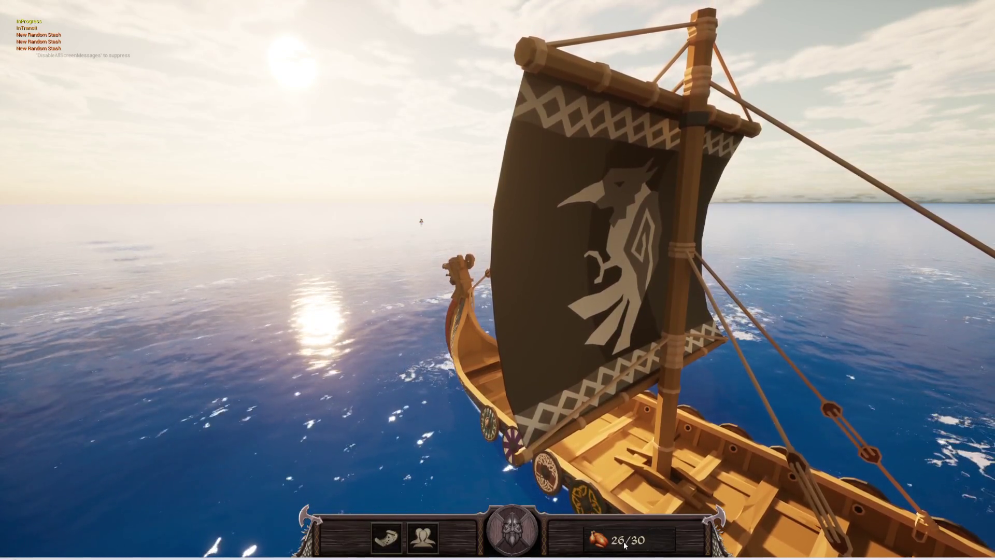
# - Stop the playtest, dismiss the Message Log errors and restore the normal editor layout
pyautogui.press('Escape')
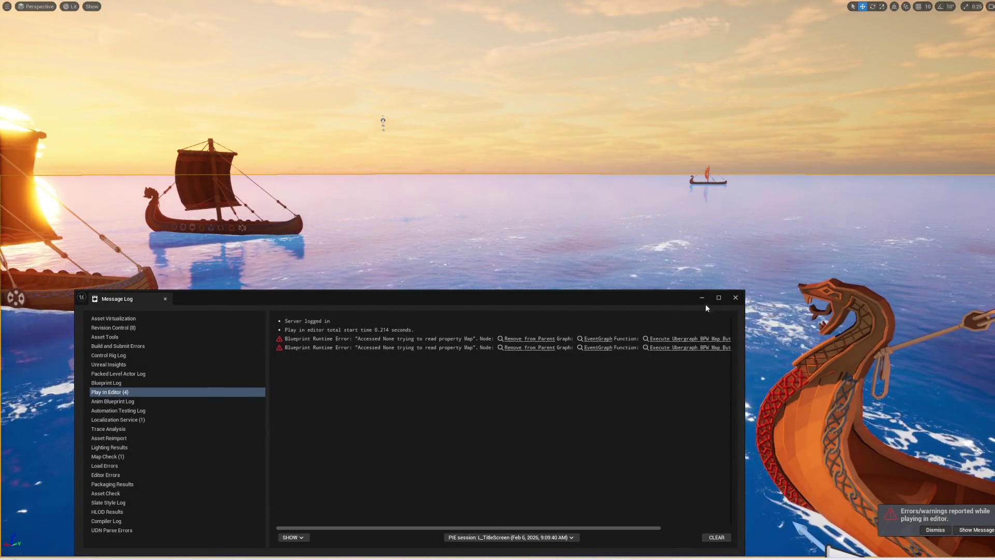
pyautogui.click(735, 297)
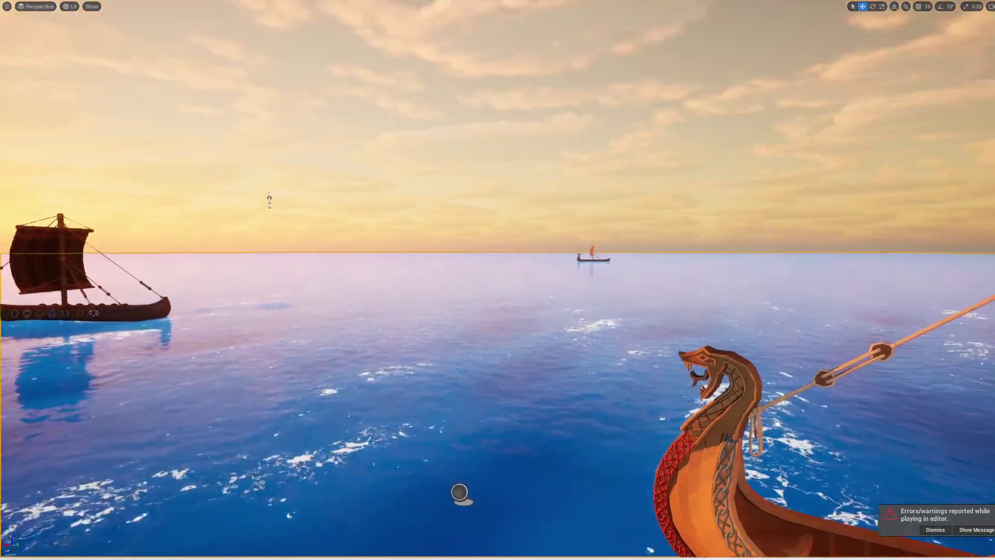
pyautogui.press('F11')
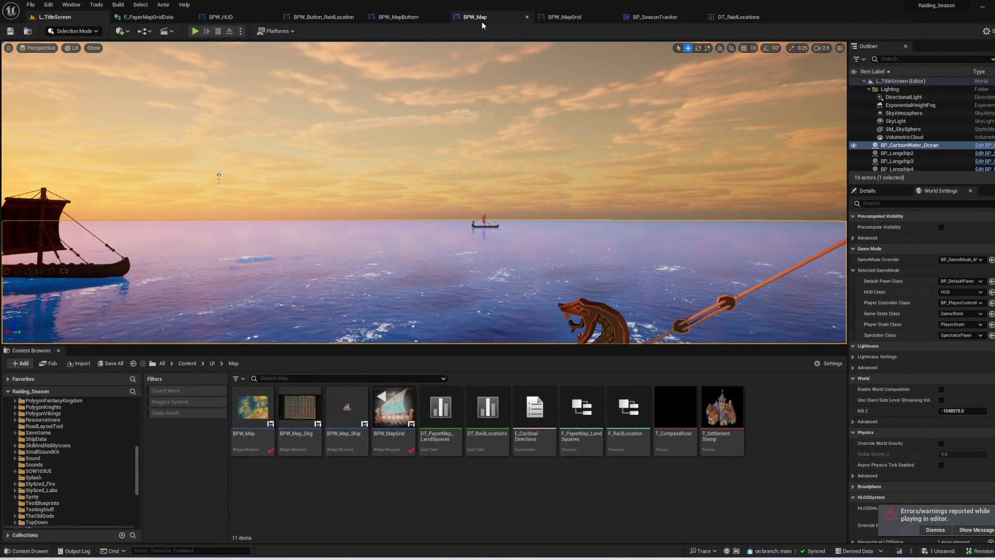
# - Trace Start Season's Load Map call to the StartSeasonLoadMap event in the player controller
pyautogui.click(654, 16)
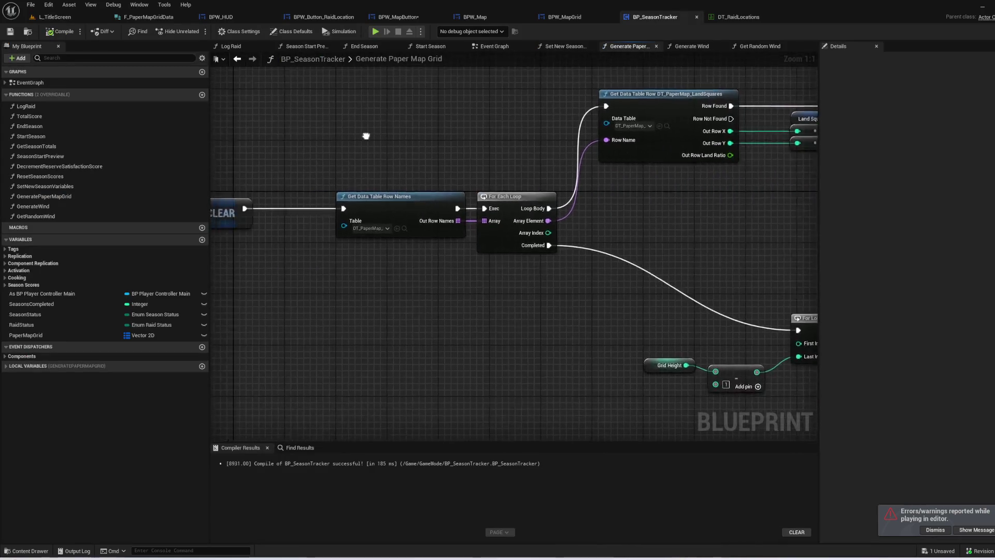
pyautogui.moveTo(366, 136); pyautogui.dragTo(12, 118)
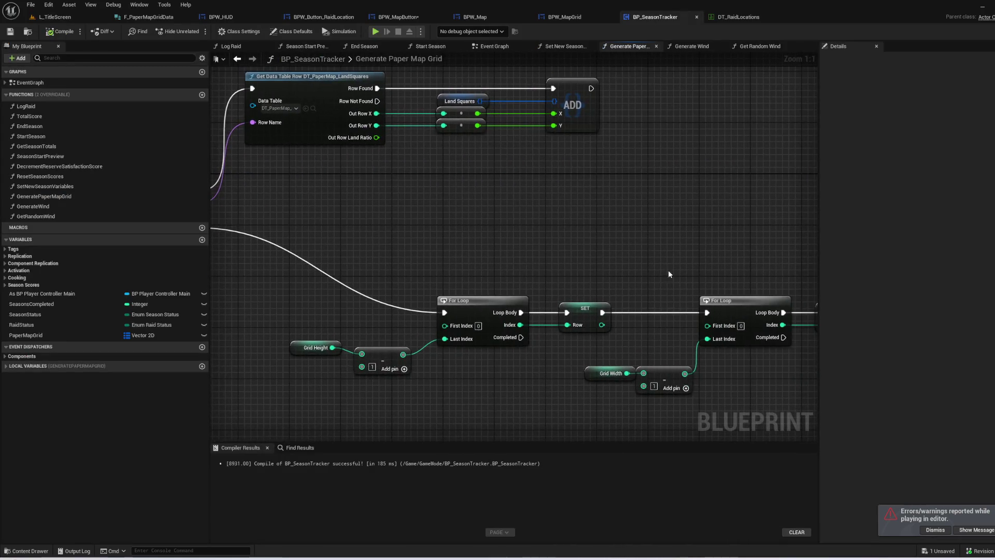
pyautogui.doubleClick(45, 134)
pyautogui.click(639, 215)
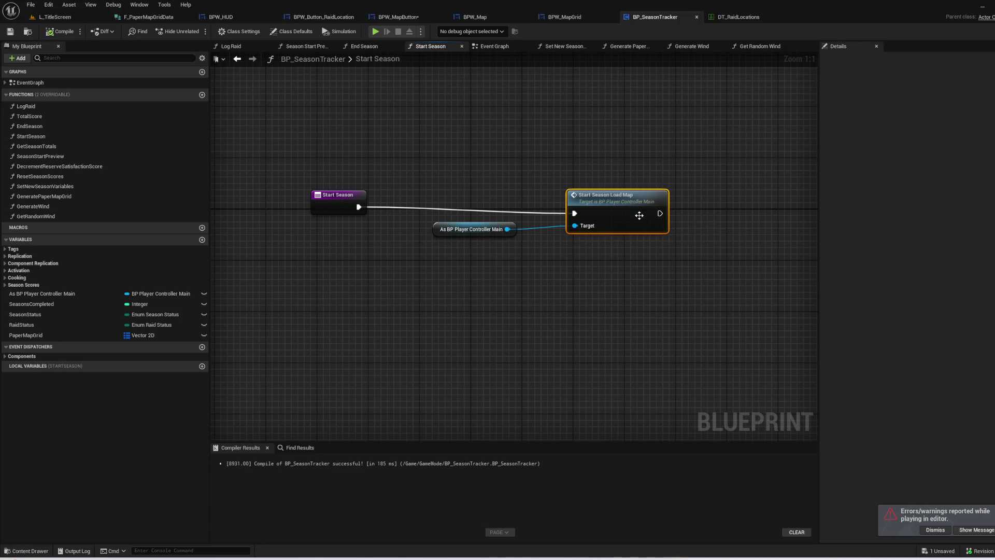
pyautogui.doubleClick(639, 214)
pyautogui.moveTo(533, 340)
pyautogui.mouseDown()
pyautogui.moveTo(361, 324)
pyautogui.moveTo(11, 341)
pyautogui.moveTo(777, 368)
pyautogui.mouseUp()
pyautogui.moveTo(808, 367); pyautogui.dragTo(992, 453)
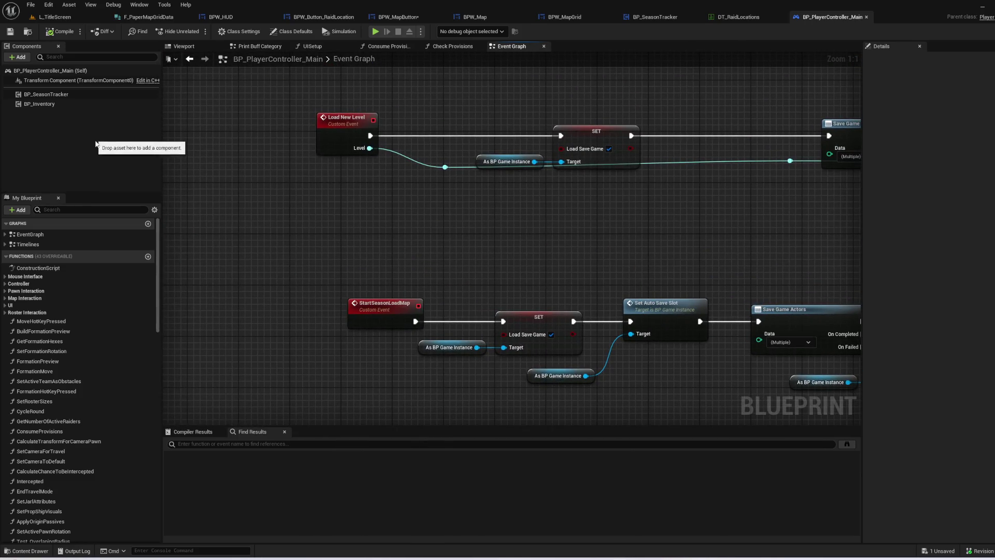
pyautogui.hotkey('alt', 'Left')
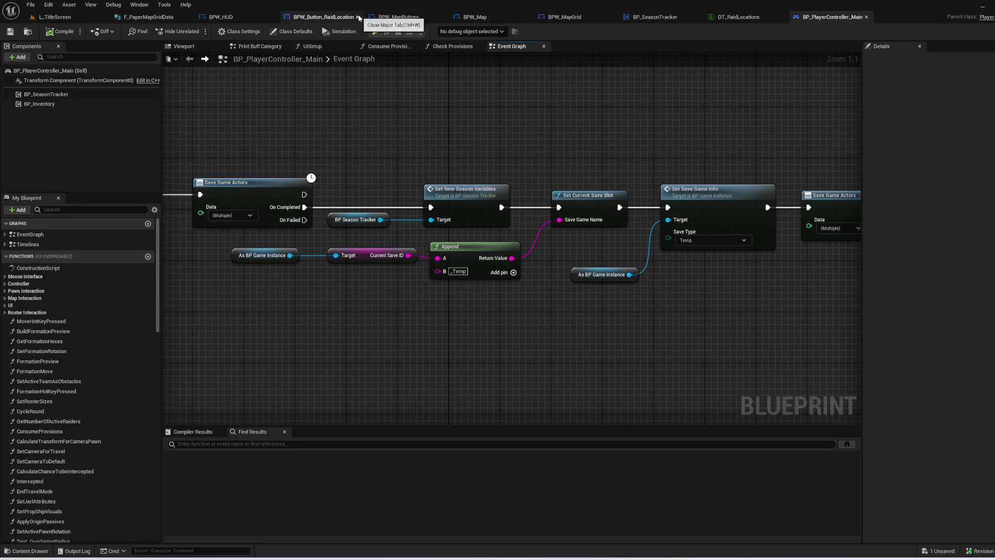
# - Follow Season Start Preview through StartSeasonLoadMap into the Set New Season Variables function
pyautogui.click(656, 17)
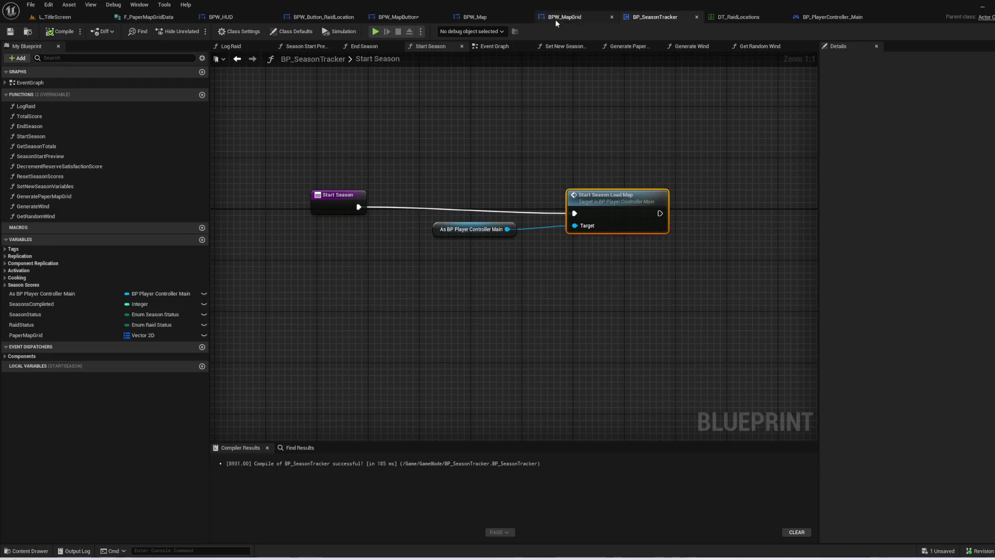
pyautogui.click(68, 148)
pyautogui.doubleClick(69, 156)
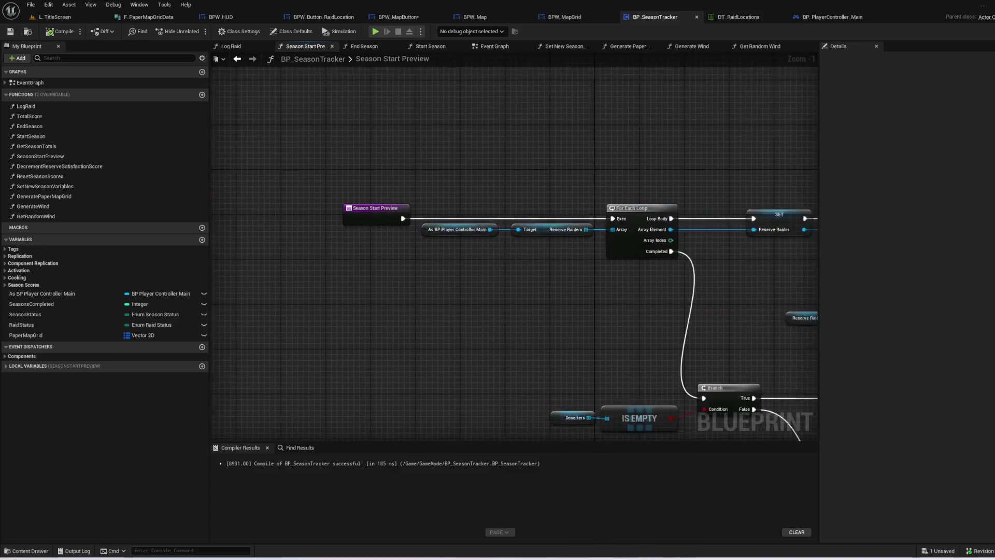
pyautogui.moveTo(816, 257)
pyautogui.mouseDown()
pyautogui.moveTo(615, 260)
pyautogui.moveTo(492, 330)
pyautogui.moveTo(797, 273)
pyautogui.moveTo(800, 328)
pyautogui.moveTo(651, 191)
pyautogui.mouseUp()
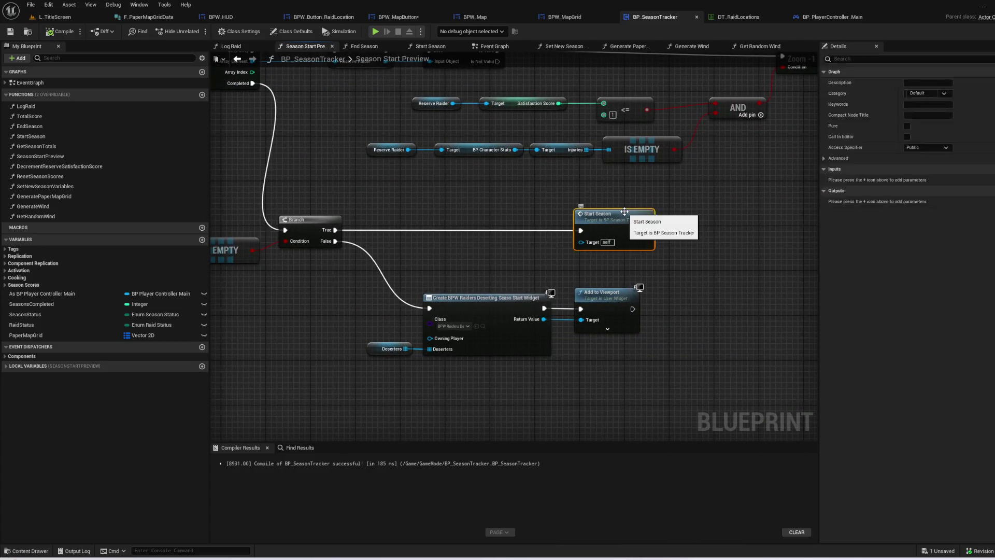
pyautogui.doubleClick(624, 212)
pyautogui.doubleClick(653, 196)
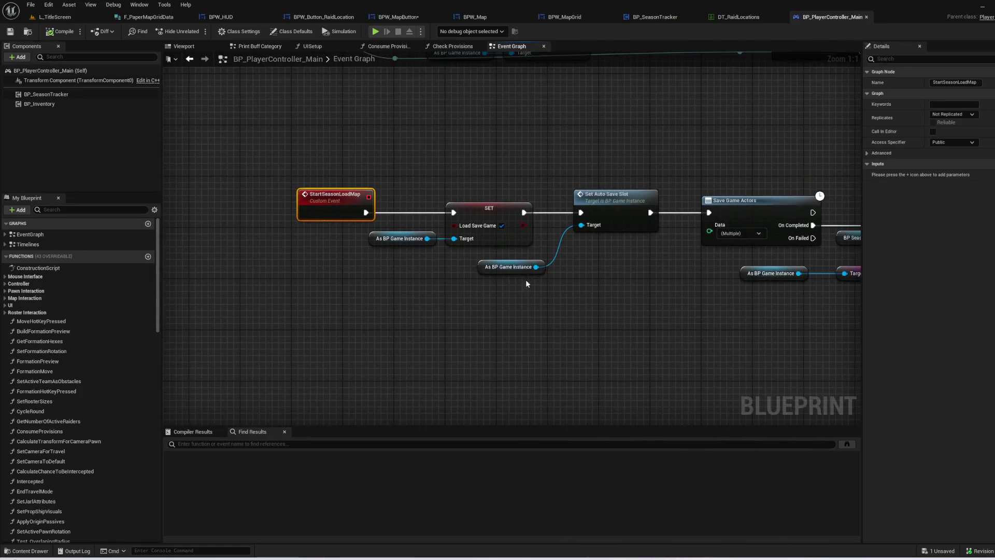
pyautogui.click(617, 197)
pyautogui.moveTo(655, 249); pyautogui.dragTo(347, 153)
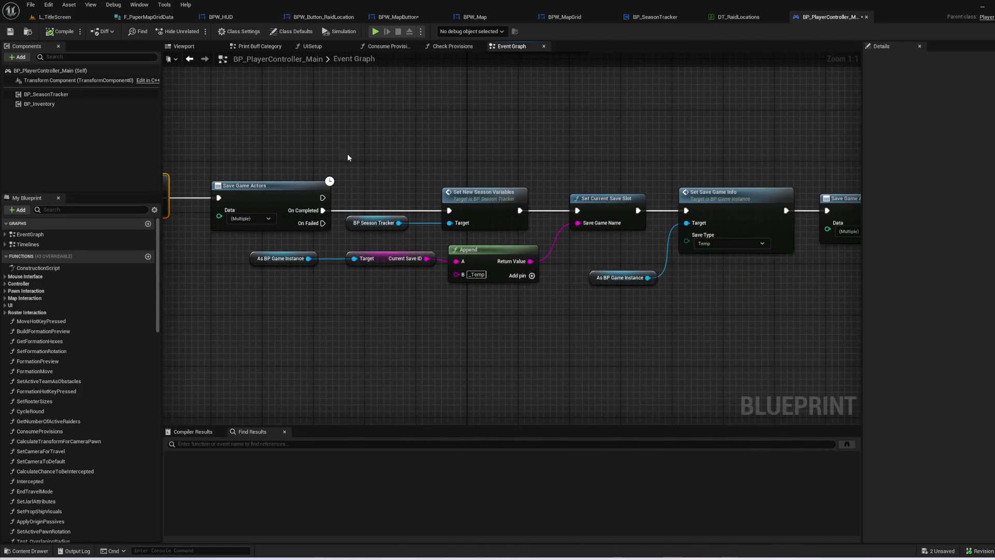
pyautogui.doubleClick(509, 202)
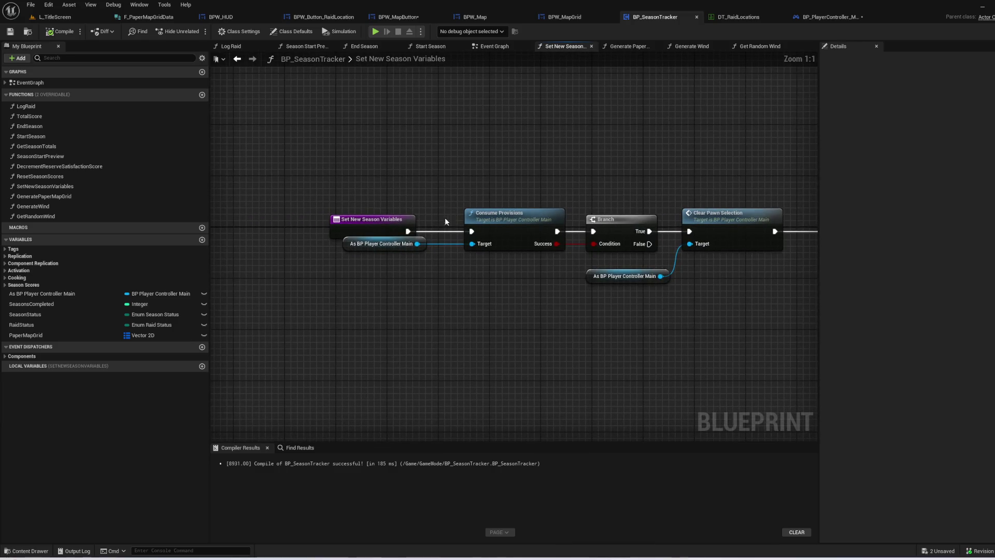
# - Delete Consume Provisions and Branch, wire the entry to Clear Pawn Selection, and save
pyautogui.moveTo(577, 219); pyautogui.dragTo(620, 239)
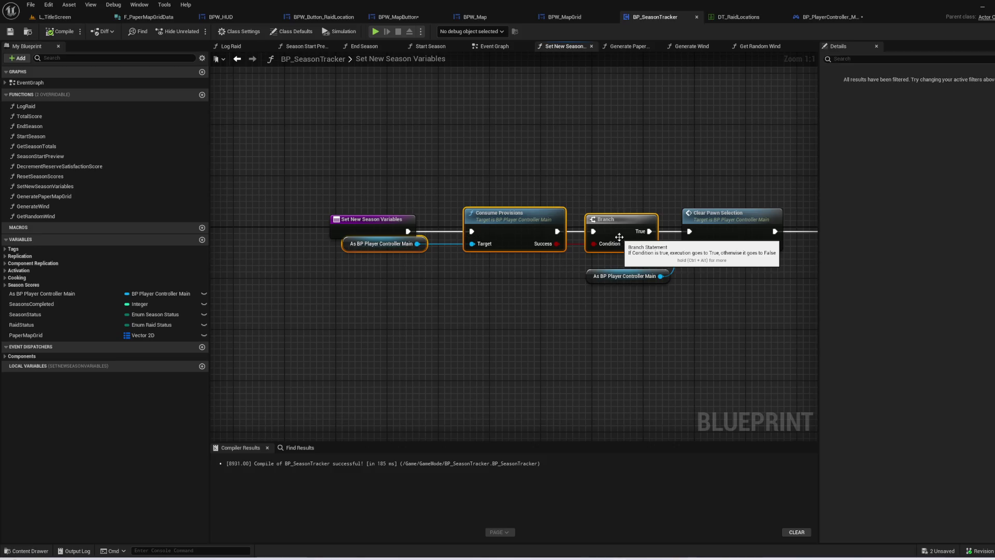
pyautogui.press('Delete')
pyautogui.moveTo(418, 238)
pyautogui.mouseDown()
pyautogui.moveTo(701, 232)
pyautogui.moveTo(691, 231)
pyautogui.mouseUp()
pyautogui.moveTo(594, 172); pyautogui.dragTo(522, 167)
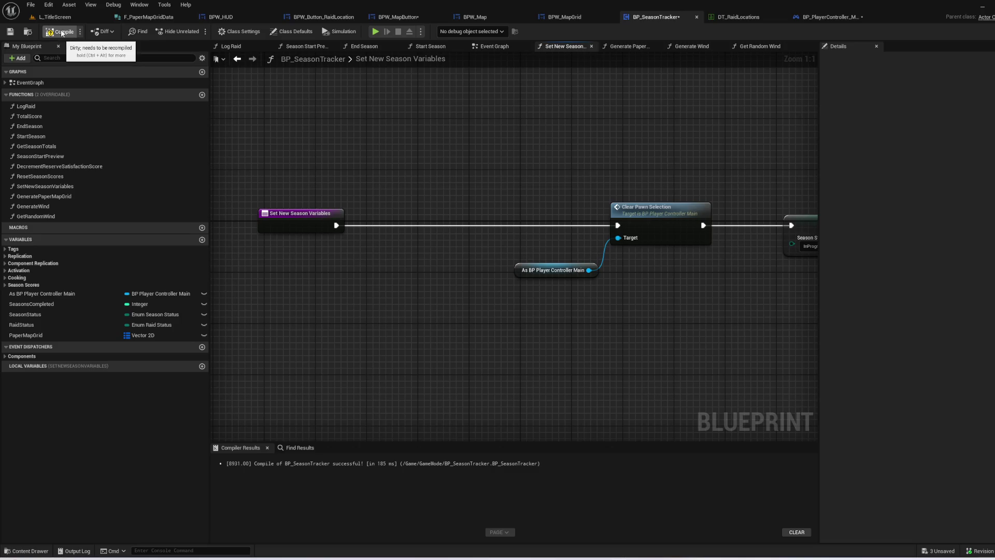
pyautogui.click(6, 35)
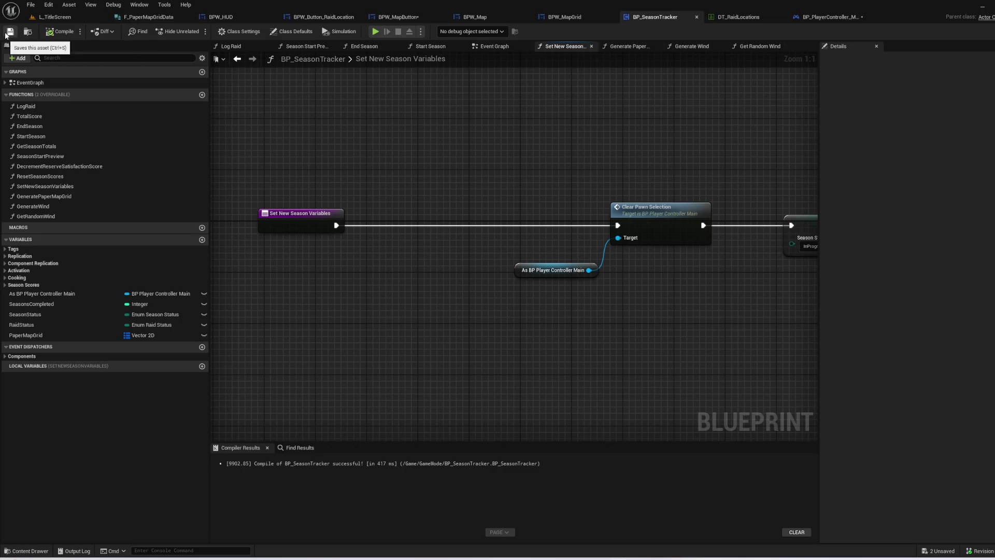
pyautogui.click(74, 21)
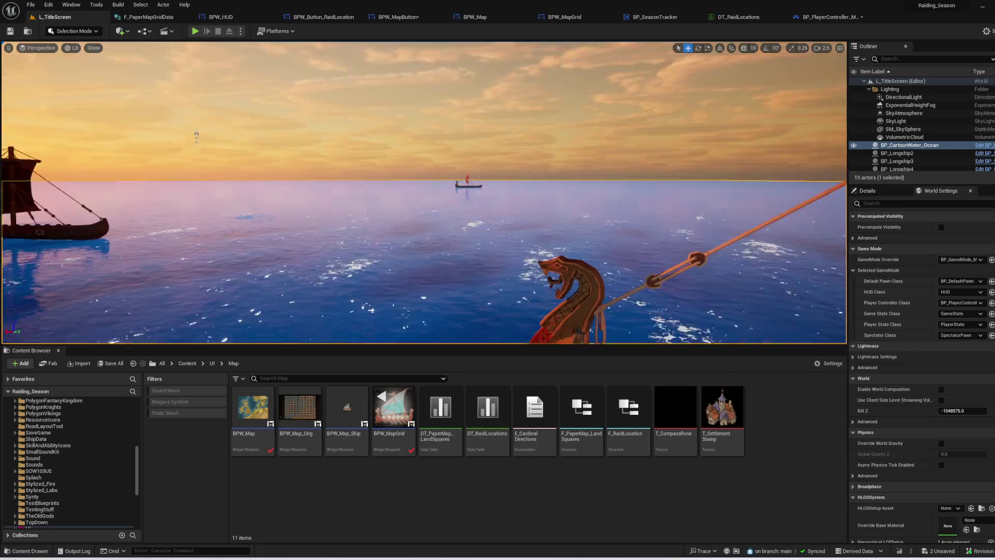
# - Launch a fullscreen play session, start a new game and check the Manage Raid Party panel
pyautogui.press('F11')
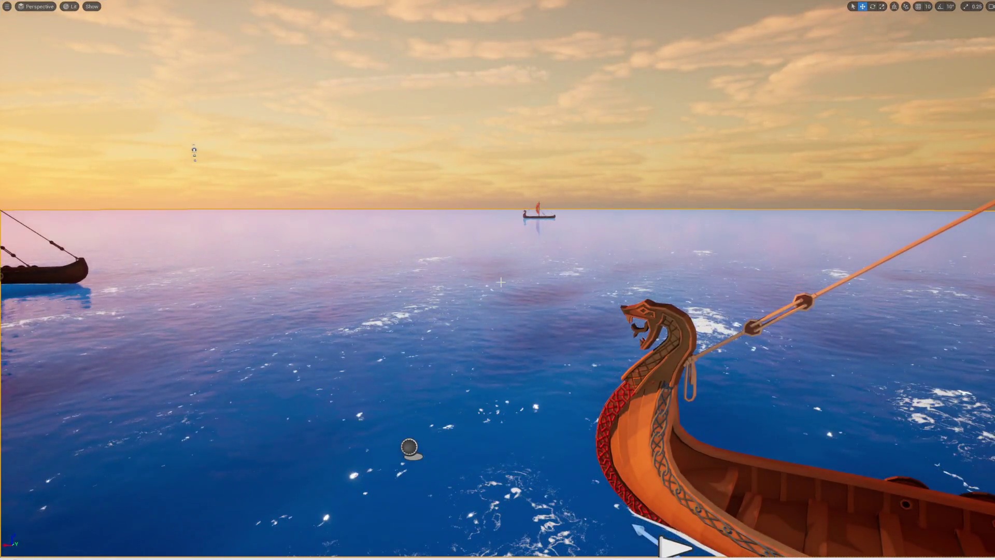
pyautogui.hotkey('alt', 'p')
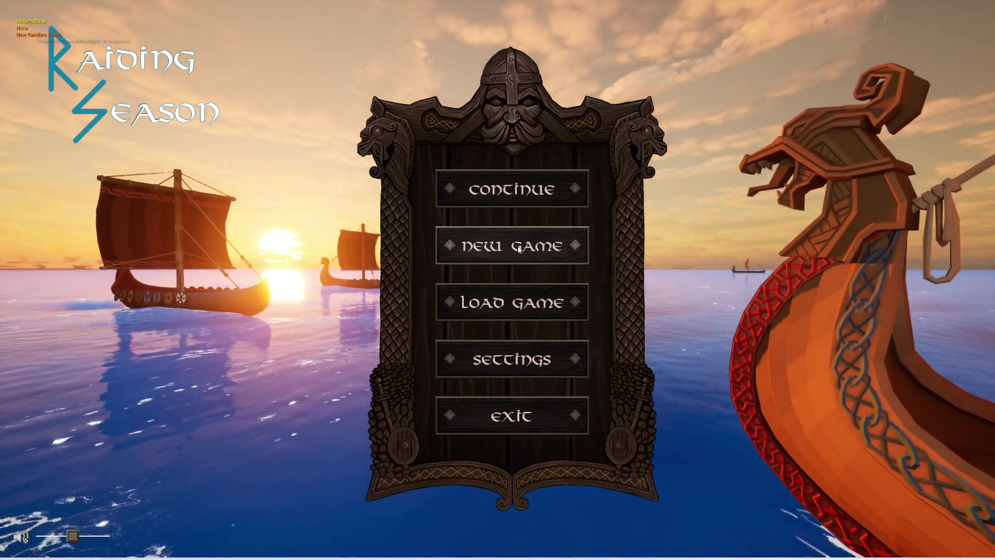
pyautogui.click(519, 249)
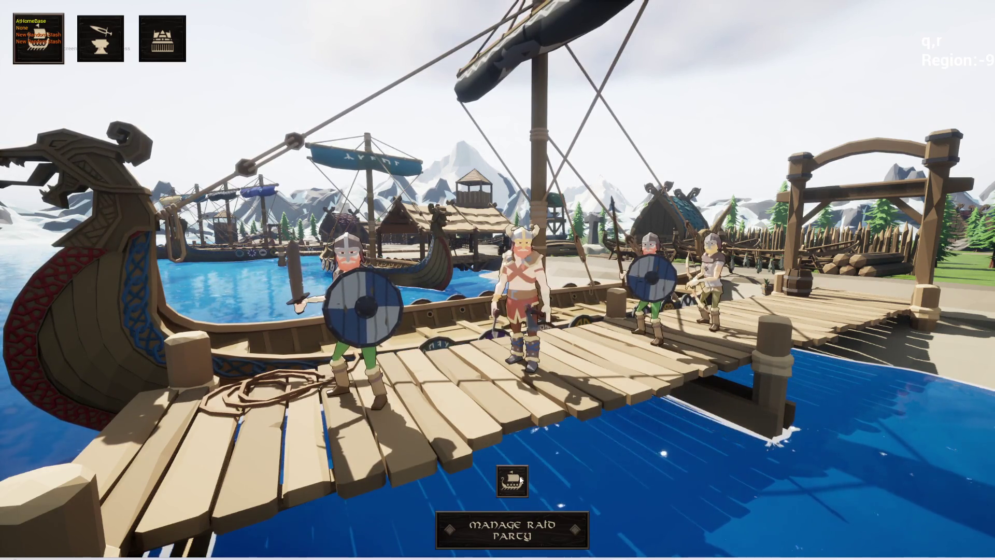
pyautogui.click(549, 528)
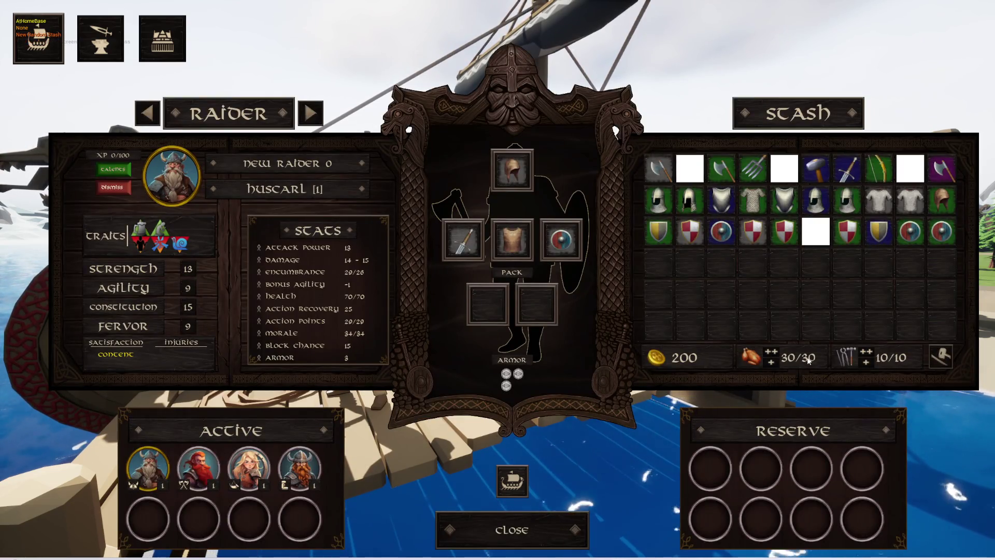
pyautogui.click(539, 533)
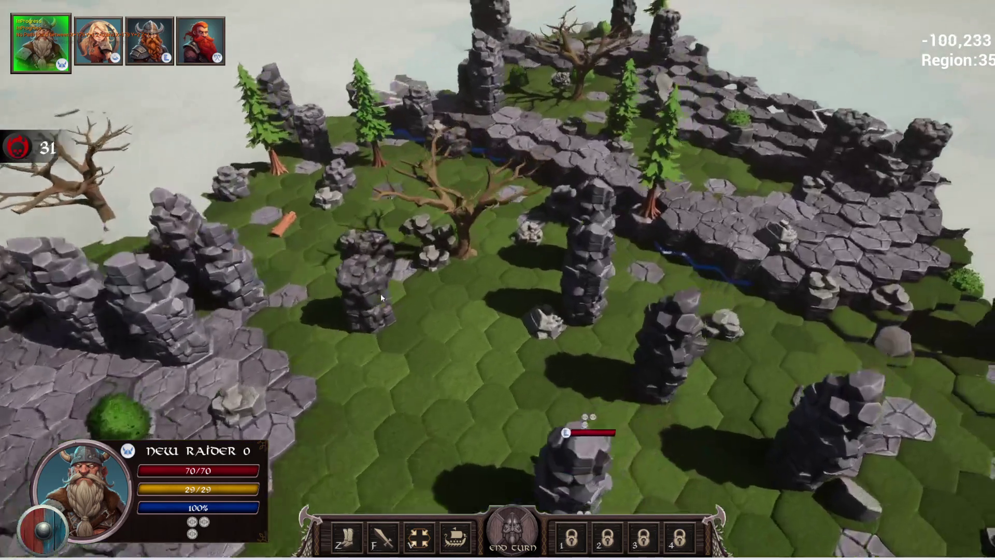
# - Zoom and rotate the camera to survey the hex-tiled cliff battlefield
pyautogui.scroll(5, 554, 326)
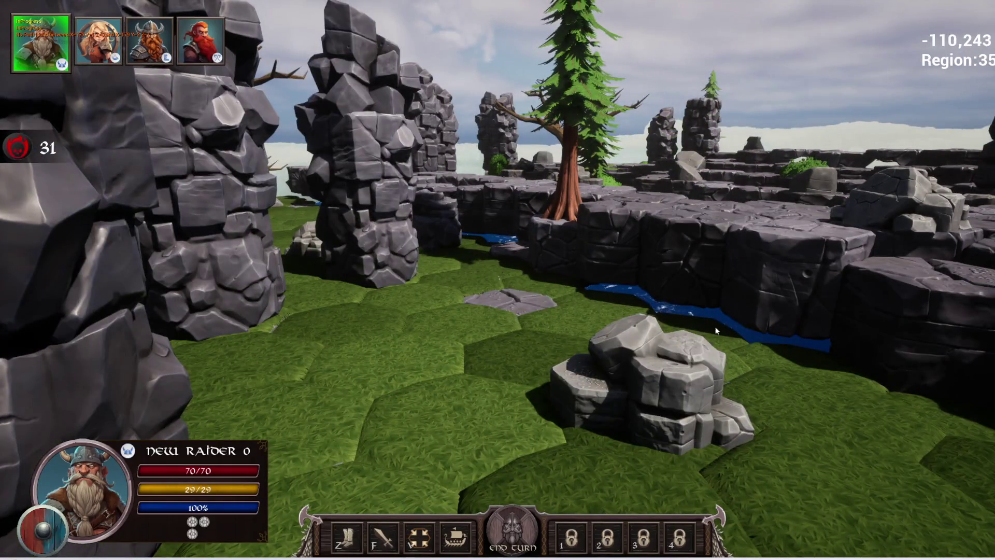
pyautogui.scroll(-5, 716, 331)
pyautogui.press('q')
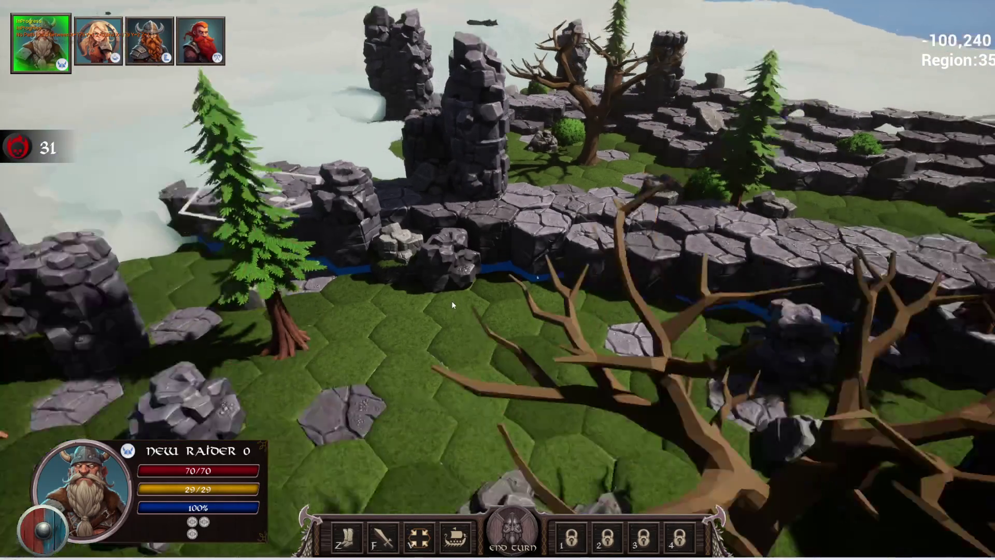